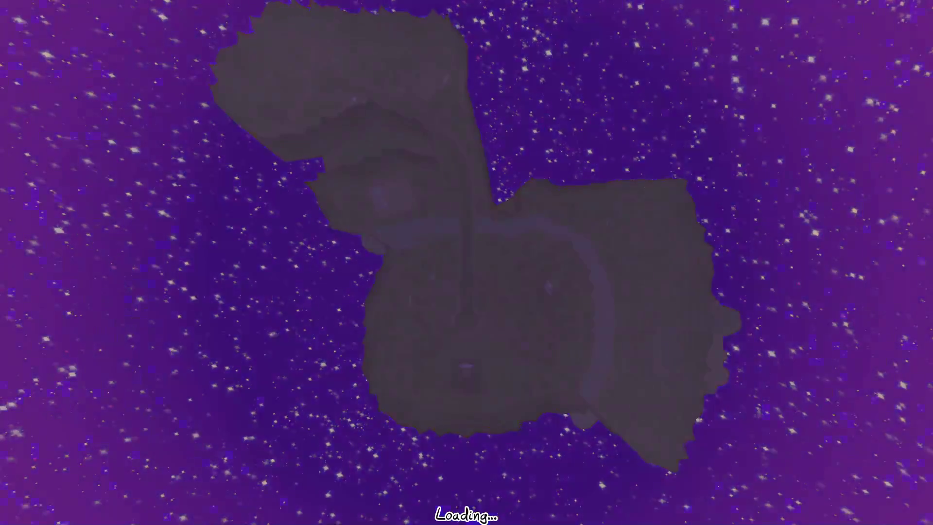
- Talk to the old man to show his speech bubble, then quit the game to the editor
key(2)
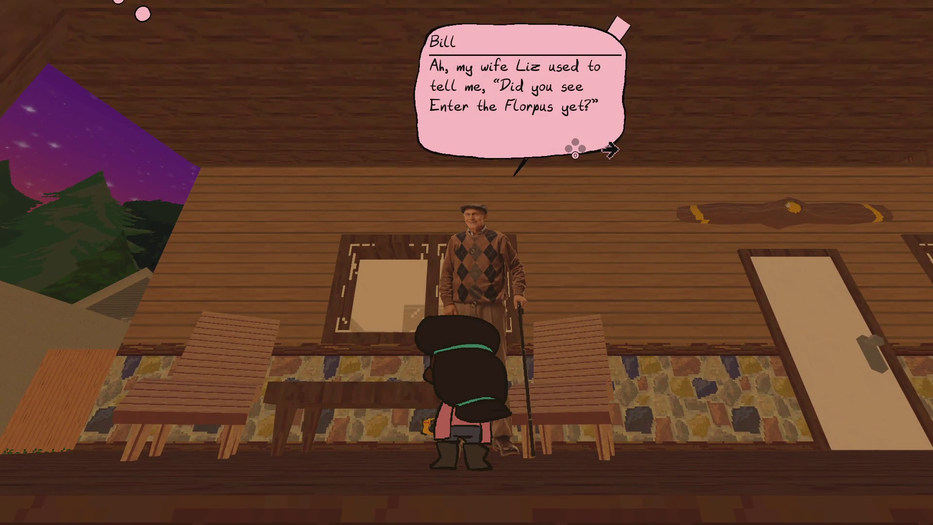
key(Escape)
key(Escape)
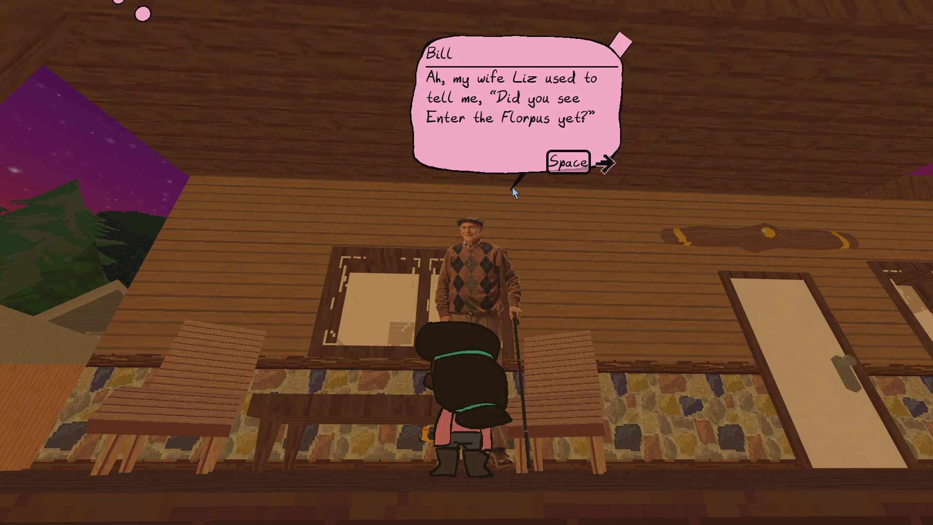
key(Escape)
key(alt+F4)
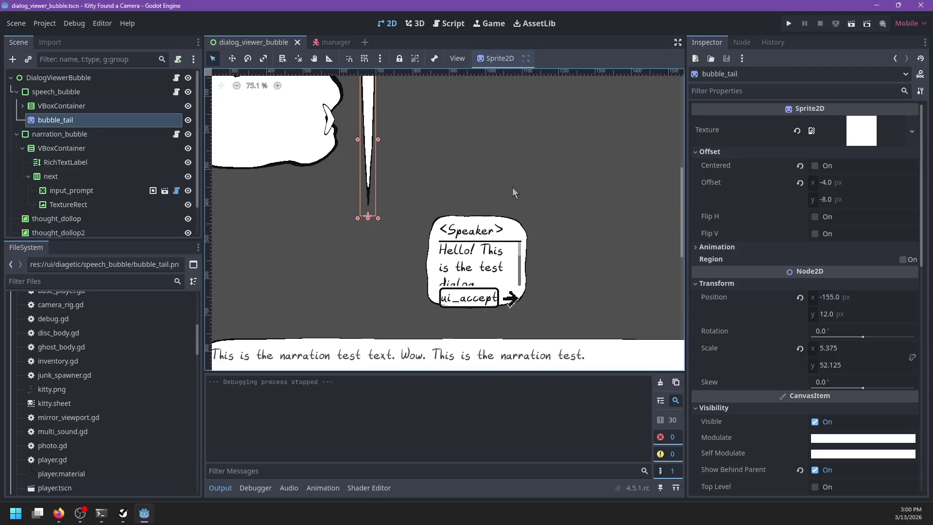
scroll(419, 200, down, 4)
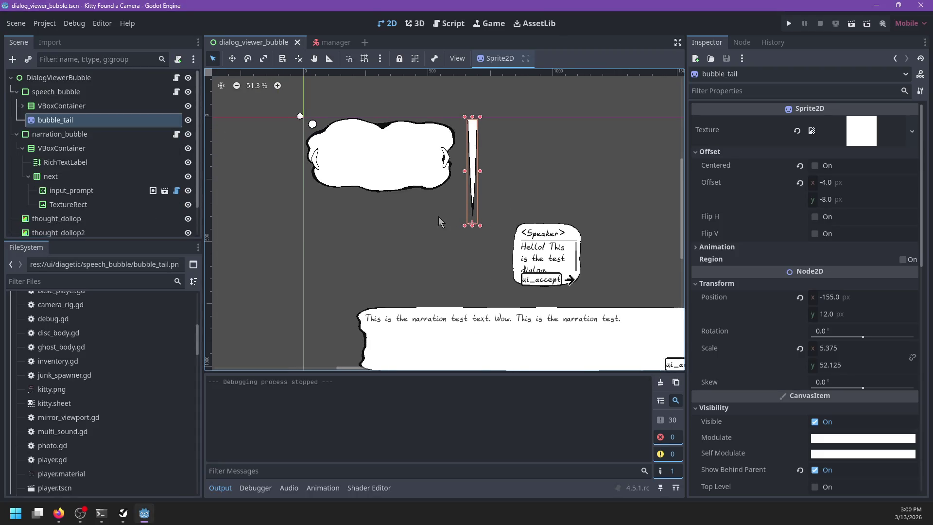
click(78, 92)
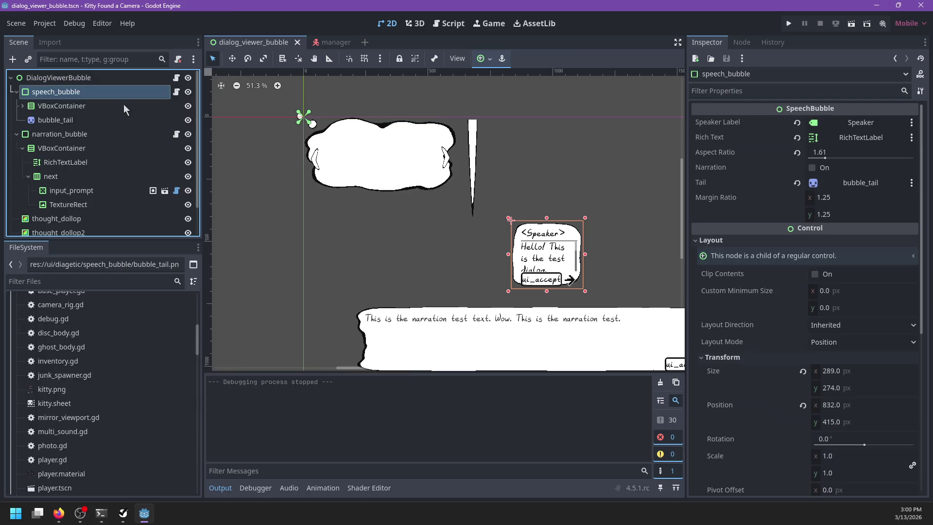
key(ctrl+a)
key(Escape)
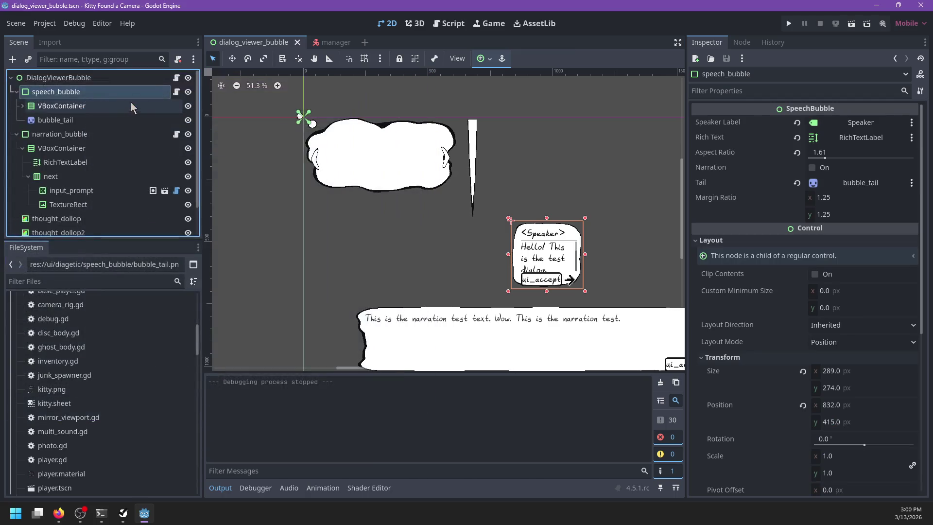
scroll(77, 170, down, 2)
click(63, 183)
scroll(59, 118, up, 2)
click(58, 92)
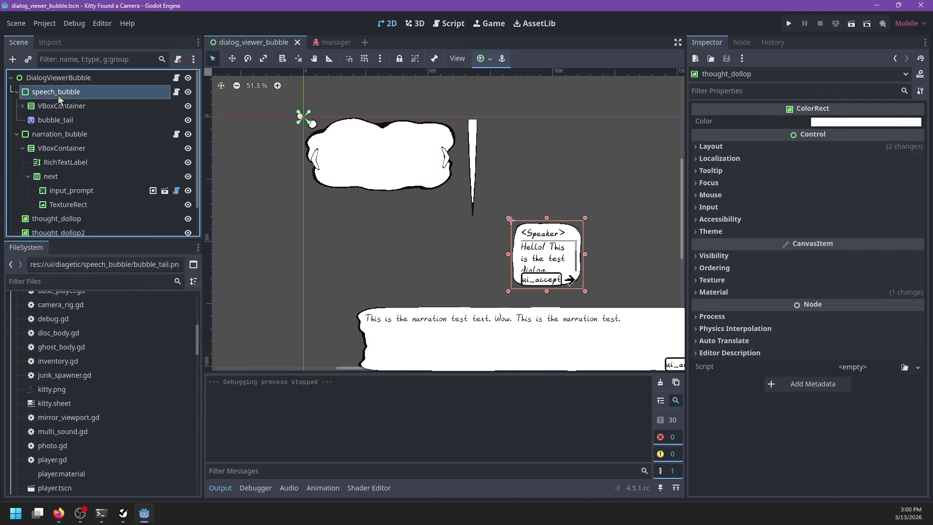
scroll(84, 175, down, 2)
click(75, 185)
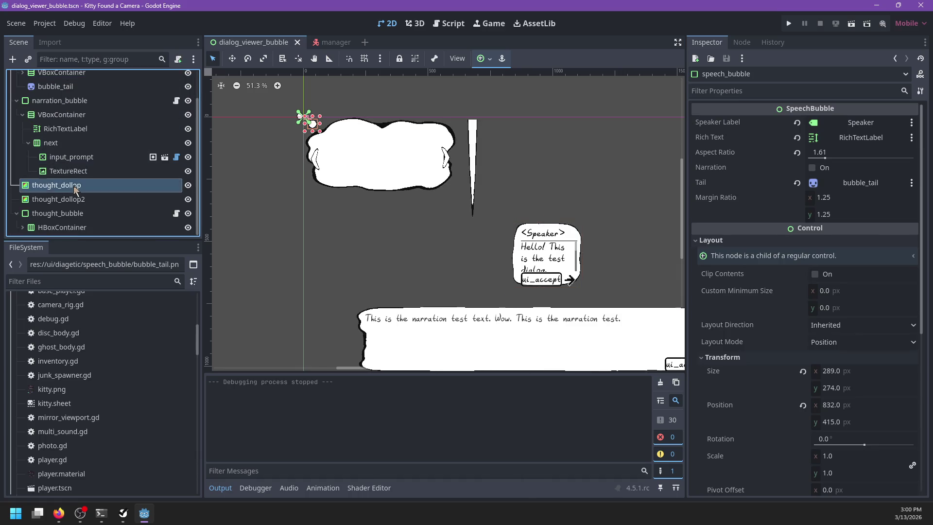
scroll(90, 188, up, 2)
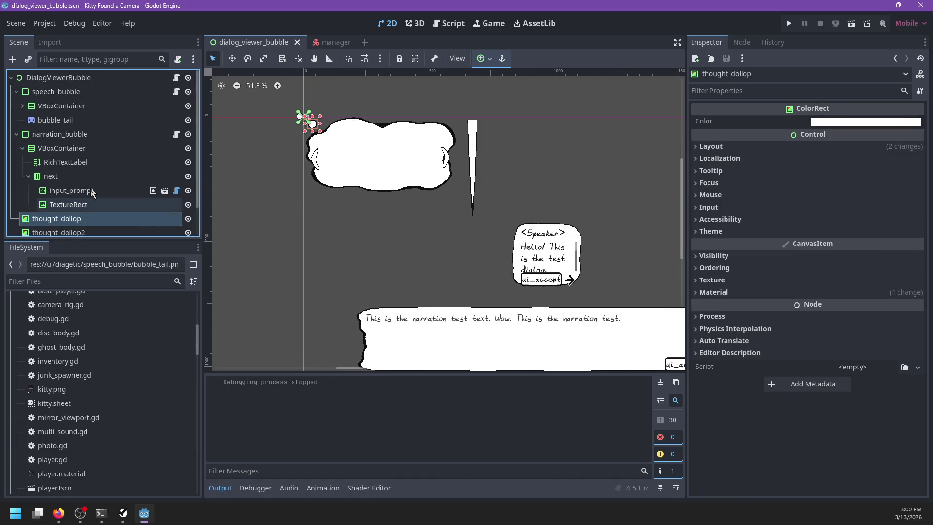
click(53, 93)
key(ctrl+v)
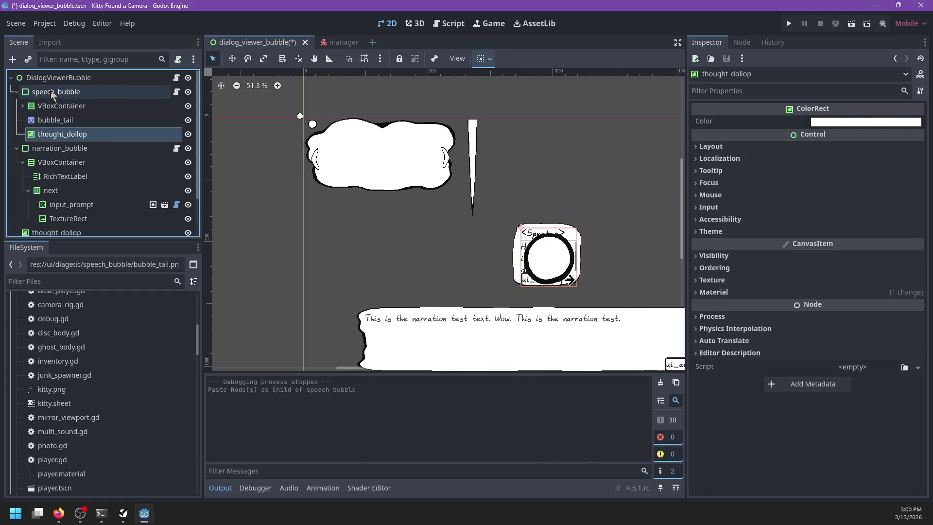
double_click(132, 134)
text(debug_sprite)
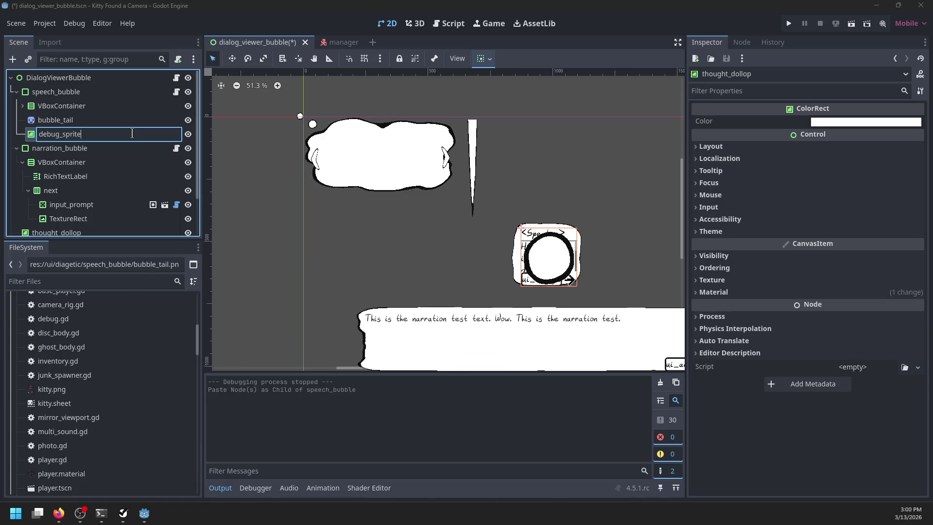
key(Return)
right_click(61, 132)
click(62, 134)
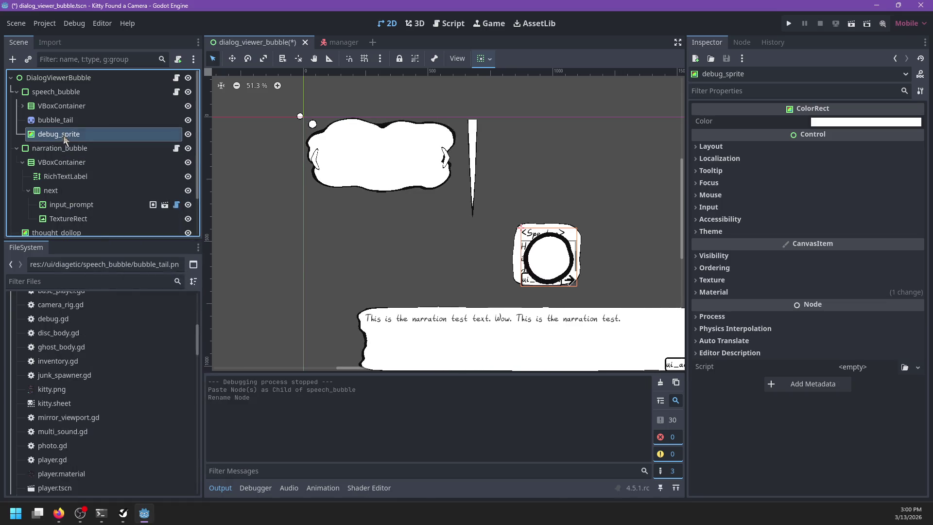
key(Delete)
key(Return)
click(56, 92)
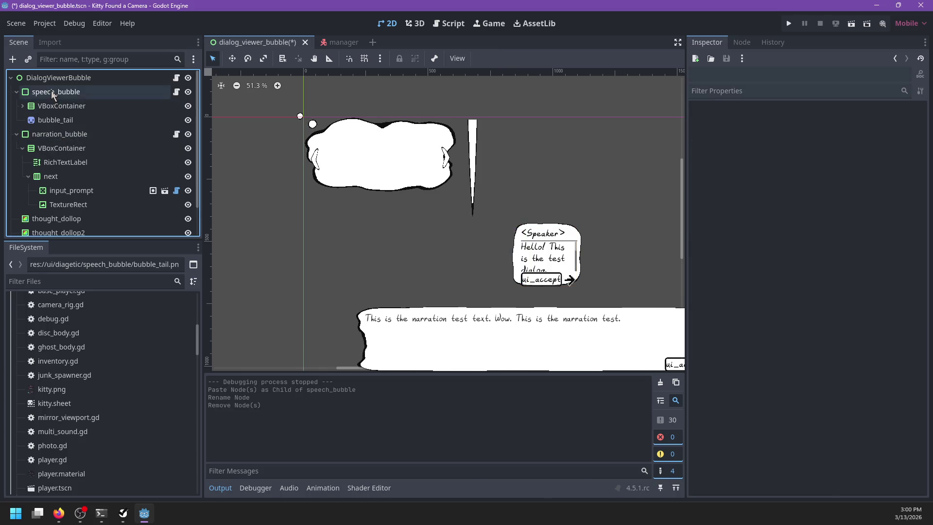
scroll(437, 234, up, 1)
drag(437, 233, 337, 196)
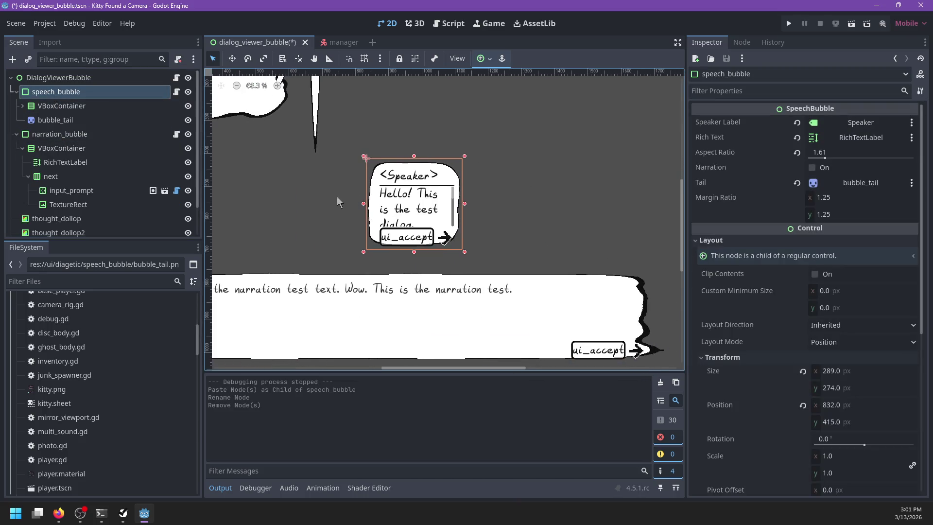
scroll(335, 199, down, 1)
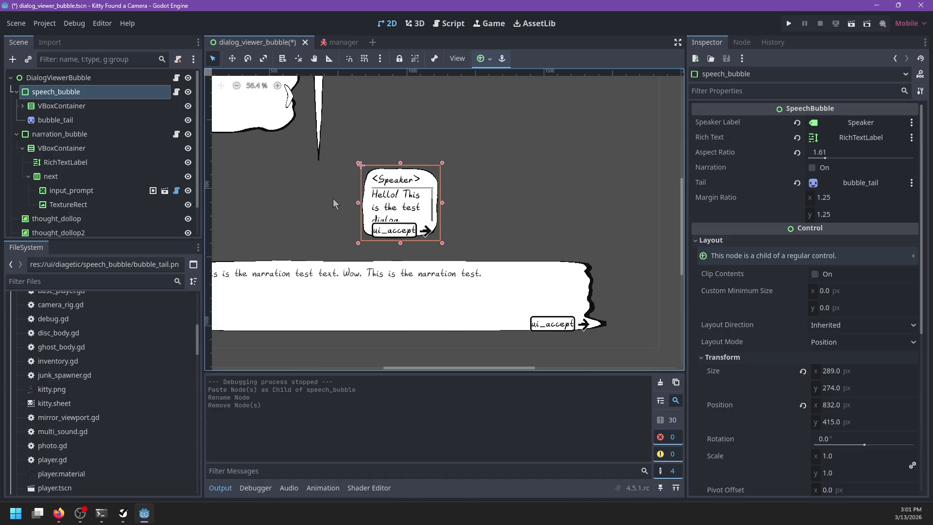
scroll(329, 192, down, 2)
drag(328, 192, 418, 213)
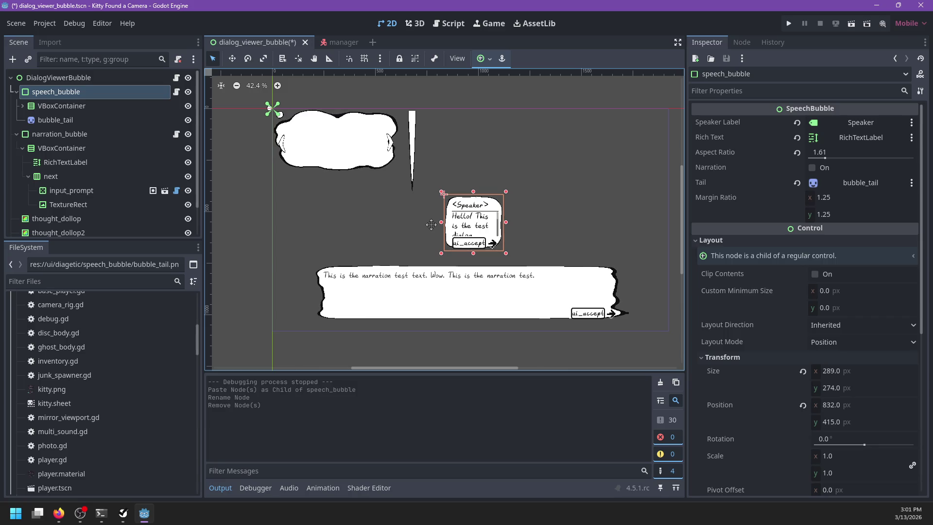
click(123, 513)
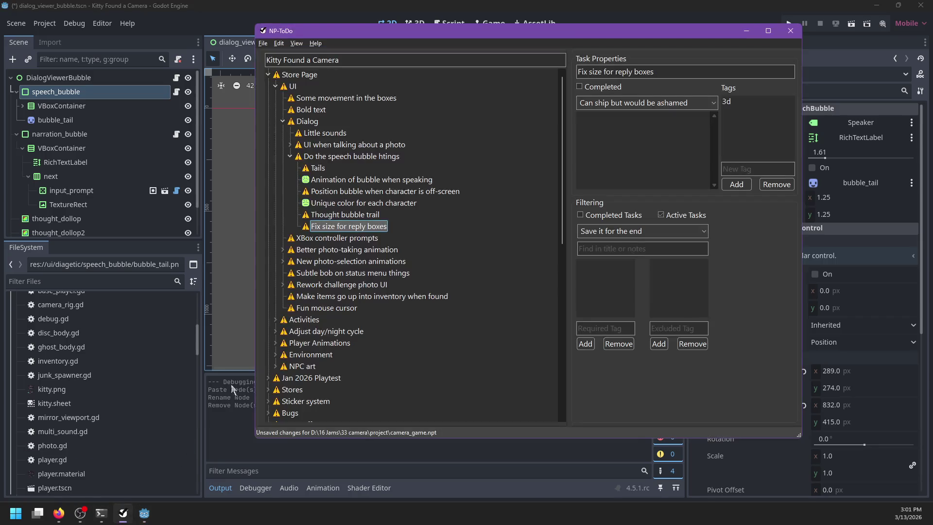
- Add child task 'Contstrain contents of bubbles with anchors instead of fixed margins' under the speech bubble task and save
click(315, 156)
key(Insert)
text(Contstrain contents to relative size)
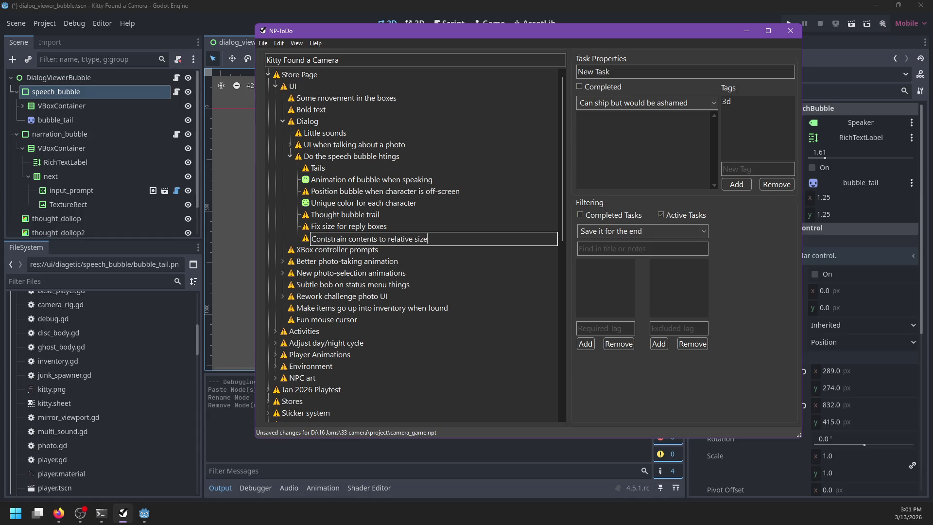
key(Return)
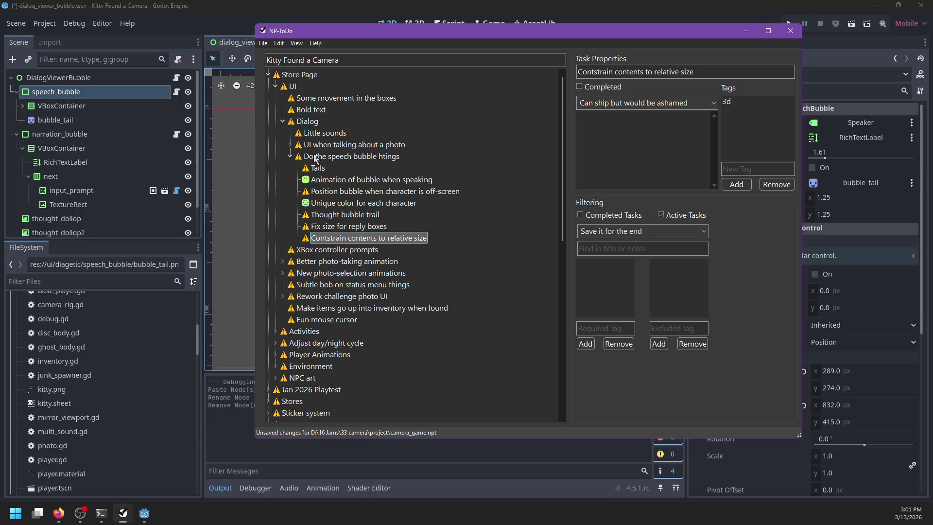
click(621, 162)
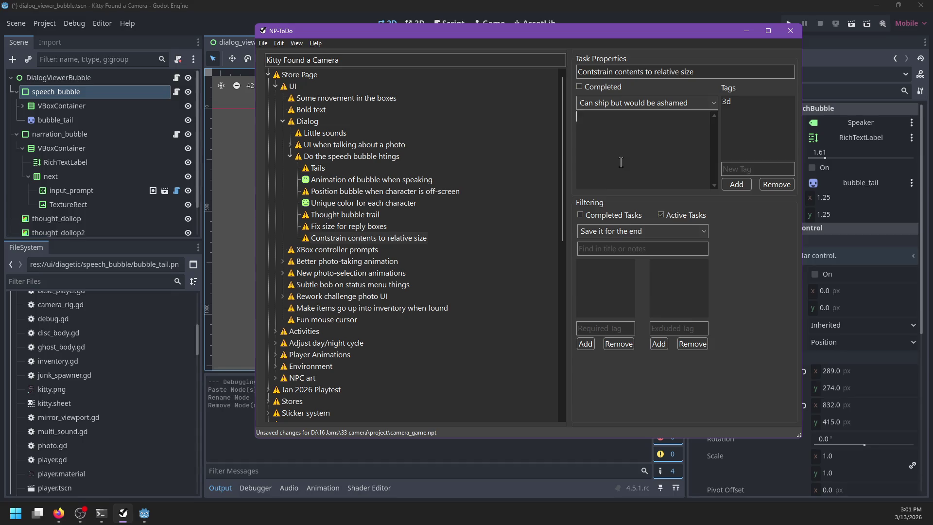
double_click(372, 238)
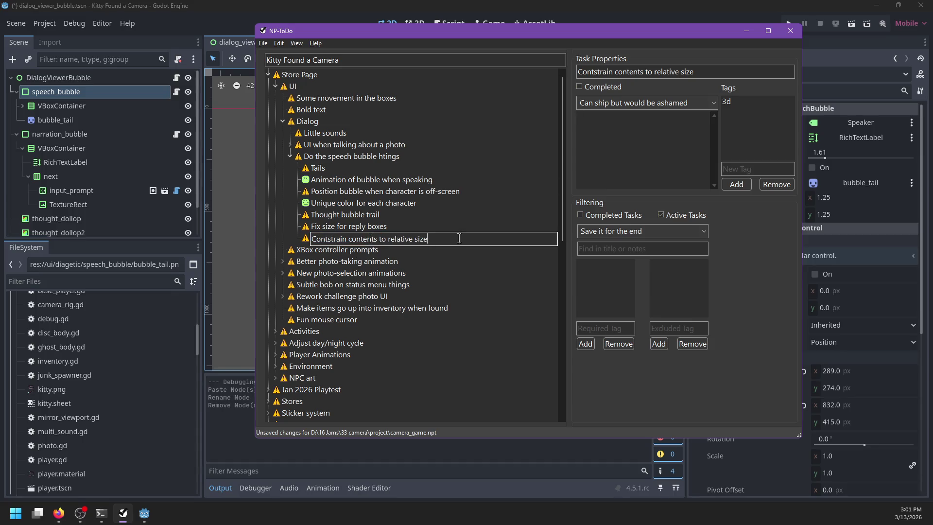
key(BackSpace)
key(BackSpace)
key(BackSpace)
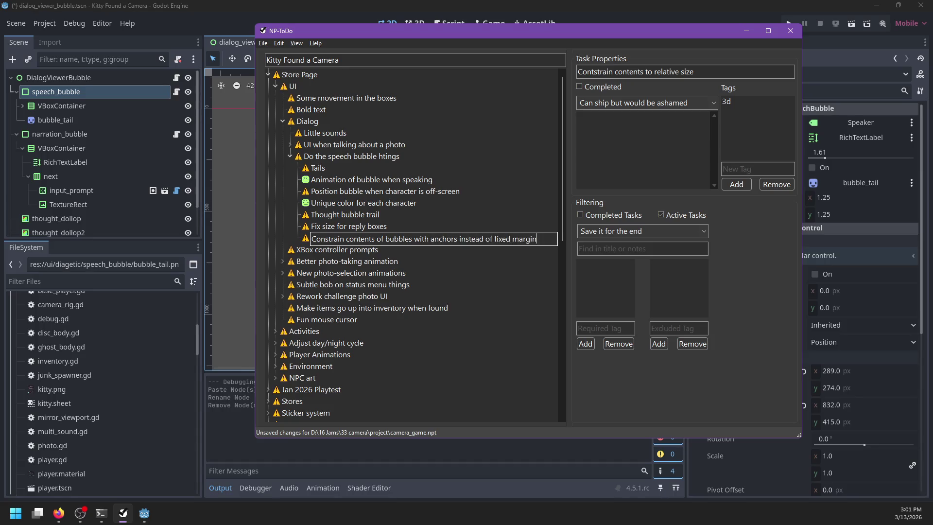
text(s)
key(Return)
key(ctrl+s)
key(alt+Tab)
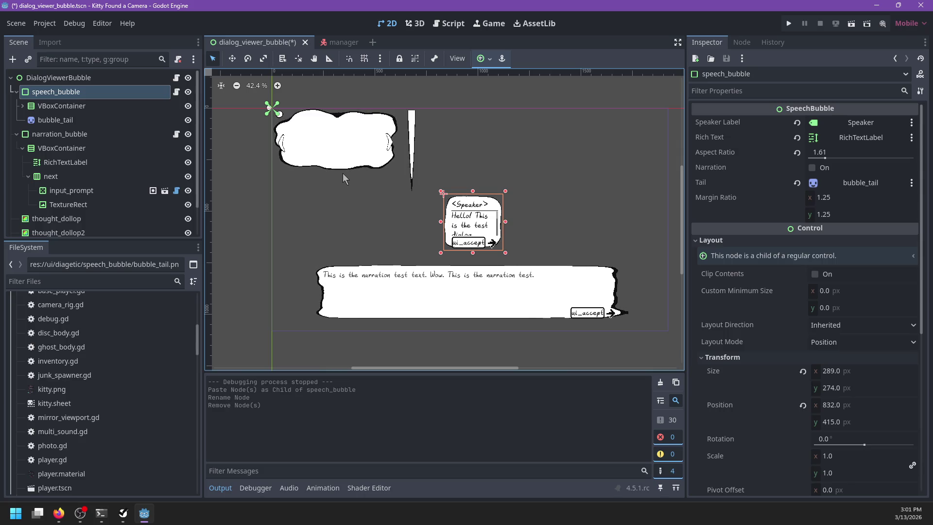
- Resize speech_bubble to 522 × 345 px, then select bubble_tail and open its script
mouse_move(506, 253)
mouse_down()
mouse_move(537, 293)
mouse_move(561, 295)
mouse_move(562, 268)
mouse_move(552, 276)
mouse_move(552, 268)
mouse_up()
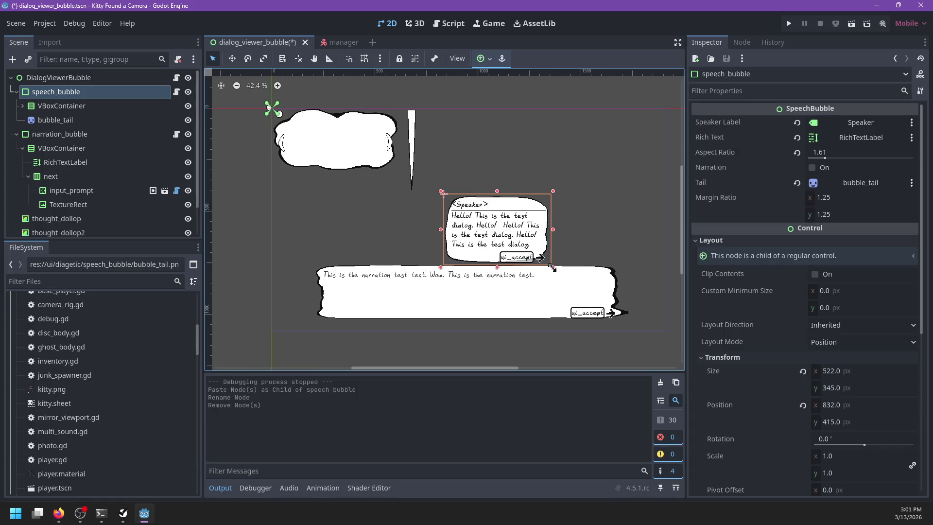
scroll(452, 209, up, 4)
click(387, 145)
scroll(441, 143, up, 2)
scroll(441, 143, right, 1)
drag(367, 146, 377, 160)
key(ctrl+z)
click(365, 144)
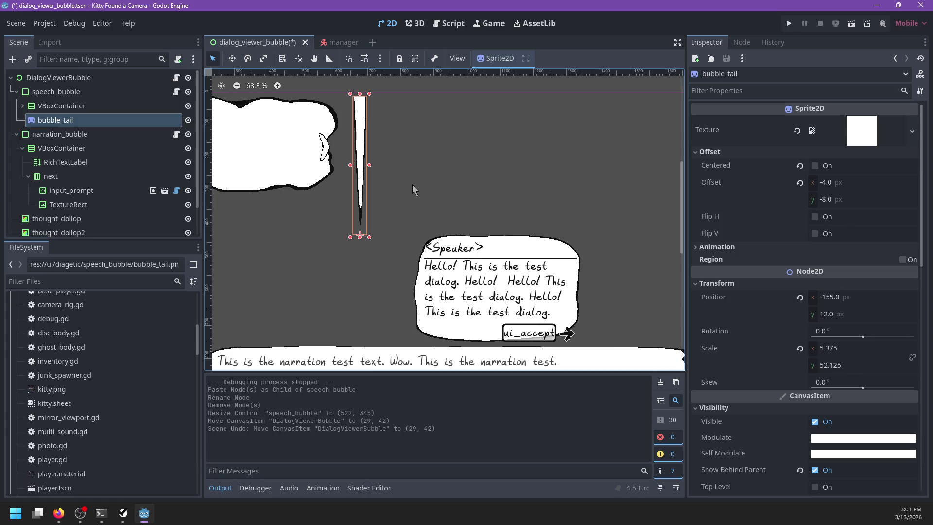
click(443, 24)
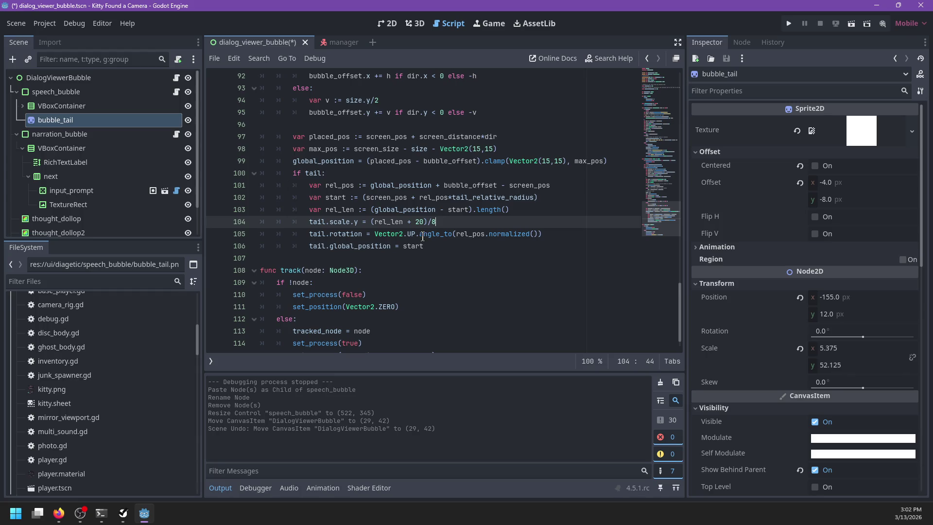
- Save speech_bubble.gd, run the game and talk to the old man to show his bubble
click(476, 251)
key(ctrl+s)
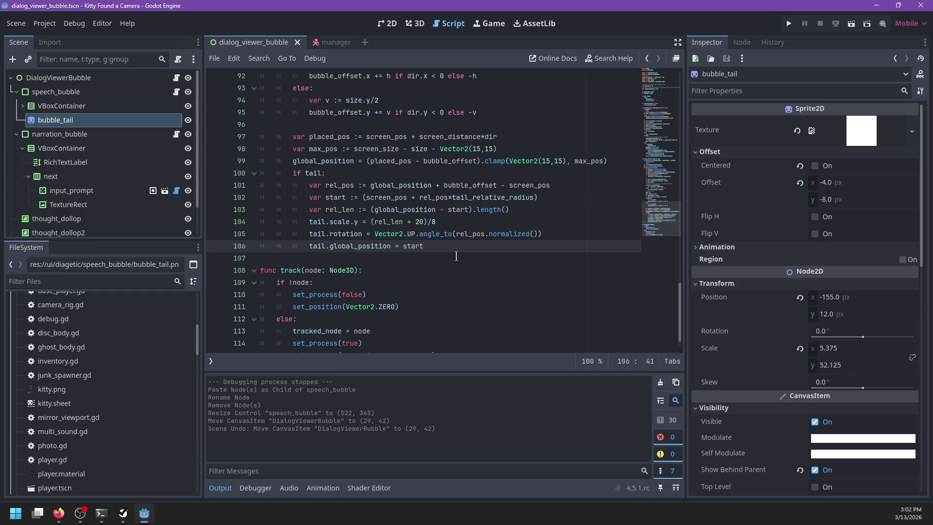
key(F5)
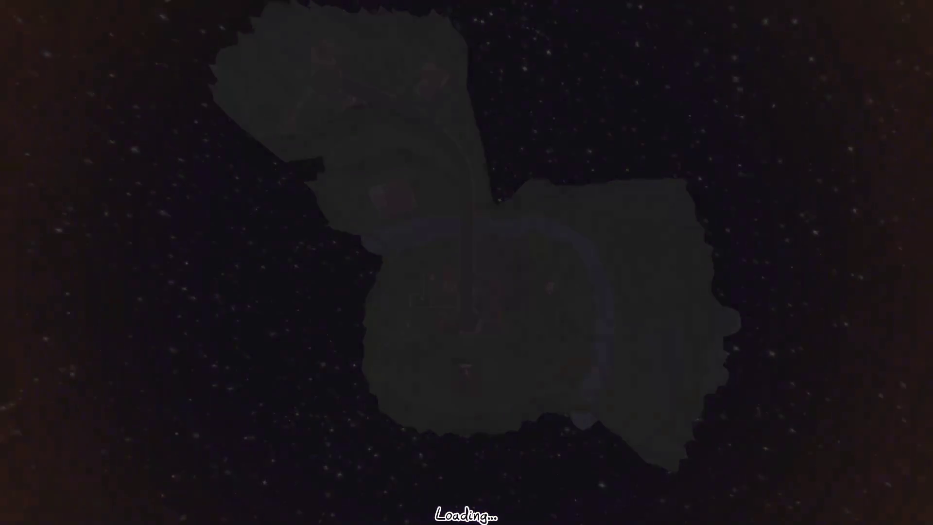
key(e)
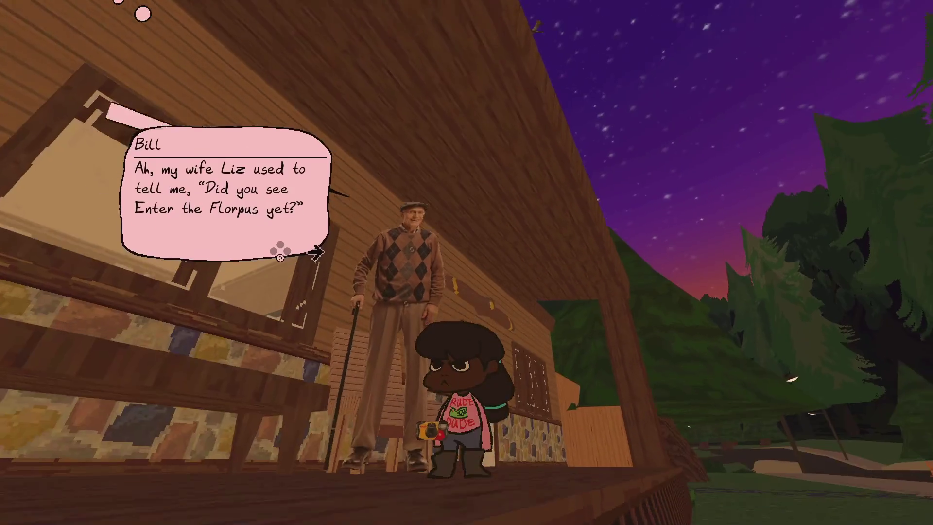
key(alt+Tab)
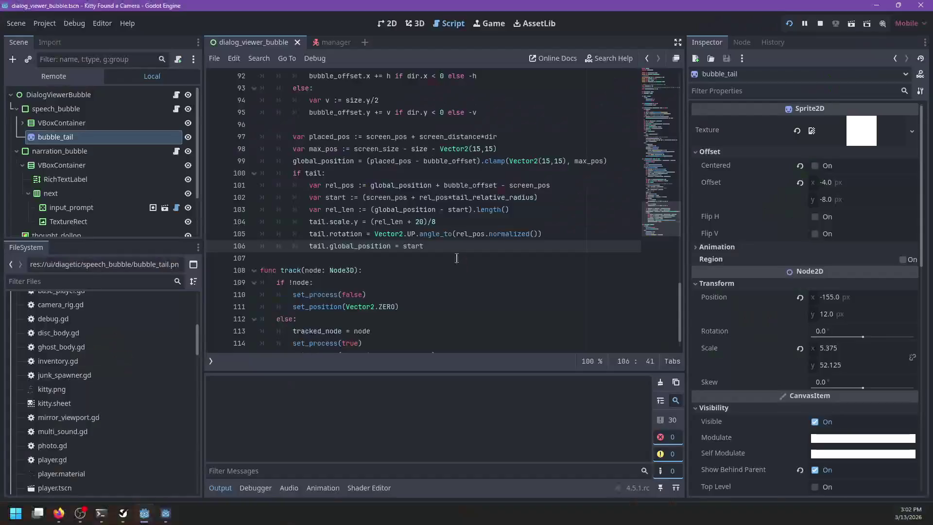
- Set a breakpoint at line 101 of speech_bubble.gd and step through to line 103
click(214, 185)
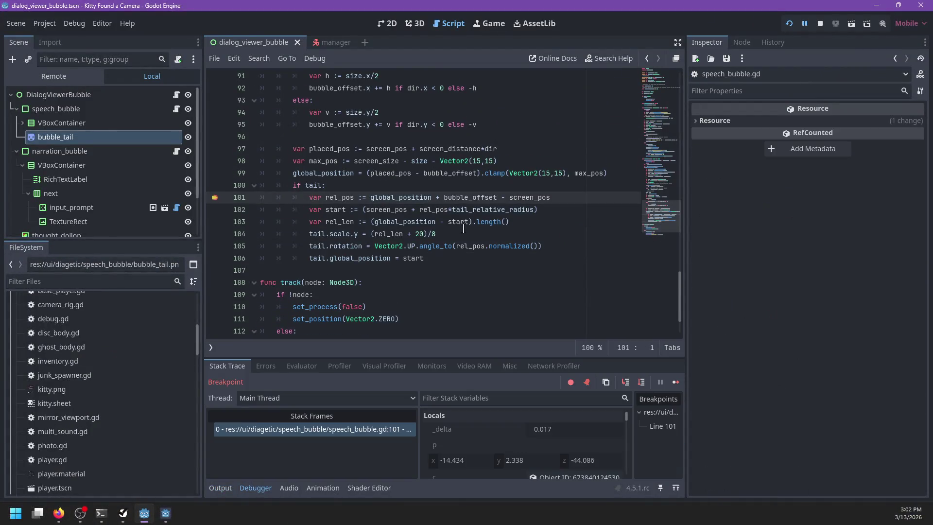
mouse_move(338, 197)
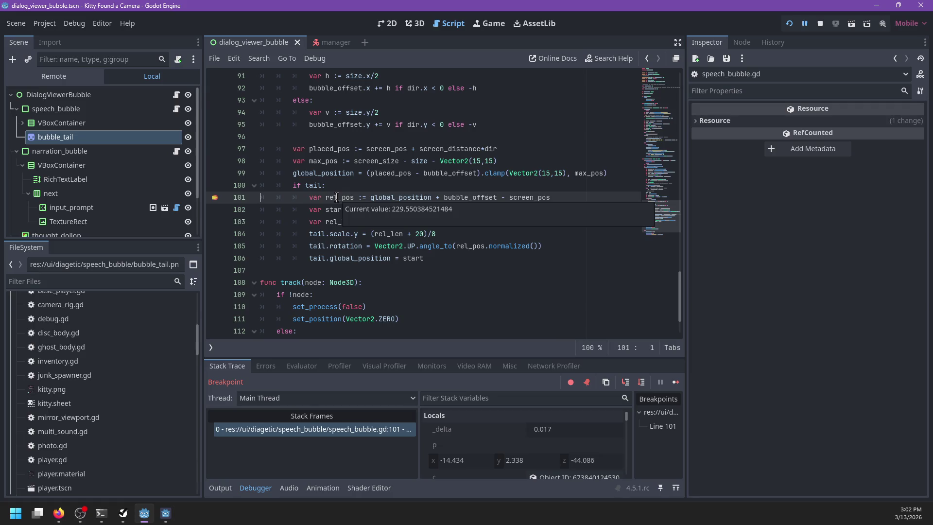
key(F10)
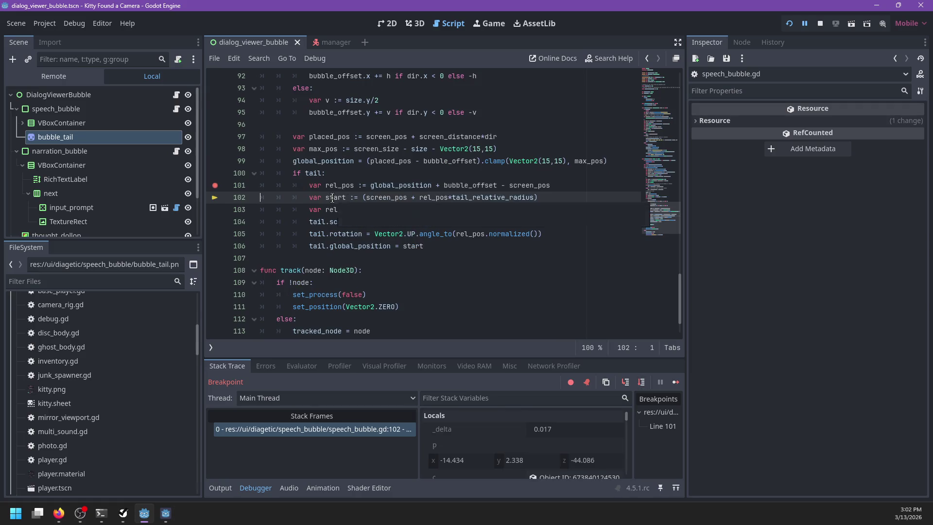
key(F10)
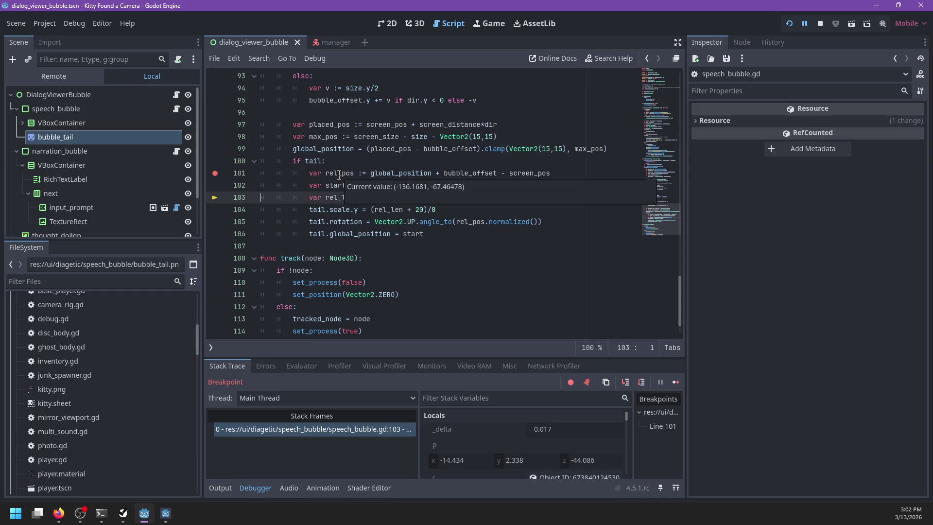
- Compare the paused variable values with Bill's bubble in the running game
key(F12)
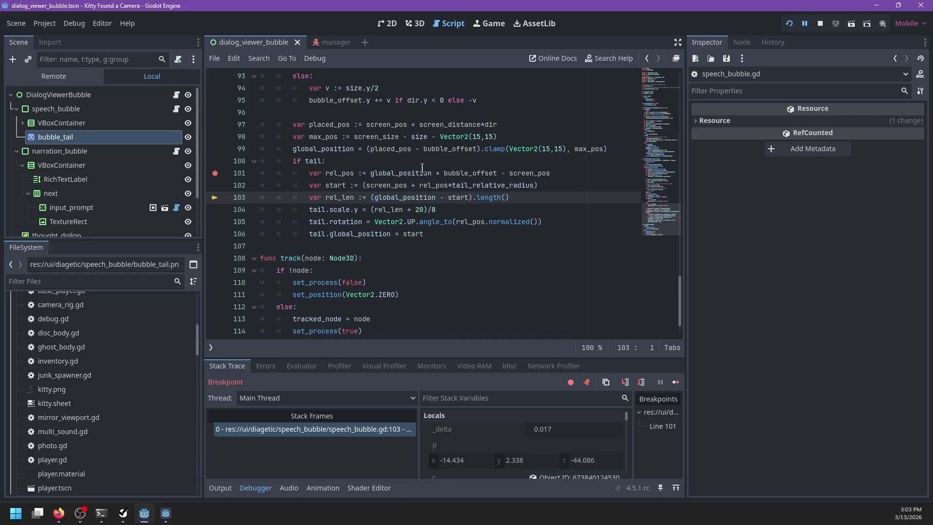
mouse_move(411, 173)
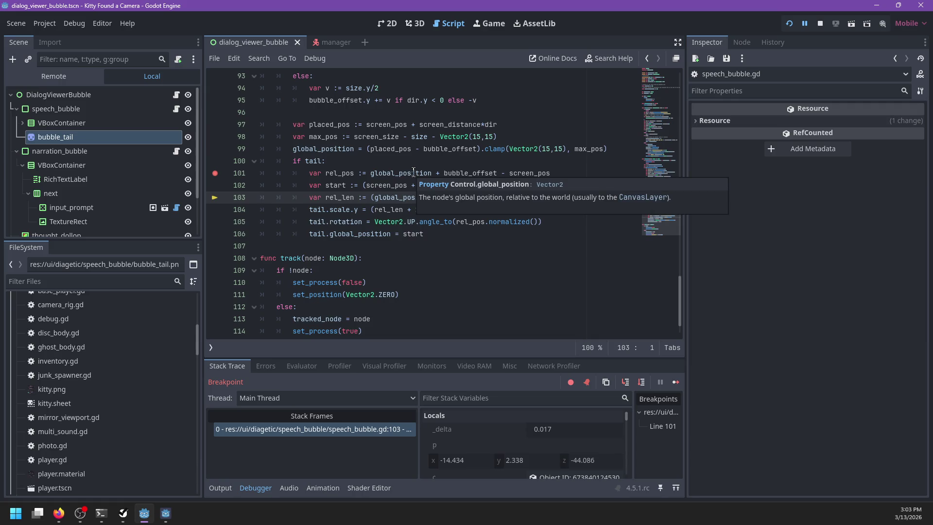
mouse_move(461, 175)
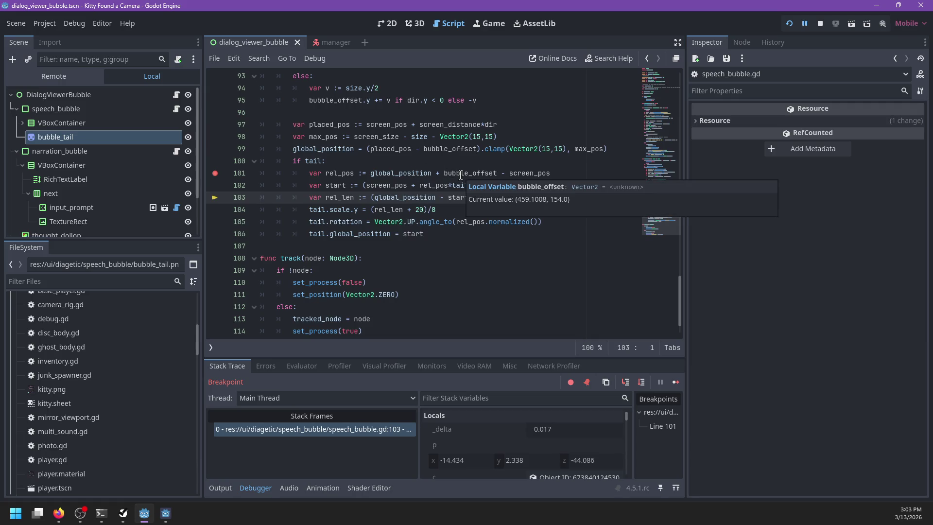
key(F12)
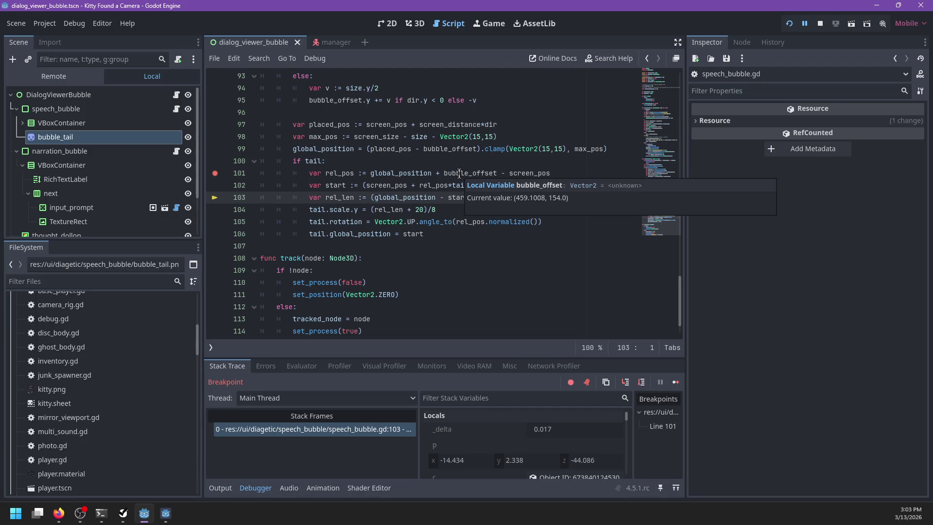
key(F12)
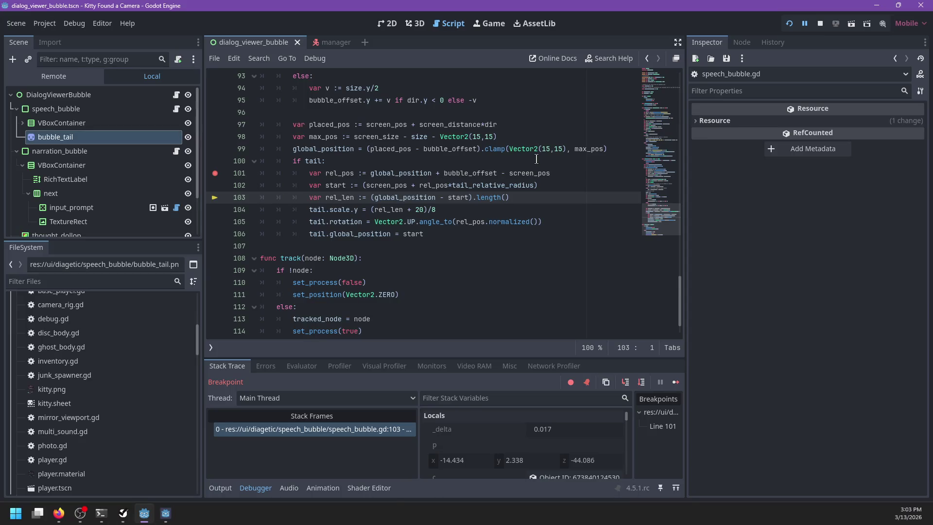
mouse_move(528, 172)
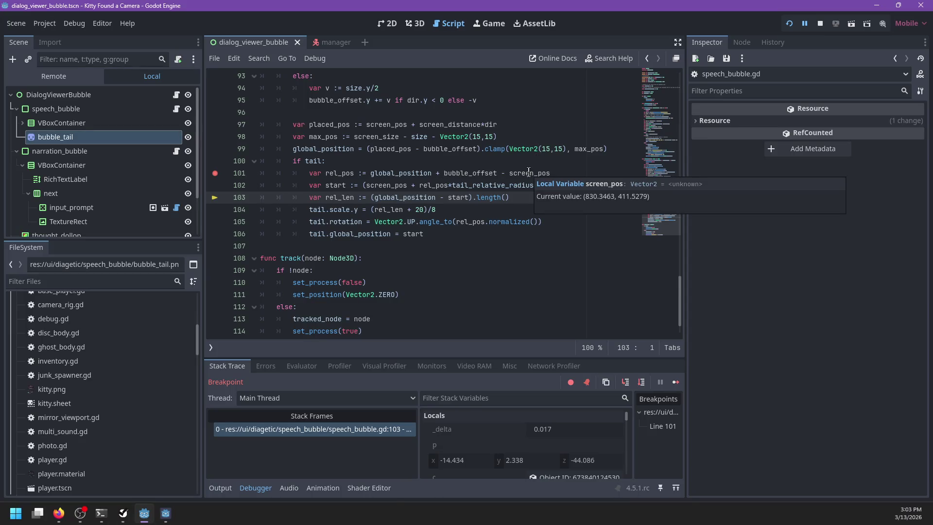
key(F12)
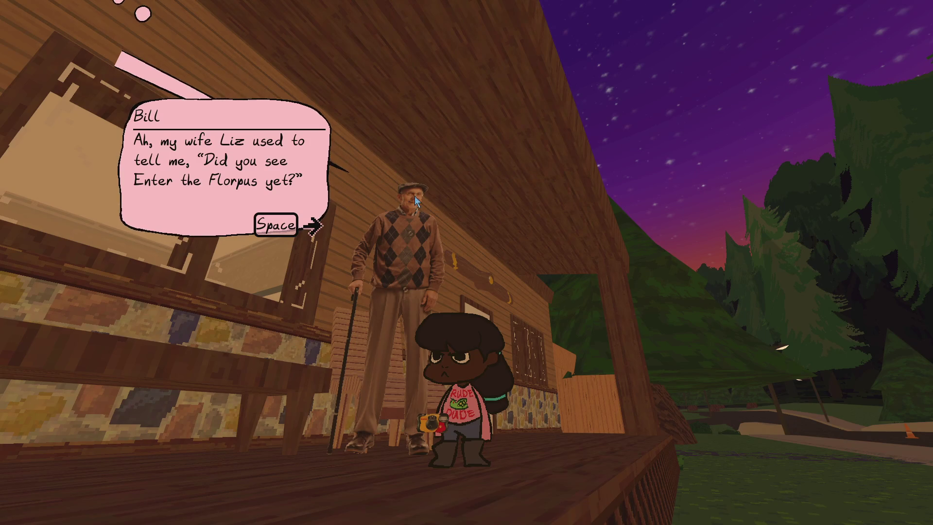
key(alt+Tab)
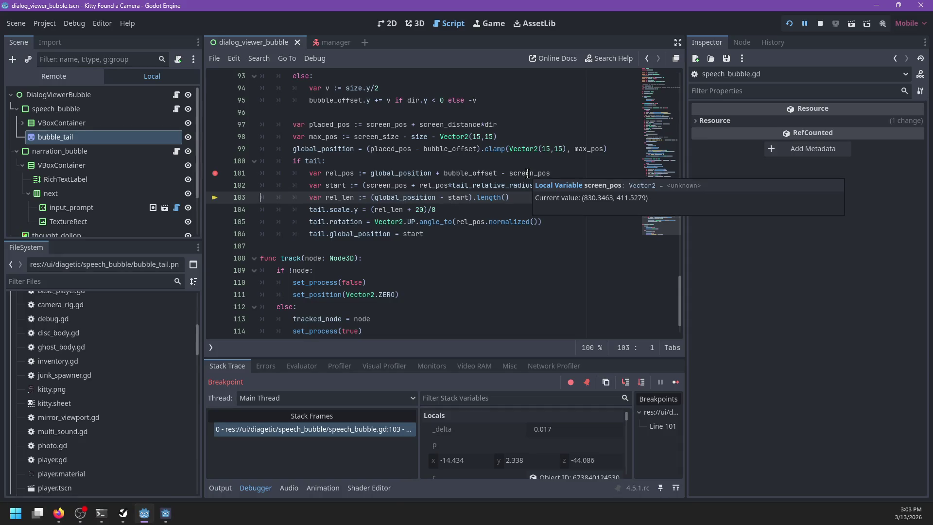
key(F12)
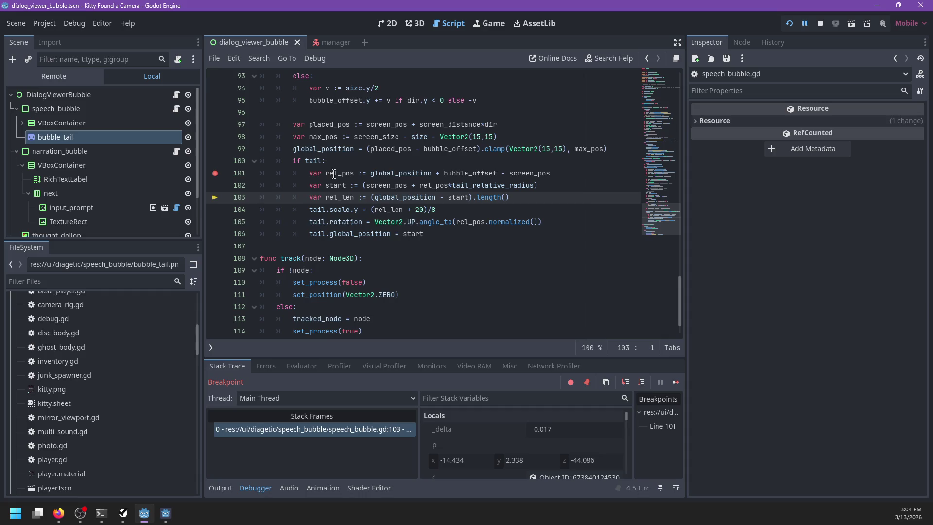
mouse_move(334, 174)
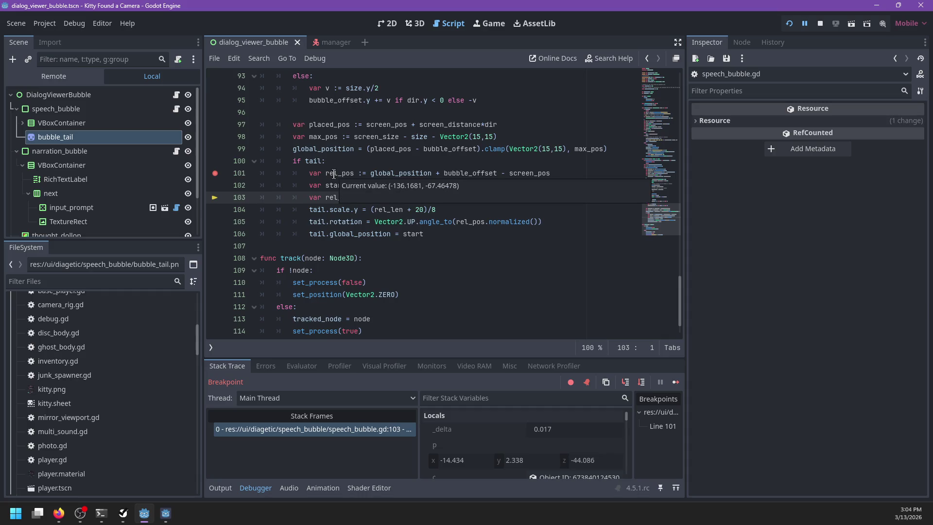
key(F12)
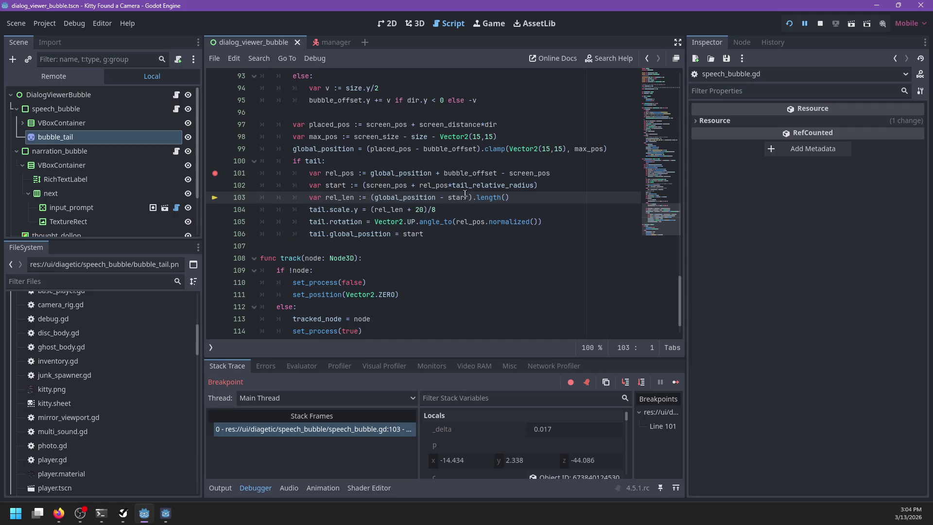
mouse_move(462, 196)
mouse_move(410, 195)
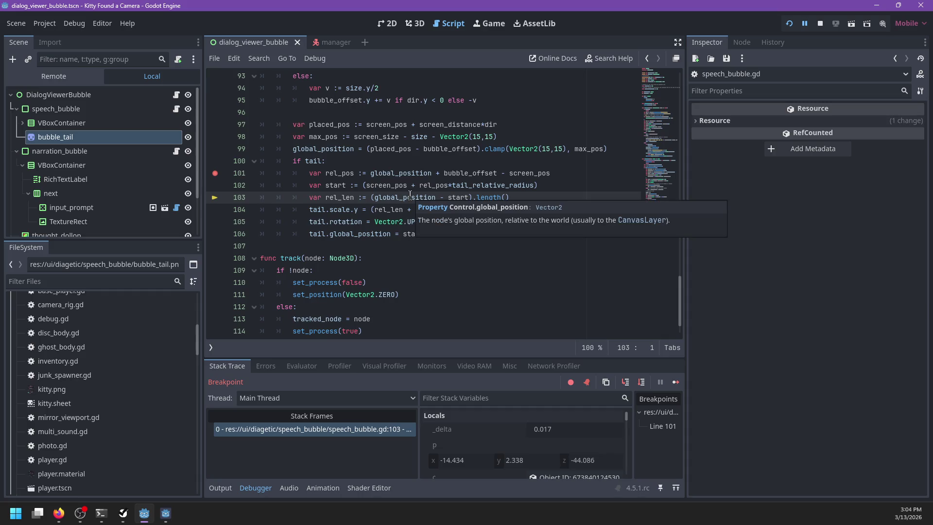
- Evaluate global_position in the debugger's Evaluator, getting 235.077, 190.063
click(286, 367)
click(307, 382)
text(global_position)
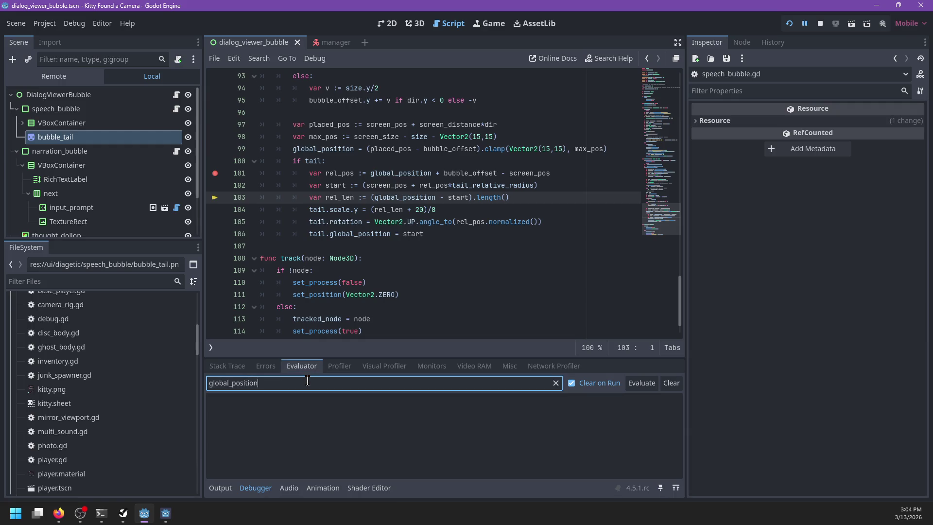
key(Return)
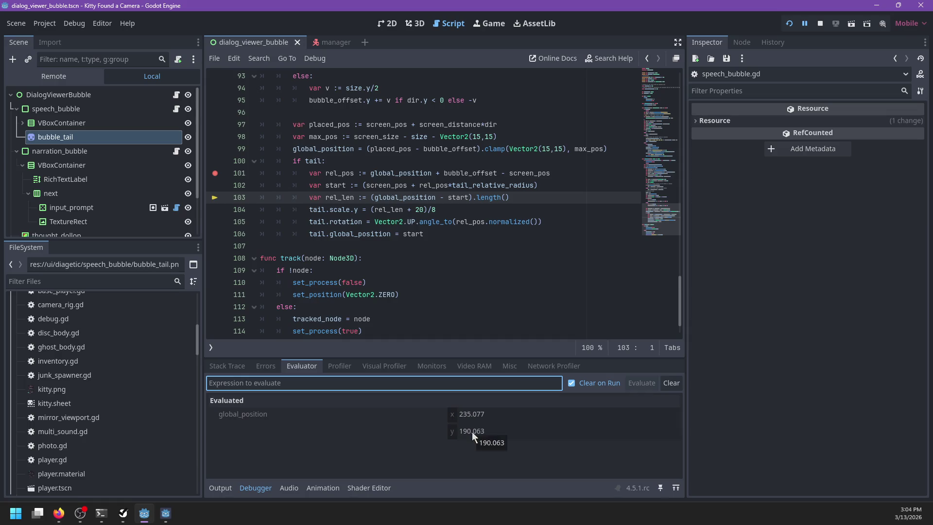
- On line 103, append '- bubble_offset' after global_position and return to the game
mouse_move(459, 228)
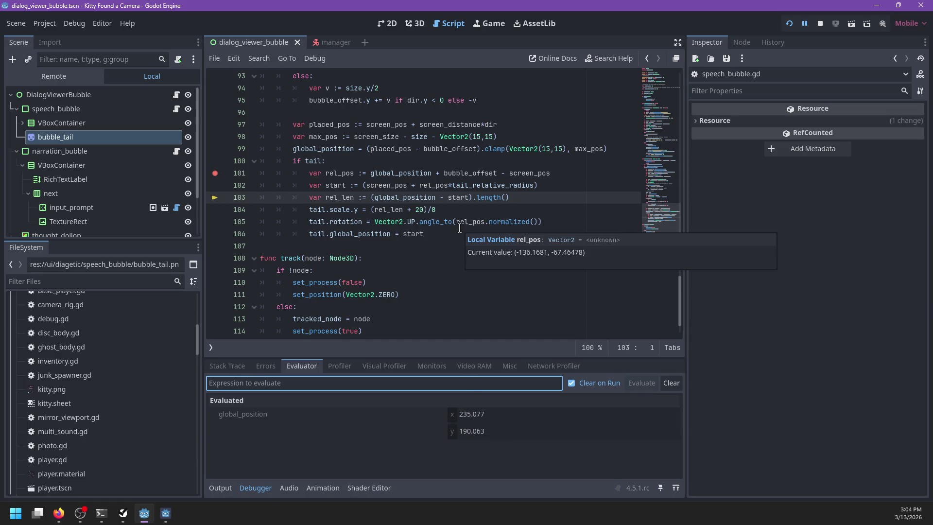
double_click(400, 197)
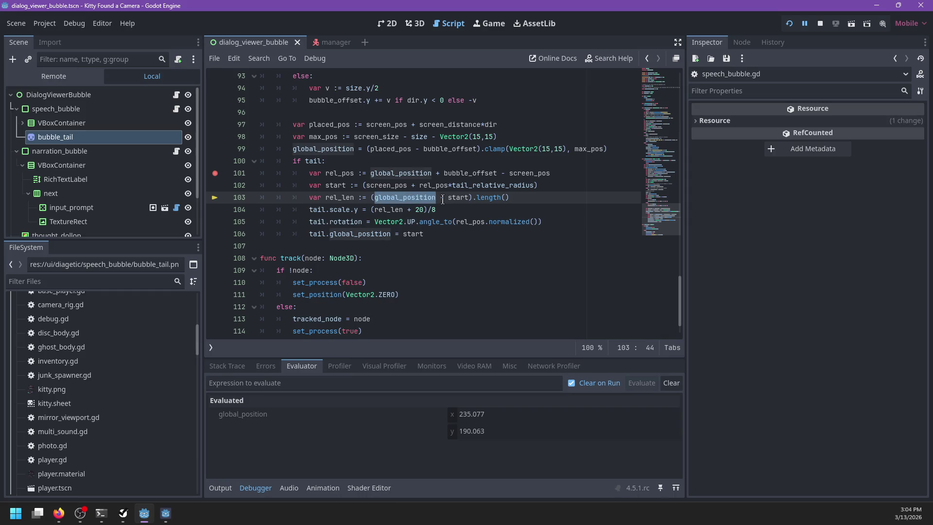
key(Right)
text(- bubble_offset)
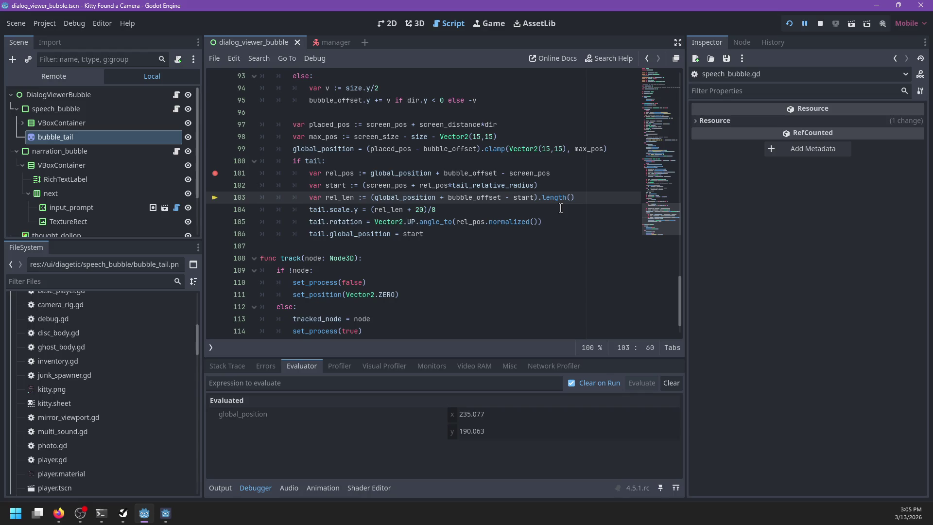
key(F12)
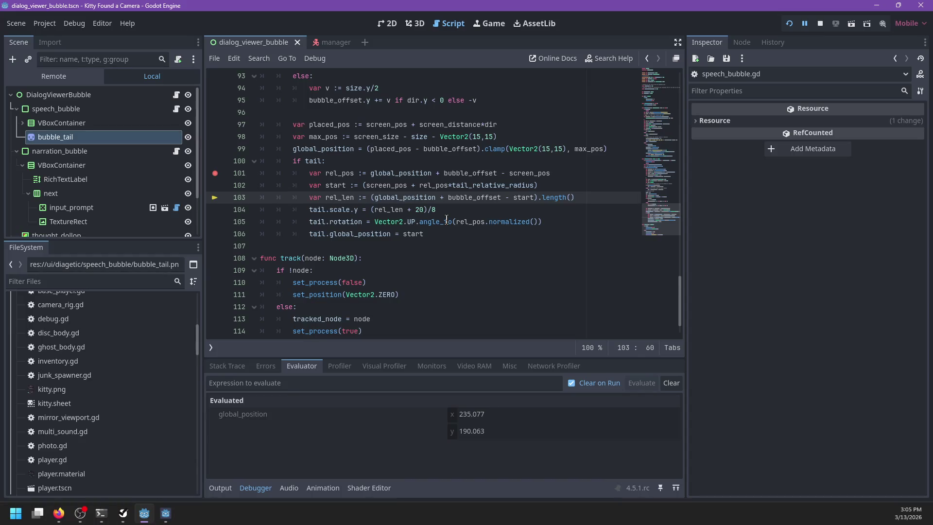
- Resume the game, remove the line-101 breakpoint, save, and check Bill's bubble tail in-game
mouse_move(446, 220)
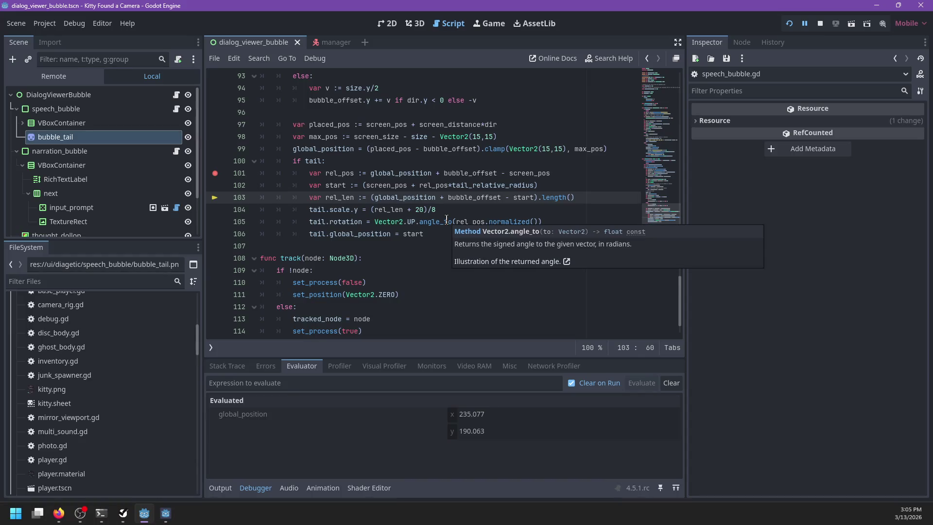
key(F12)
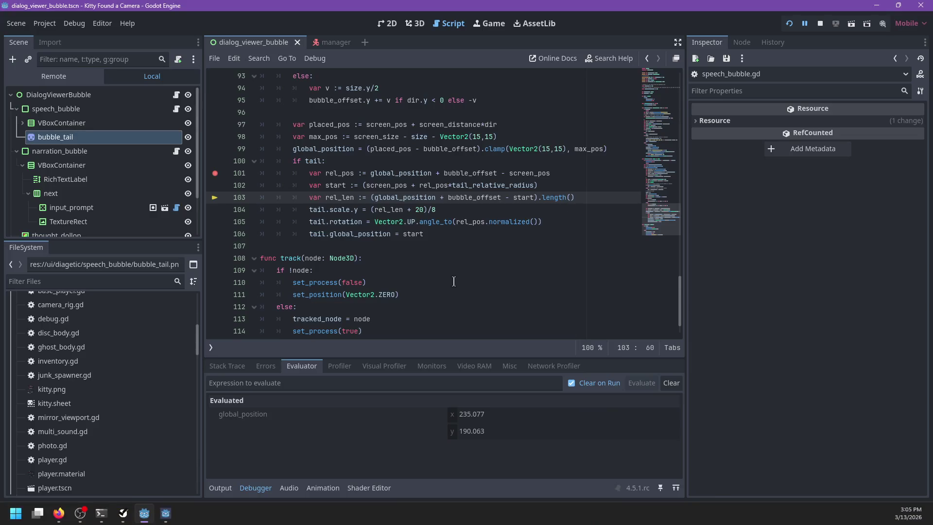
click(215, 173)
click(457, 221)
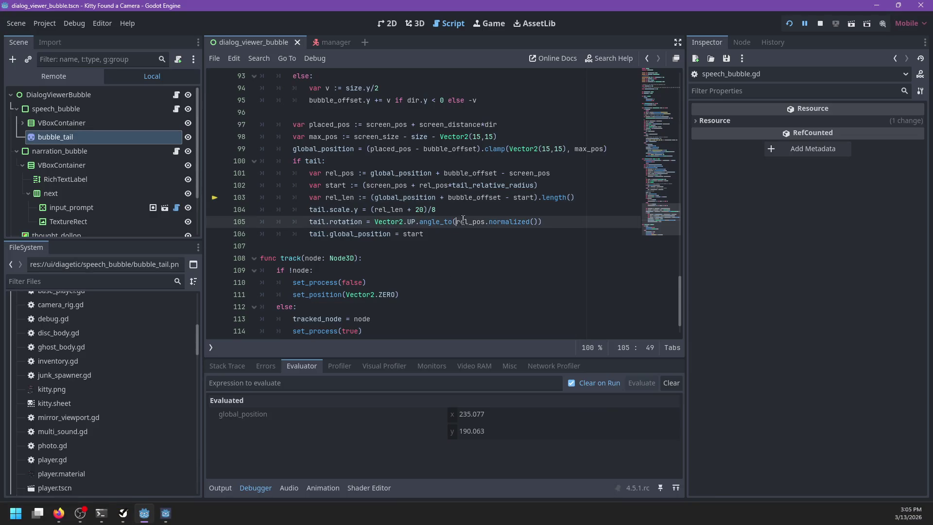
key(ctrl+s)
key(F12)
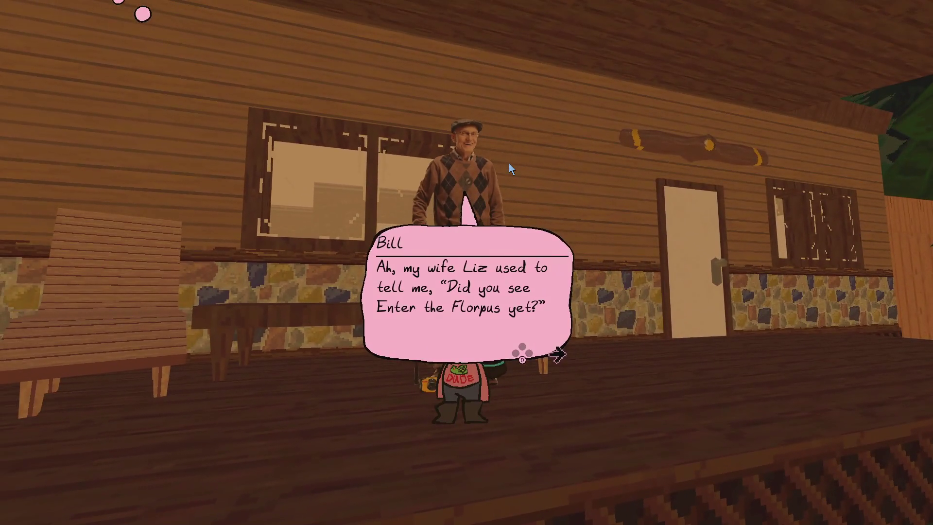
key(alt+Tab)
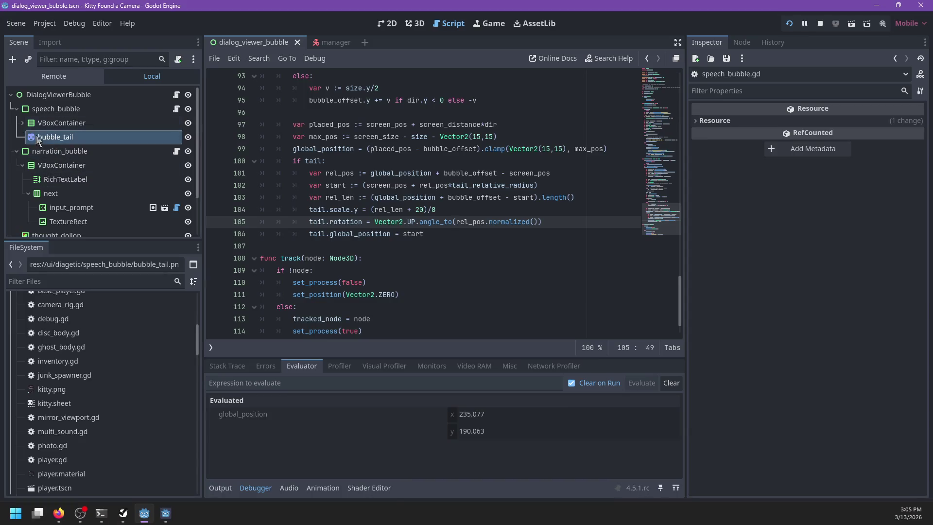
- Stop the game, switch to the 2D view and move bubble_tail into VBoxContainer after Panel
click(26, 124)
click(23, 123)
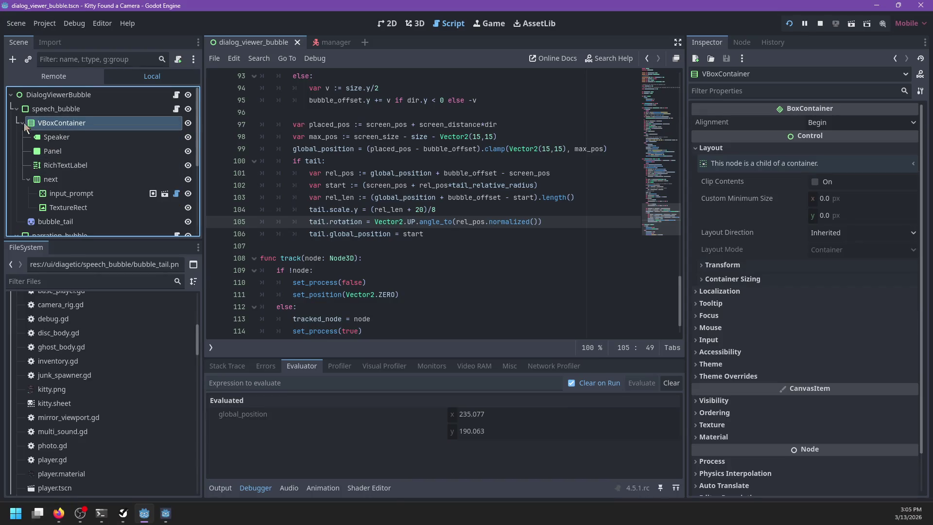
key(F8)
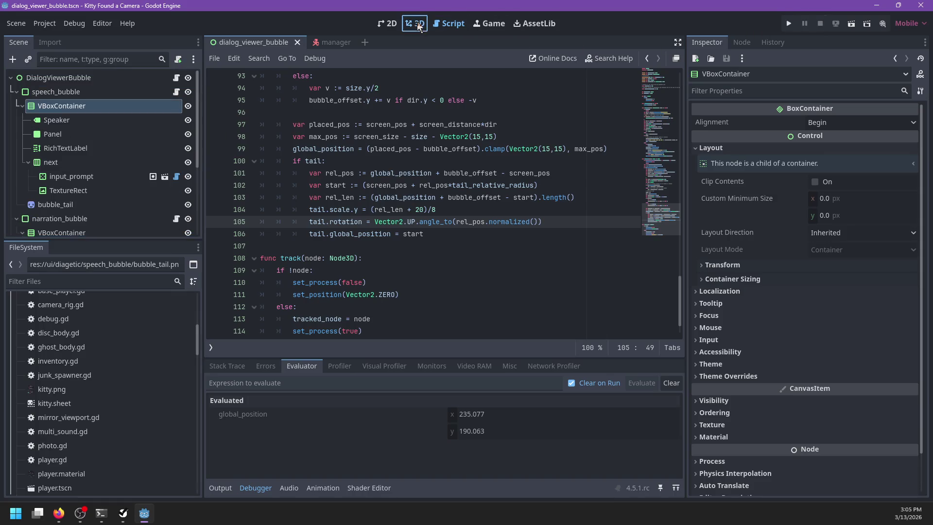
click(414, 23)
click(387, 23)
scroll(108, 162, down, 1)
drag(65, 186, 63, 124)
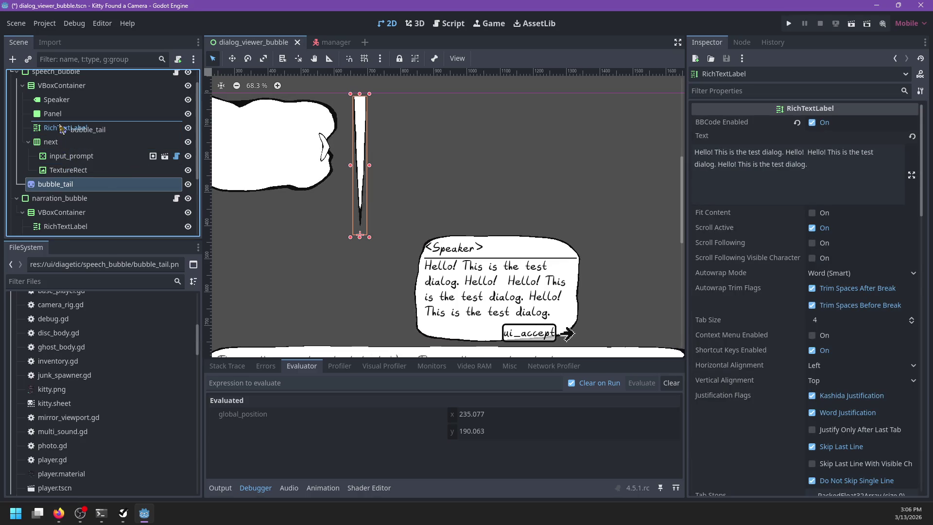
- Shift the bubble tail sprite down and right, save the scene and relaunch the game
mouse_move(360, 150)
mouse_down()
mouse_move(428, 223)
mouse_move(493, 222)
mouse_move(437, 330)
mouse_move(473, 332)
mouse_up()
click(488, 306)
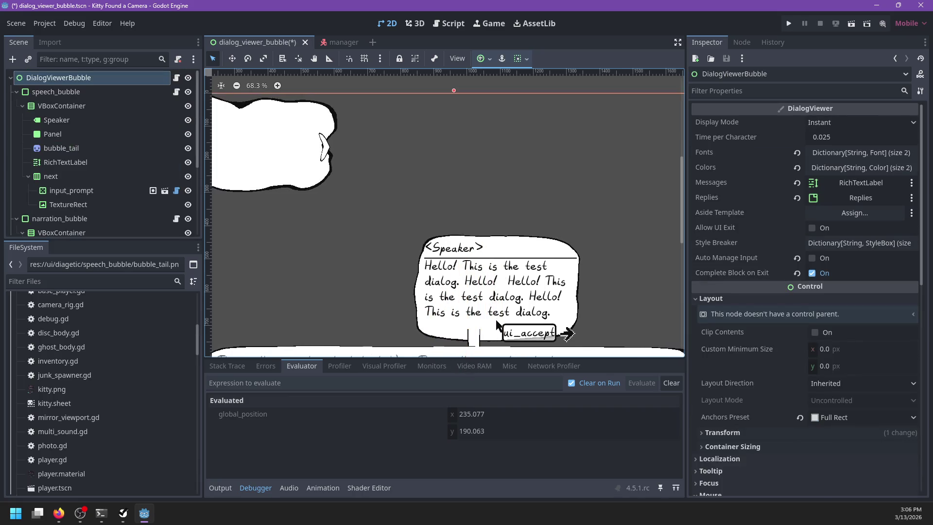
scroll(488, 306, down, 1)
scroll(488, 306, down, 1)
scroll(488, 306, up, 3)
scroll(453, 244, down, 2)
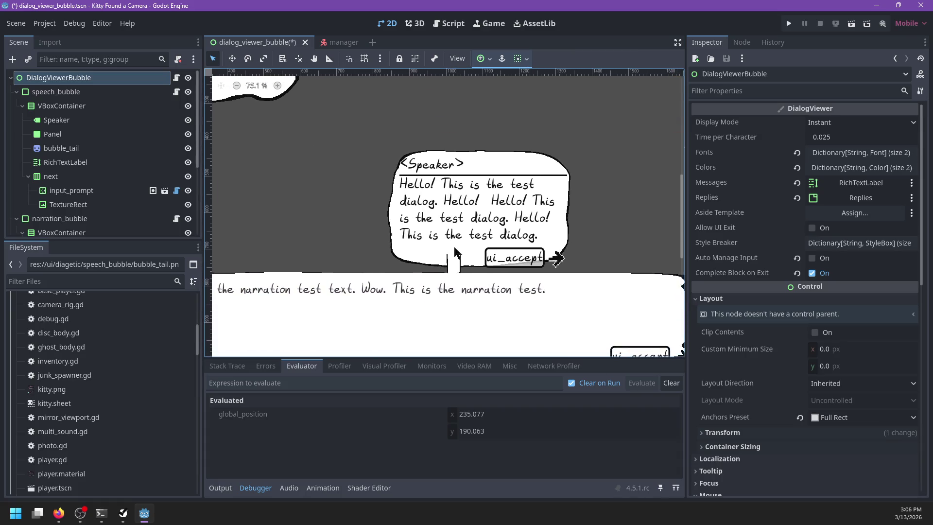
key(ctrl+s)
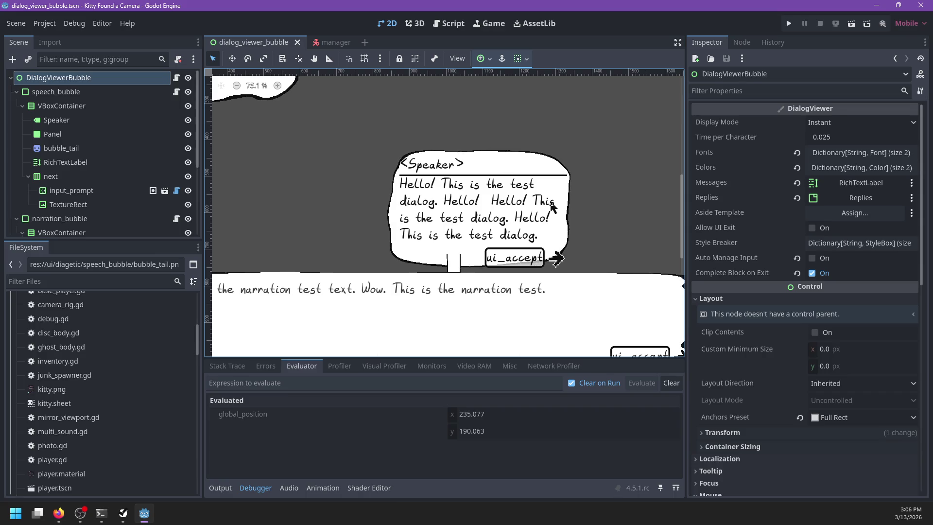
click(55, 91)
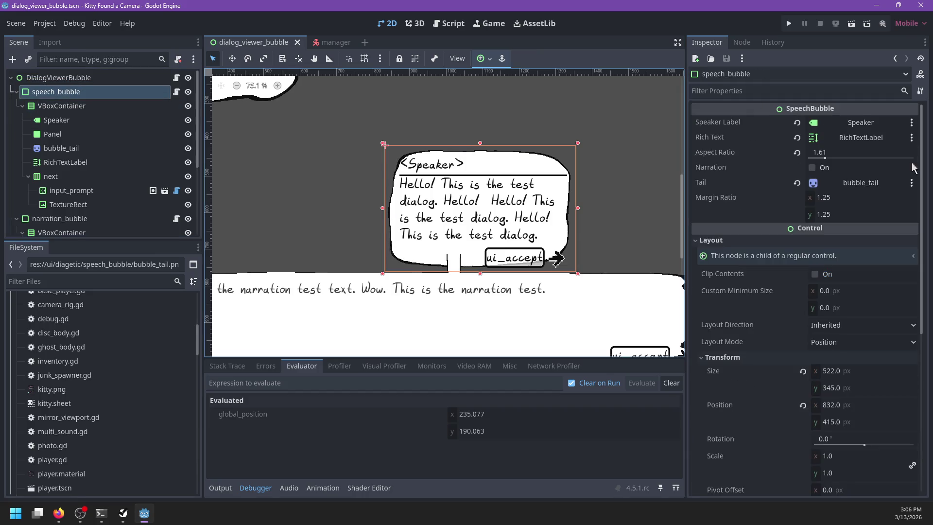
key(F5)
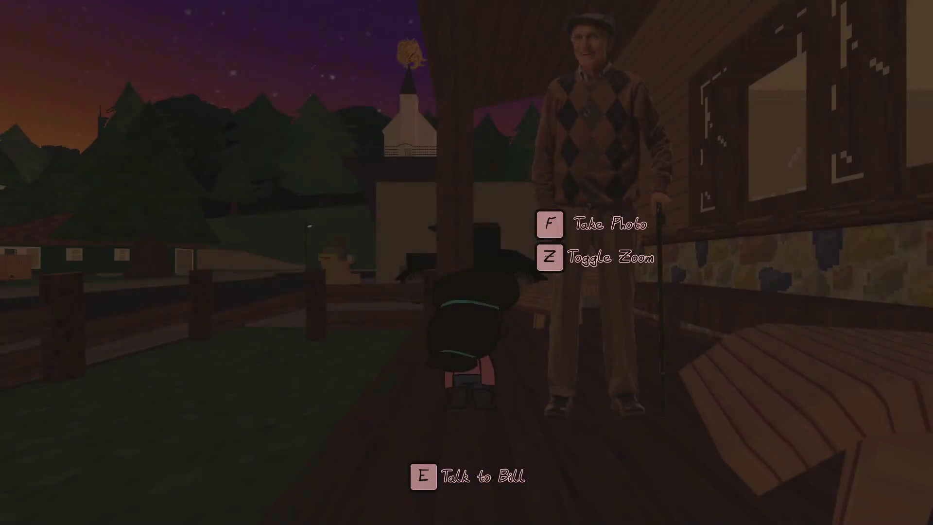
- Talk to Bill and advance to his 'Those were the days...' line, then return to the editor
key(2)
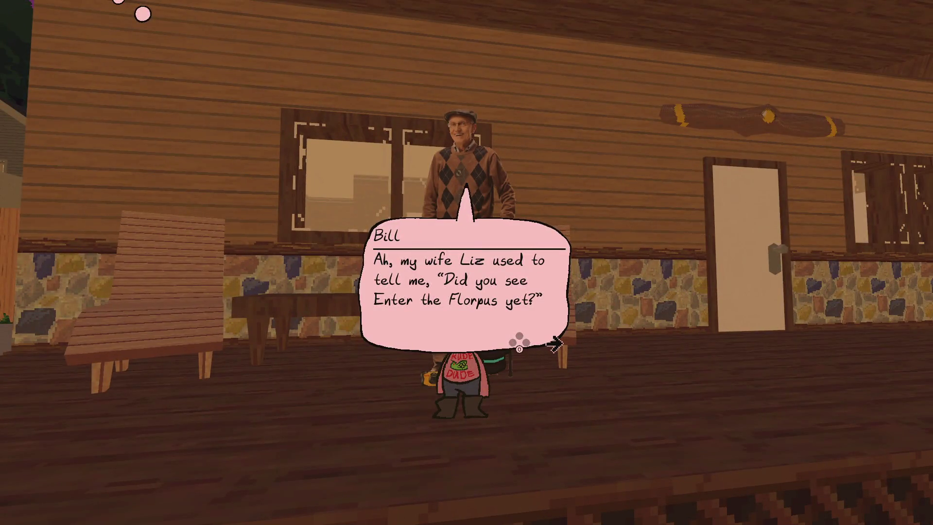
key(space)
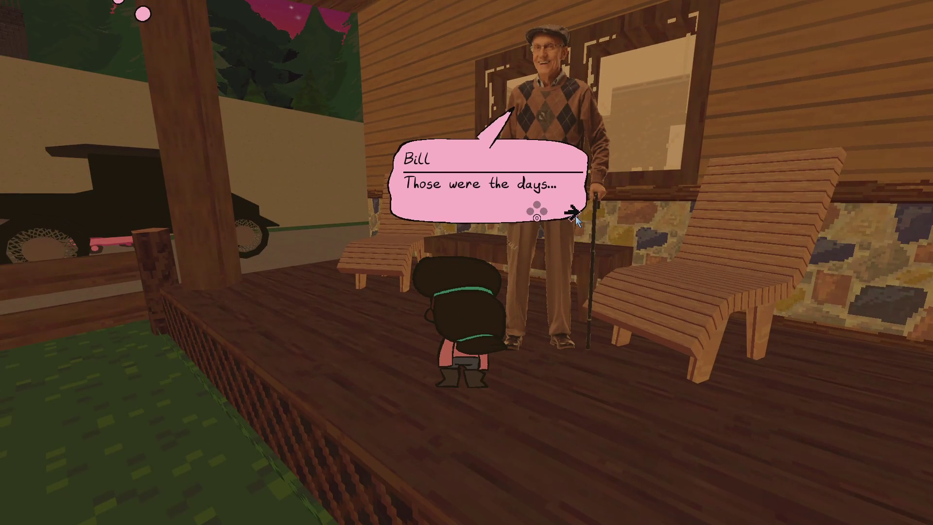
key(alt+Tab)
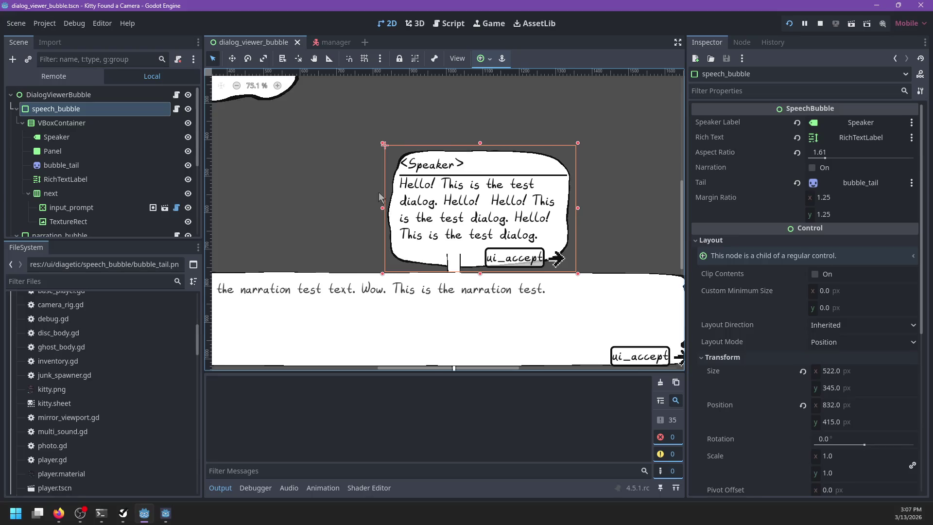
- Hide thought_dollop and thought_dollop2 in the scene tree
click(457, 262)
click(458, 275)
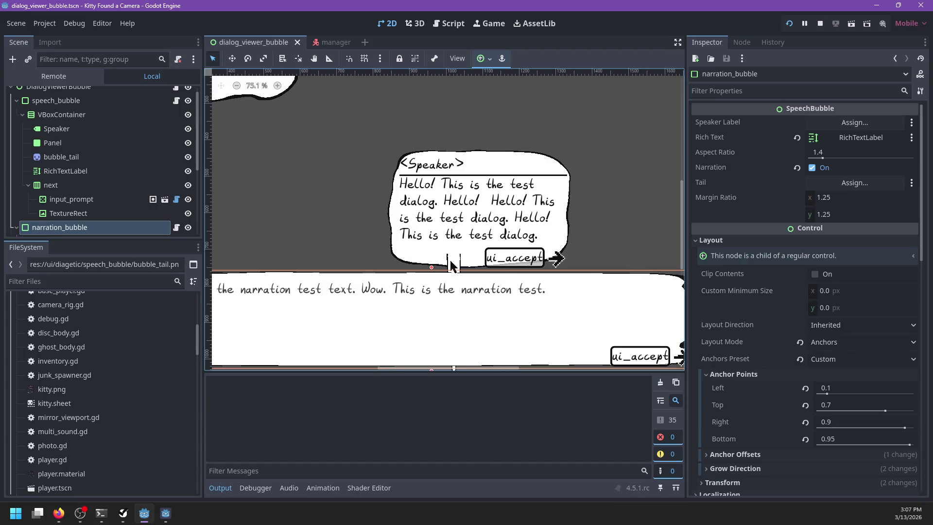
scroll(92, 170, down, 3)
scroll(80, 170, down, 3)
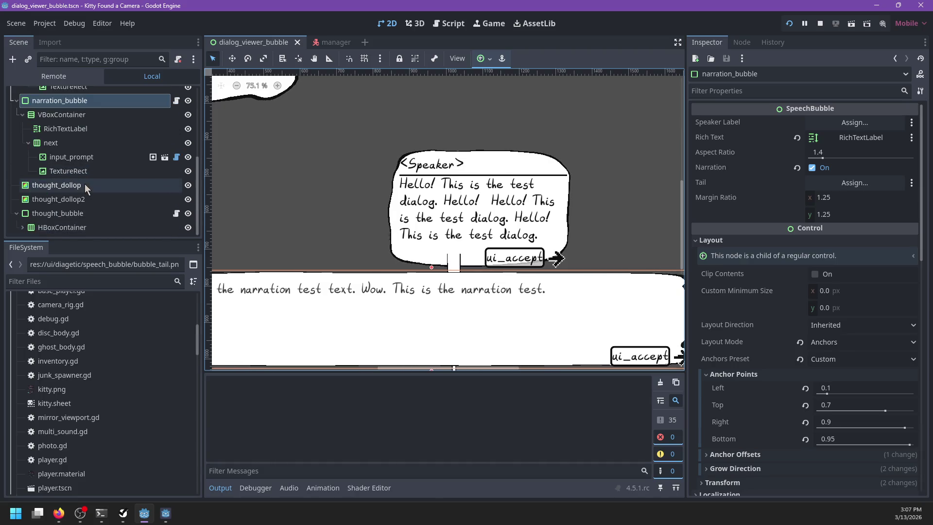
click(188, 185)
click(188, 199)
scroll(133, 188, up, 5)
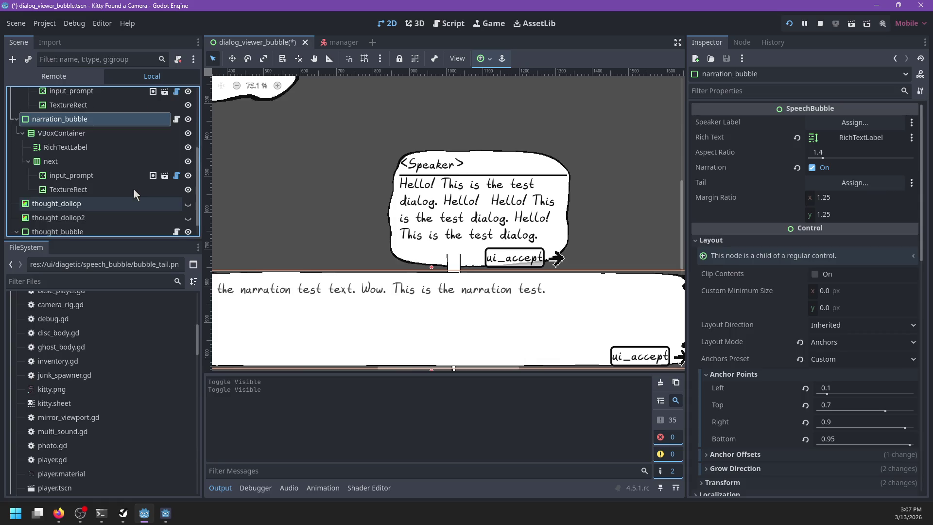
scroll(64, 135, up, 1)
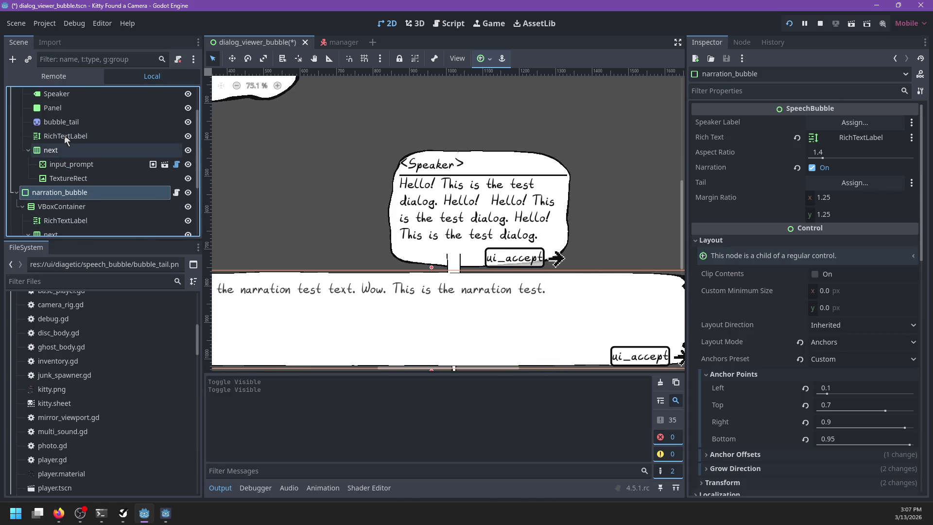
- Set bubble_tail's x scale to 3.0, save, then run the game to check it and stop
click(65, 122)
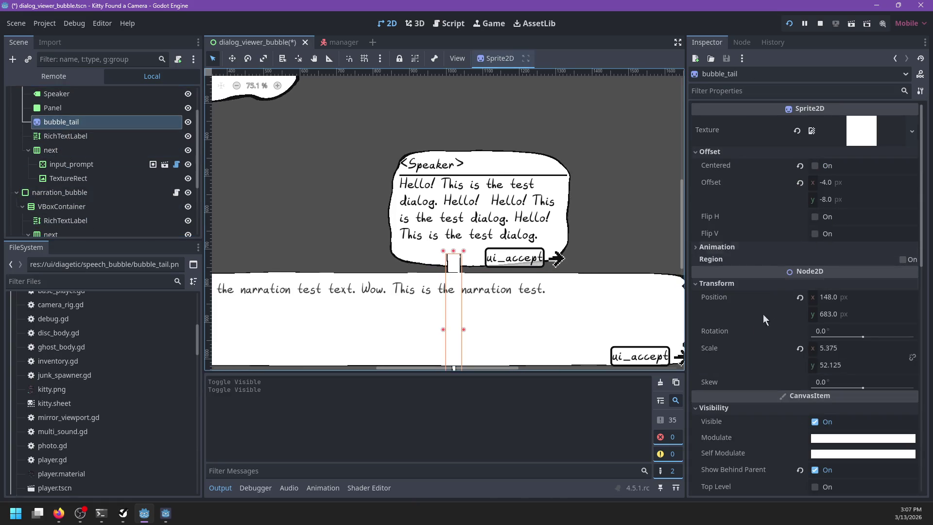
click(855, 349)
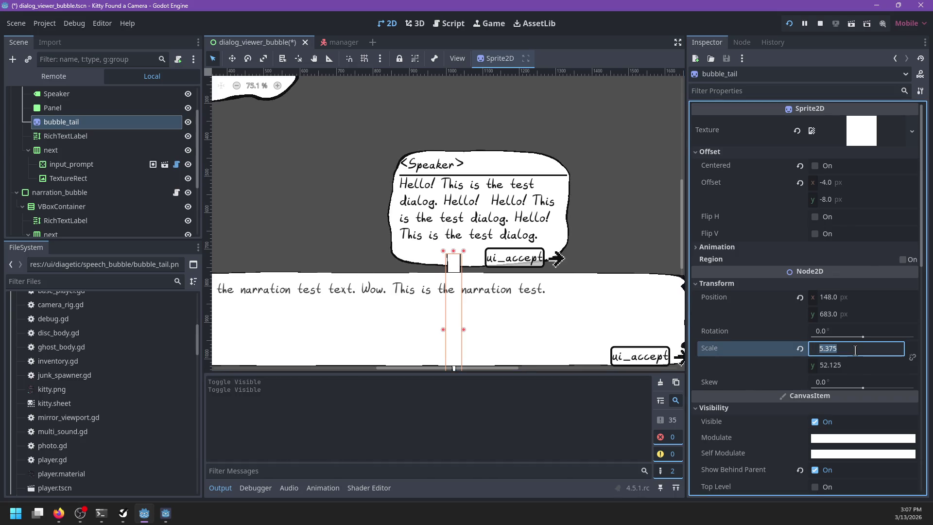
text(3)
key(Return)
key(ctrl+s)
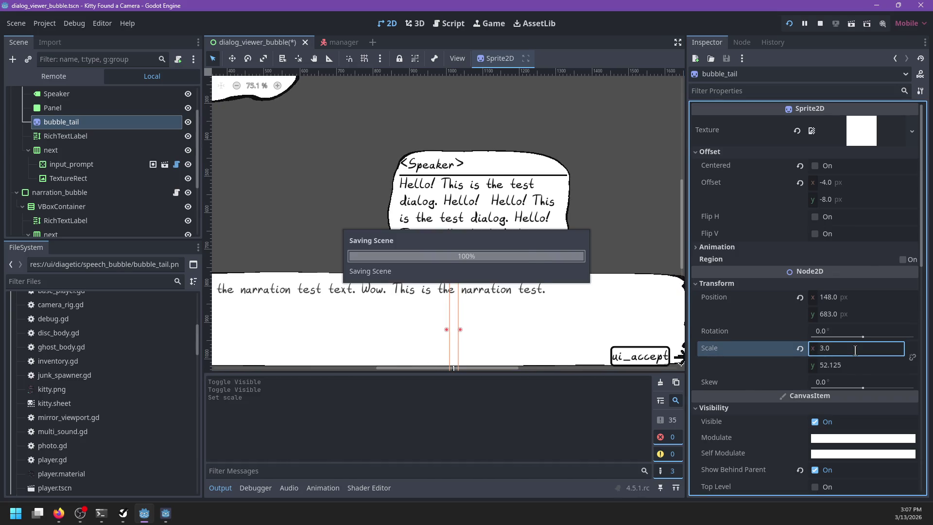
key(F5)
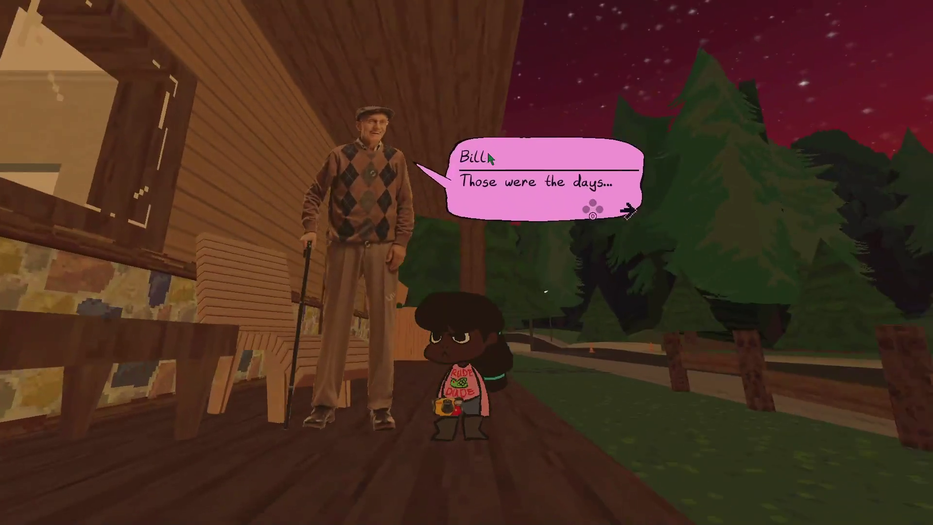
key(F8)
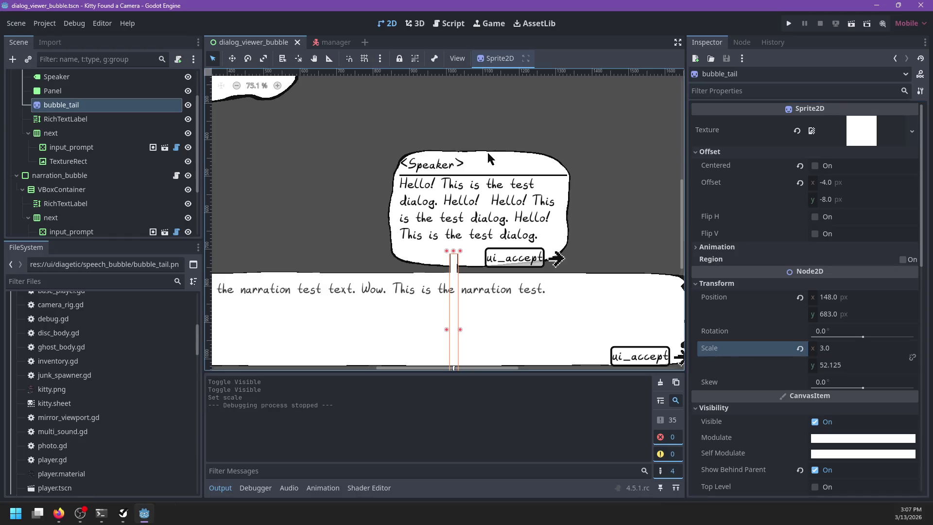
- Return to Godot's bubble script tail code, then bring the NP-ToDo task list forward
mouse_move(118, 521)
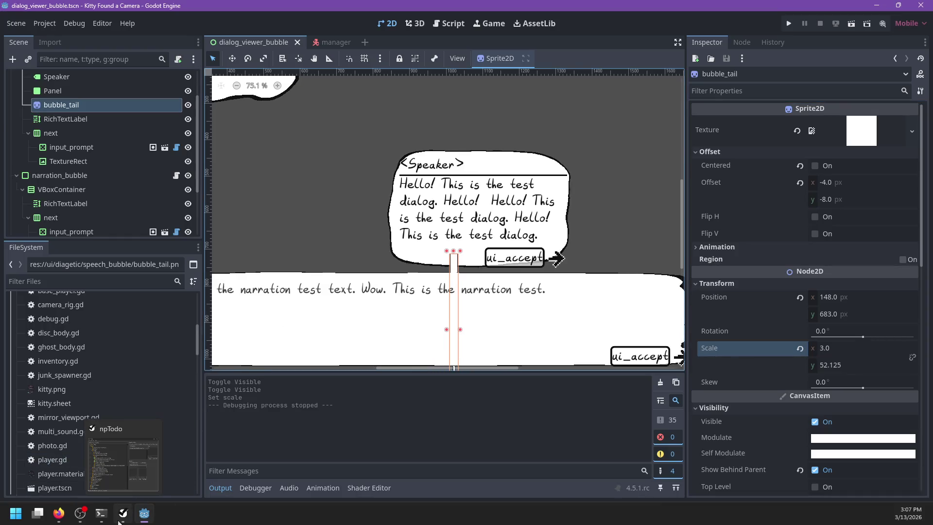
click(217, 523)
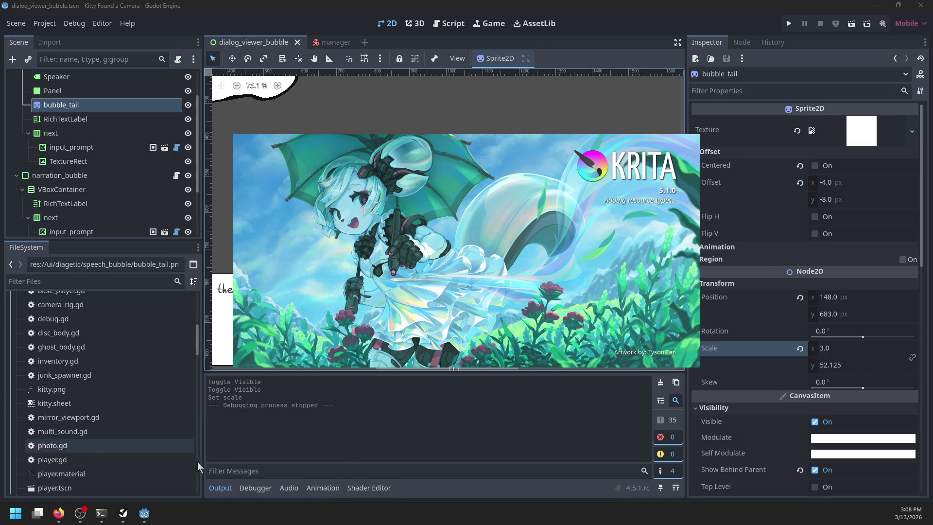
click(448, 23)
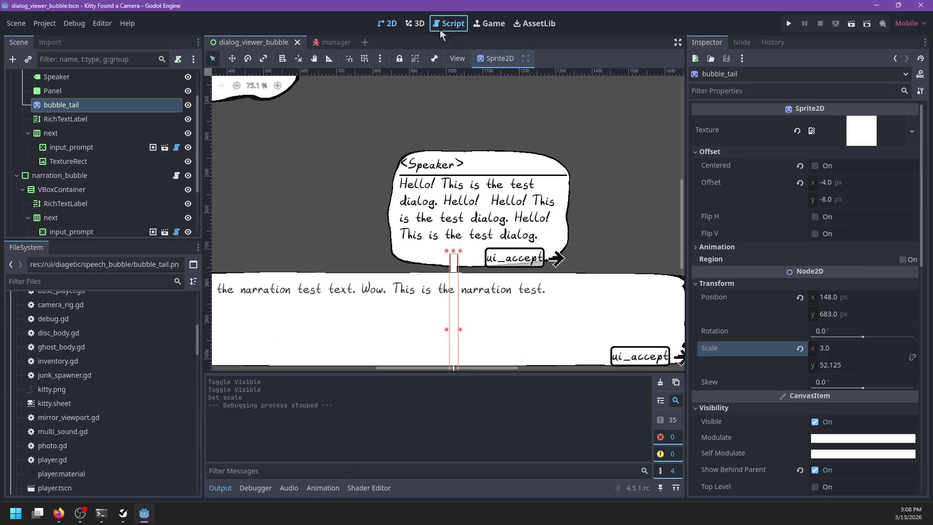
scroll(465, 291, up, 12)
scroll(465, 292, down, 13)
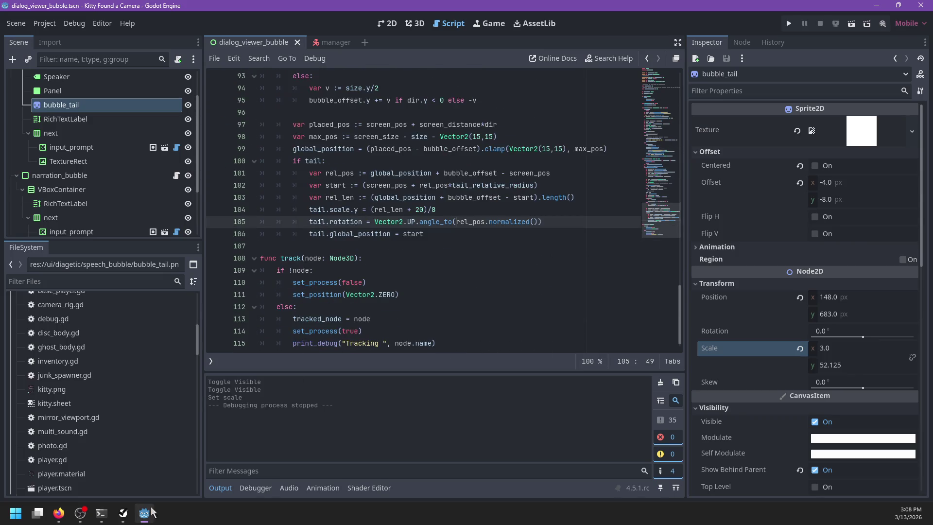
click(123, 513)
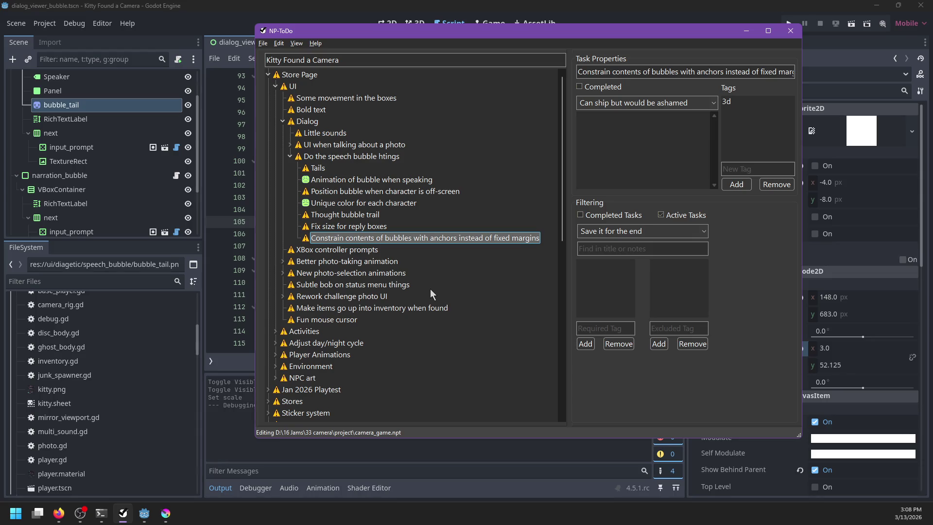
- Switch from NP-ToDo to Krita's start screen using its taskbar icon
click(166, 513)
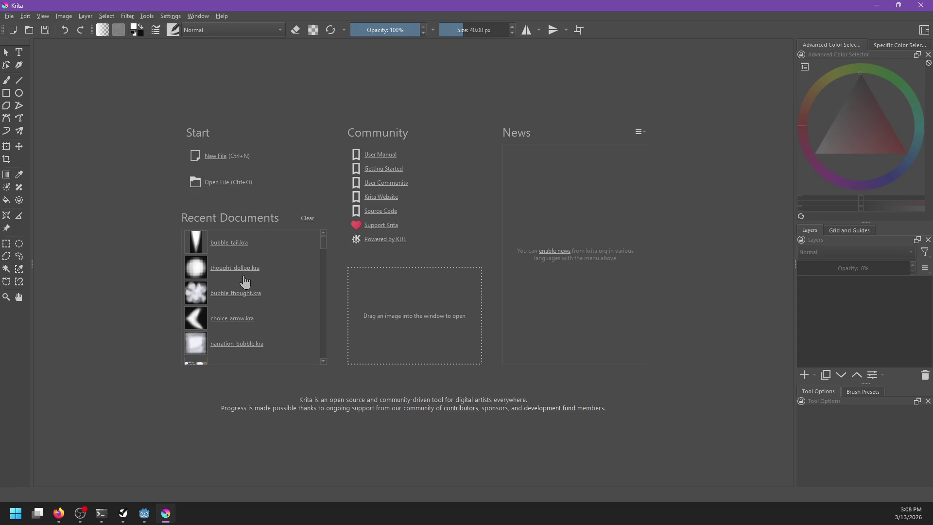
- Browse the recent-files list on Krita's start screen, then close it
scroll(228, 317, down, 3)
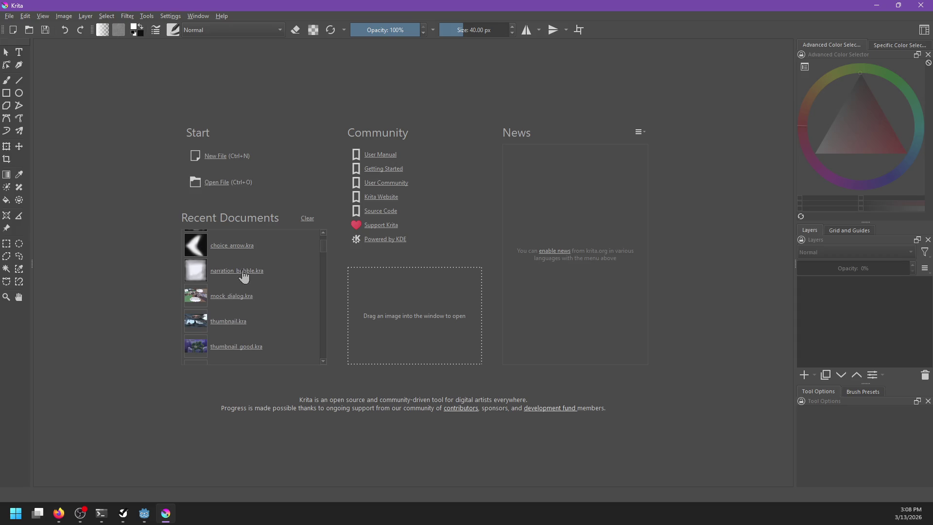
scroll(265, 282, up, 3)
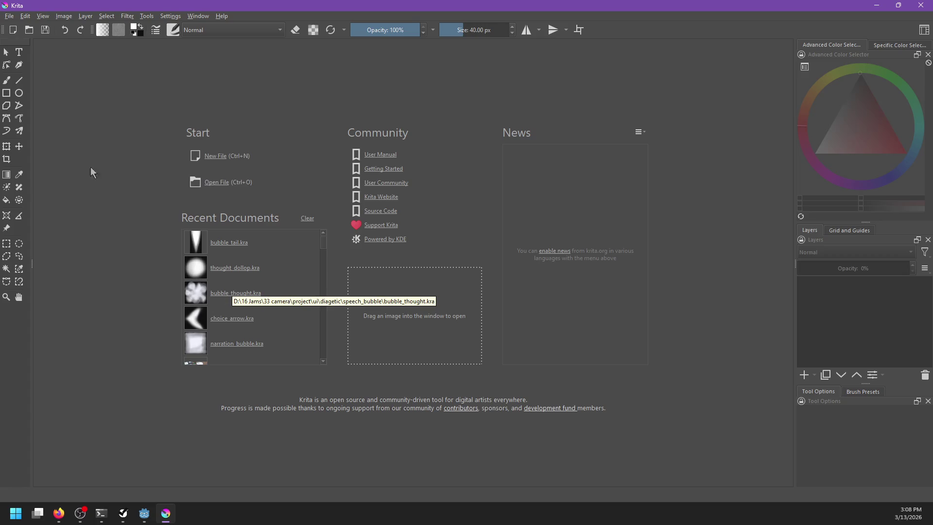
click(9, 16)
mouse_move(123, 49)
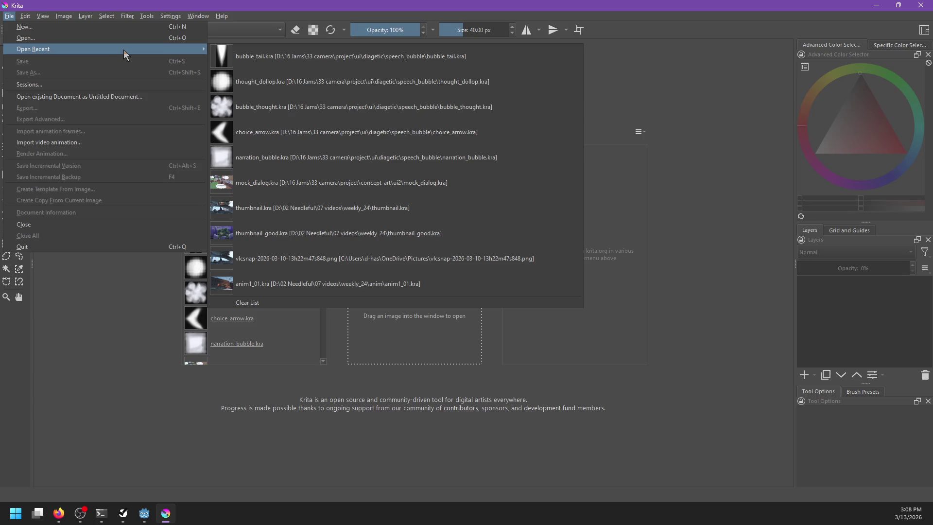
click(104, 315)
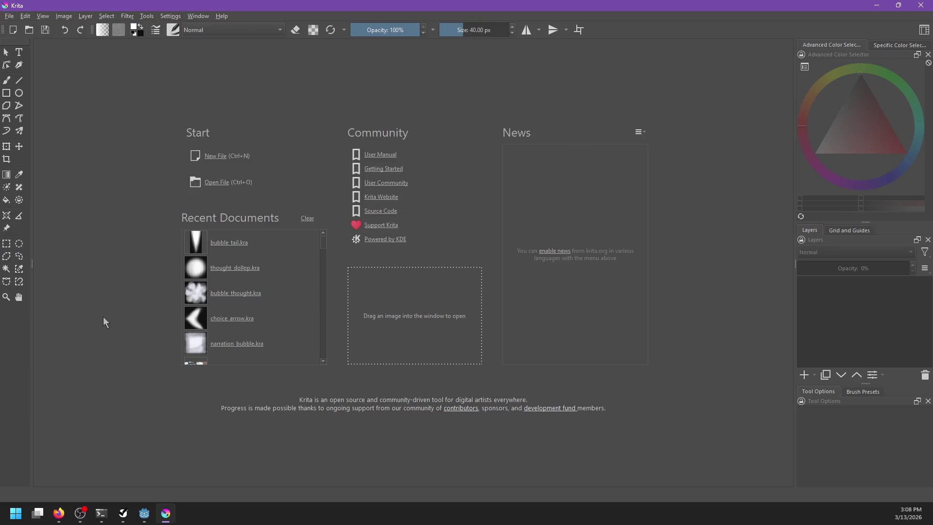
- Open bubble1.png and bubble1.kra from the project's ui/diagetic/speech_bubble folder
key(ctrl+o)
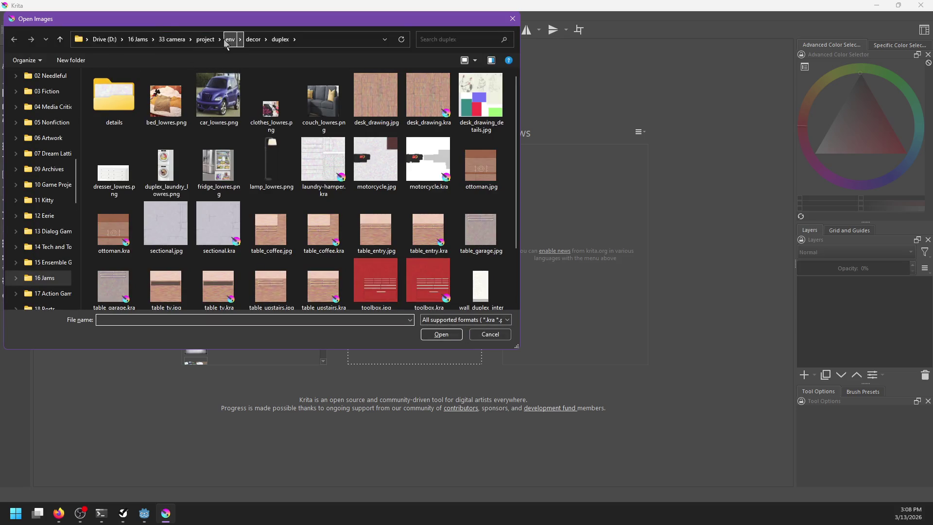
click(205, 38)
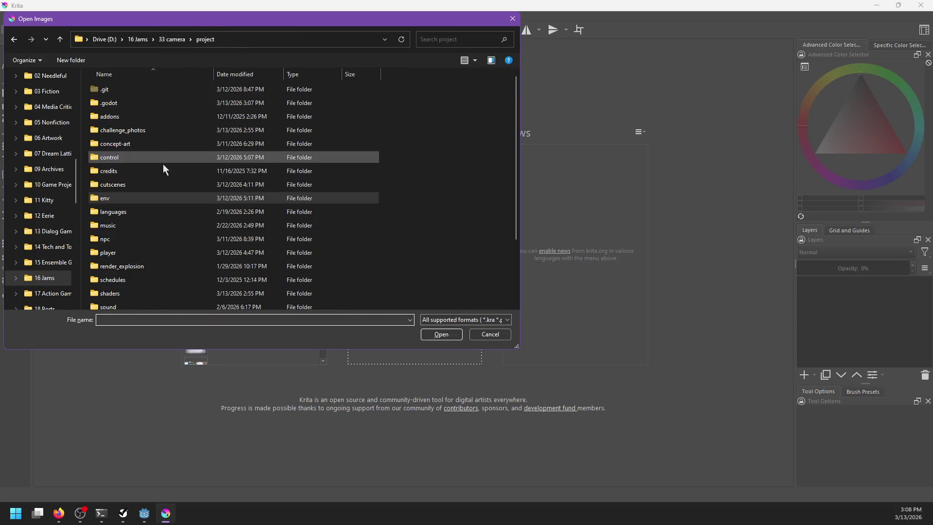
double_click(112, 287)
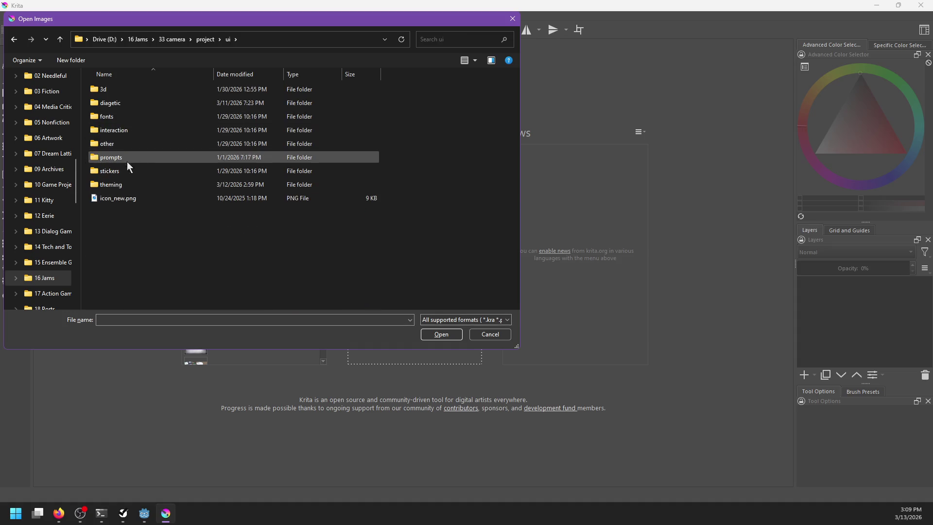
double_click(123, 101)
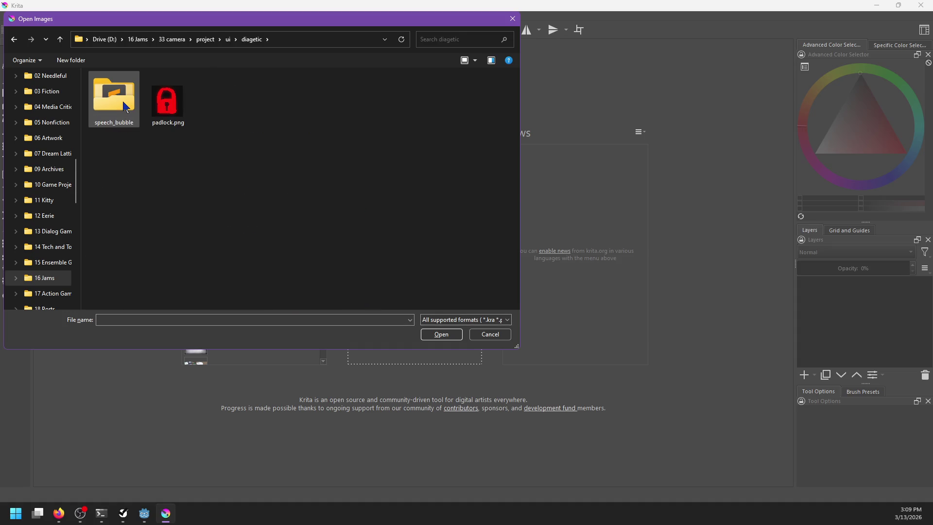
double_click(124, 102)
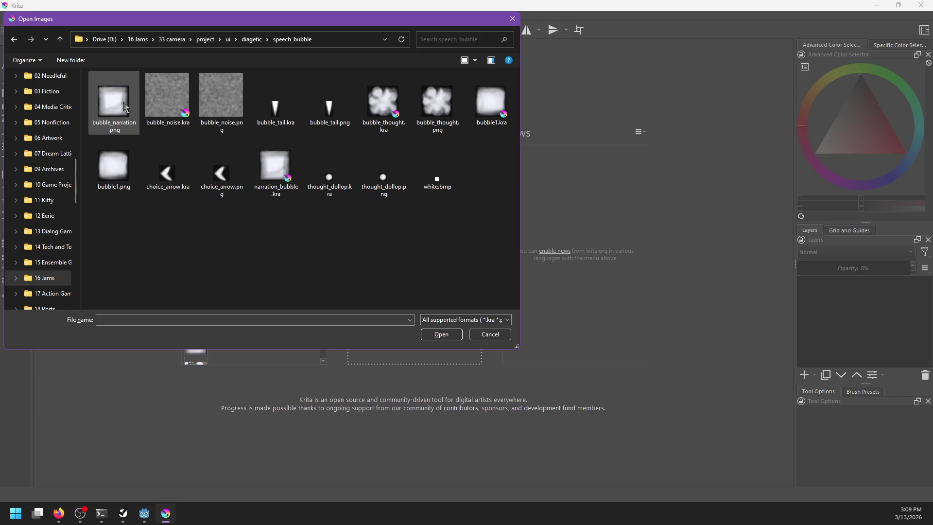
double_click(114, 162)
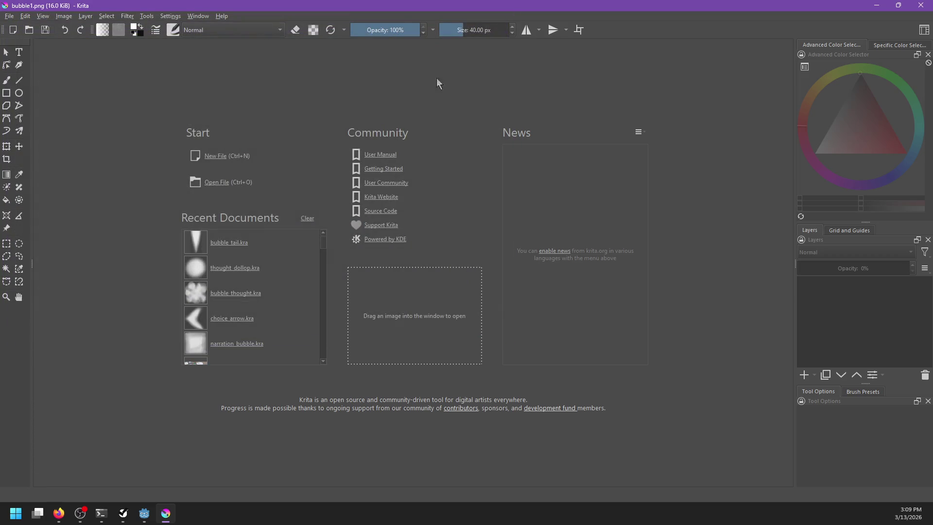
key(ctrl+o)
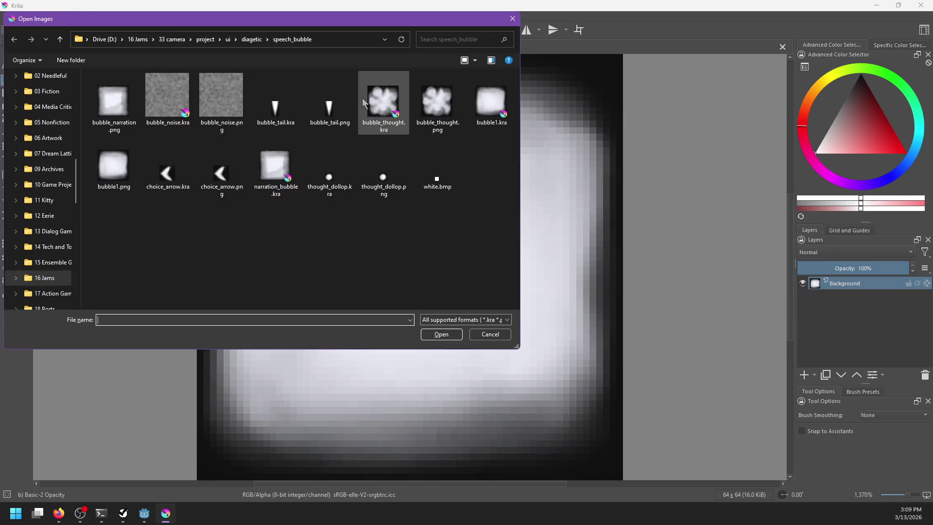
double_click(491, 108)
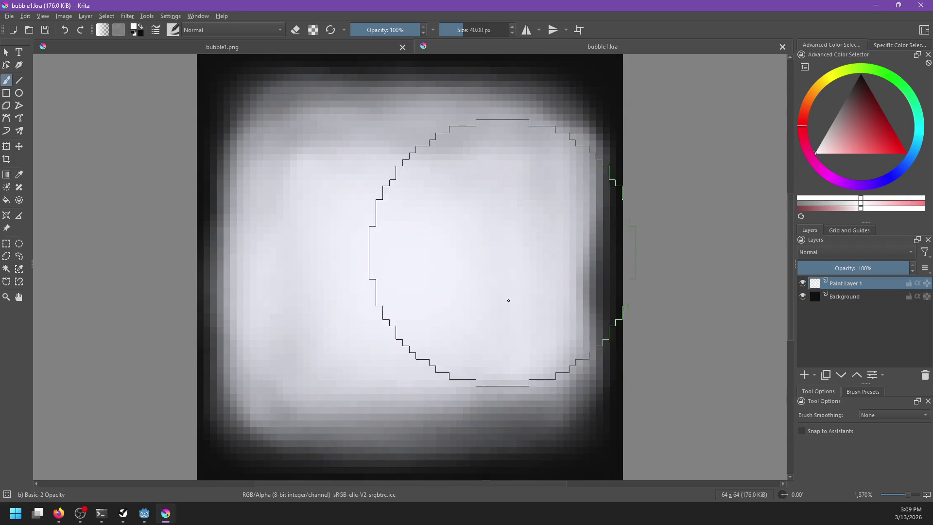
- Set the brush to 6 px and rectangle-select the whole 64×64 bubble image
key(bracketleft)
key(bracketleft)
key(bracketleft)
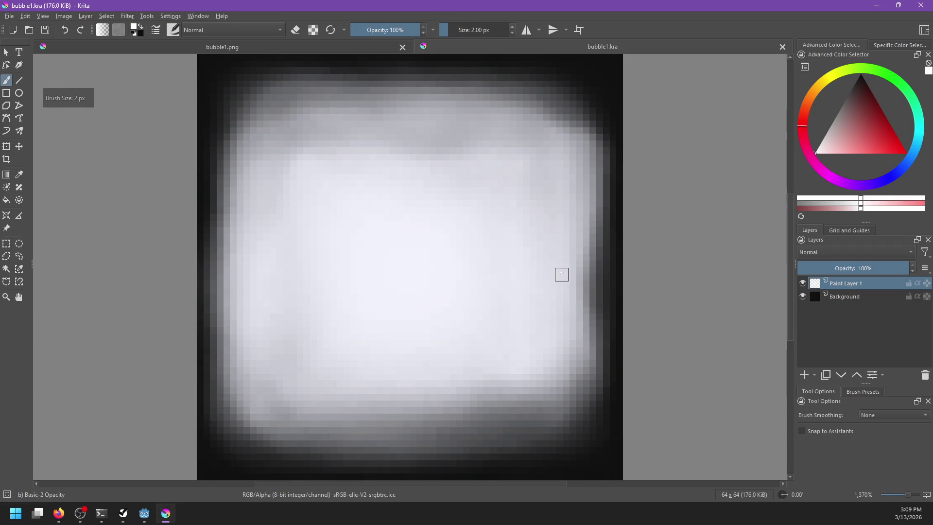
key(bracketright)
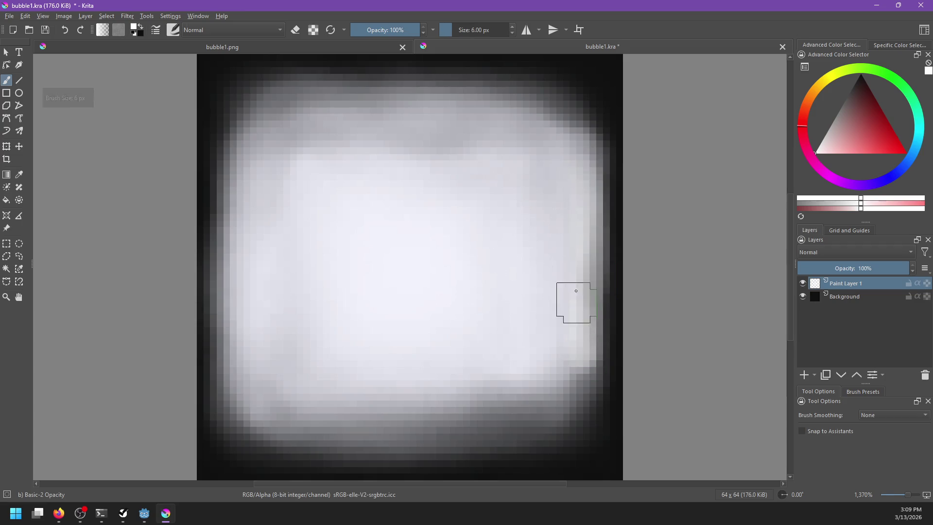
click(4, 246)
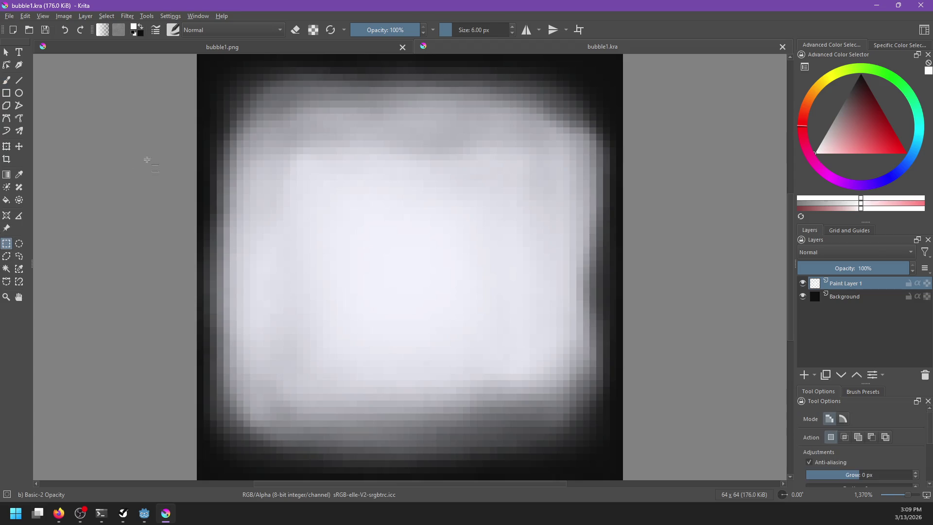
scroll(235, 90, down, 3)
drag(221, 77, 283, 171)
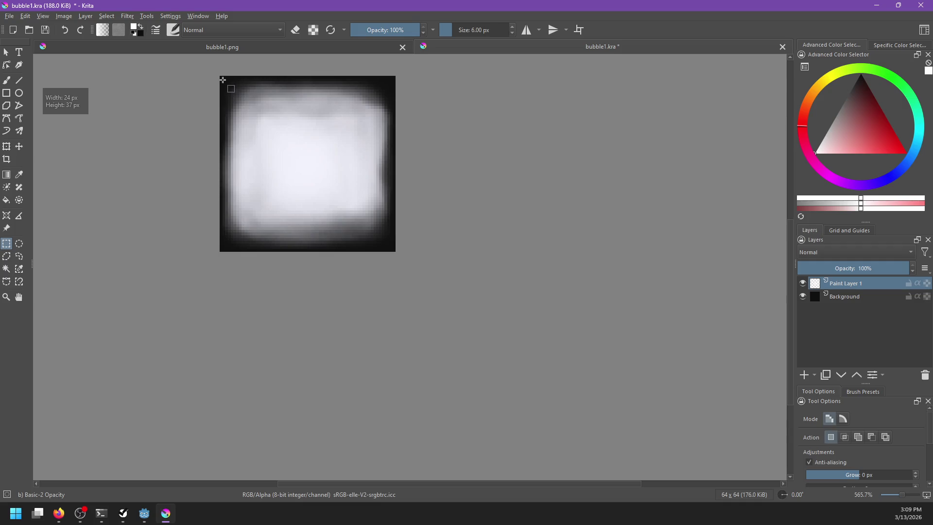
mouse_move(222, 79)
mouse_down()
mouse_move(318, 193)
mouse_move(391, 249)
mouse_up()
- Readjust the selection rectangle, then return to the freehand brush and enlarge it
scroll(410, 281, up, 4)
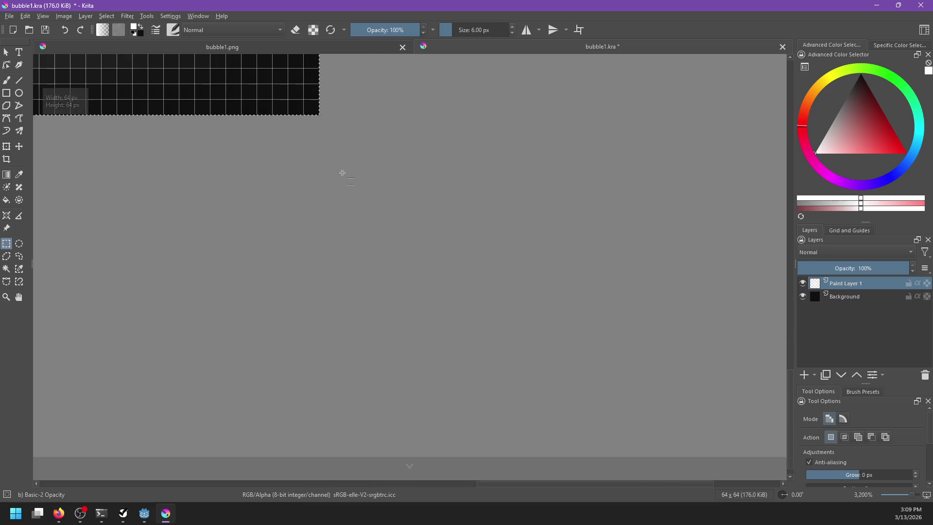
scroll(414, 406, down, 3)
scroll(399, 373, up, 4)
mouse_move(408, 380)
mouse_down()
mouse_move(389, 316)
mouse_move(368, 2)
mouse_move(388, 204)
mouse_move(412, 241)
mouse_up()
drag(223, 248, 284, 226)
mouse_move(654, 254)
mouse_down()
mouse_move(433, 191)
mouse_move(323, 137)
mouse_move(337, 521)
mouse_move(351, 398)
mouse_move(370, 398)
mouse_up()
scroll(466, 258, down, 5)
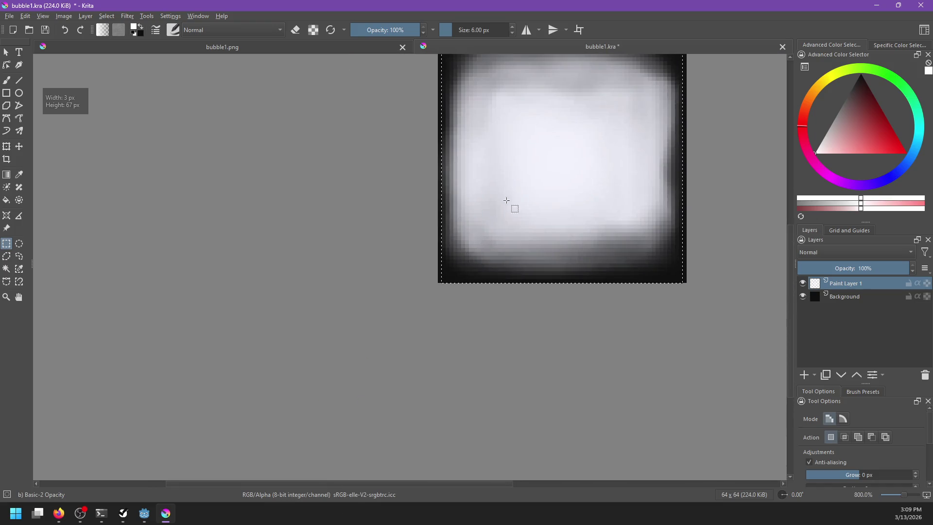
key(b)
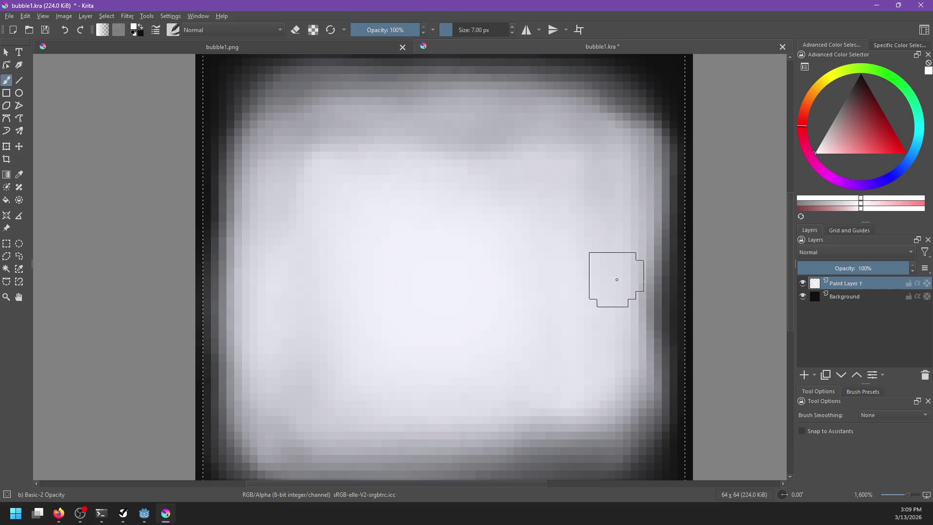
key(bracketright)
key(bracketright)
key(bracketright)
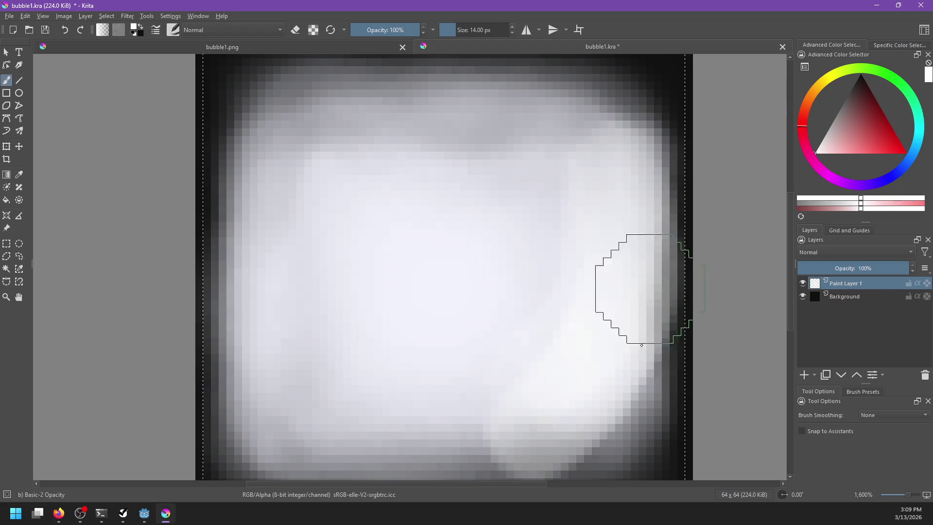
- Pick the Airbrush Soft preset from the pop-up palette and size it to about 29 px
right_click(437, 322)
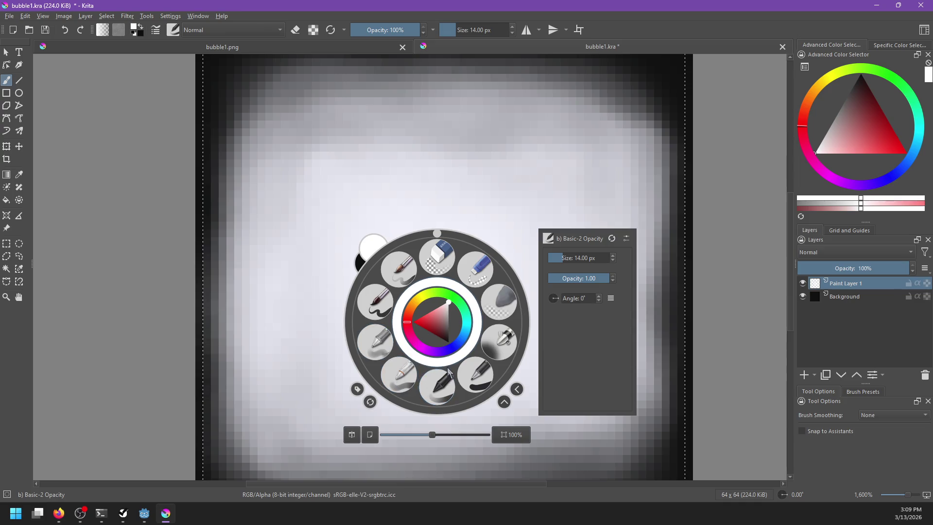
click(357, 389)
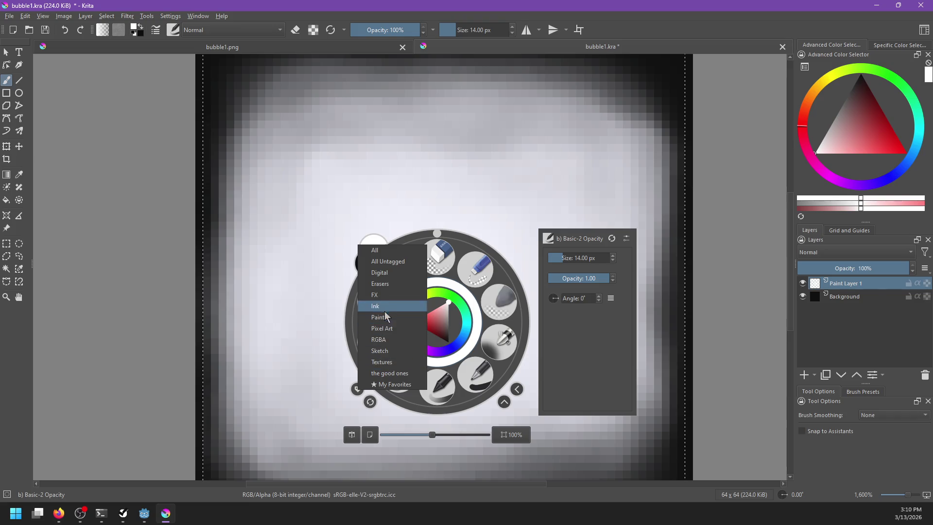
click(393, 275)
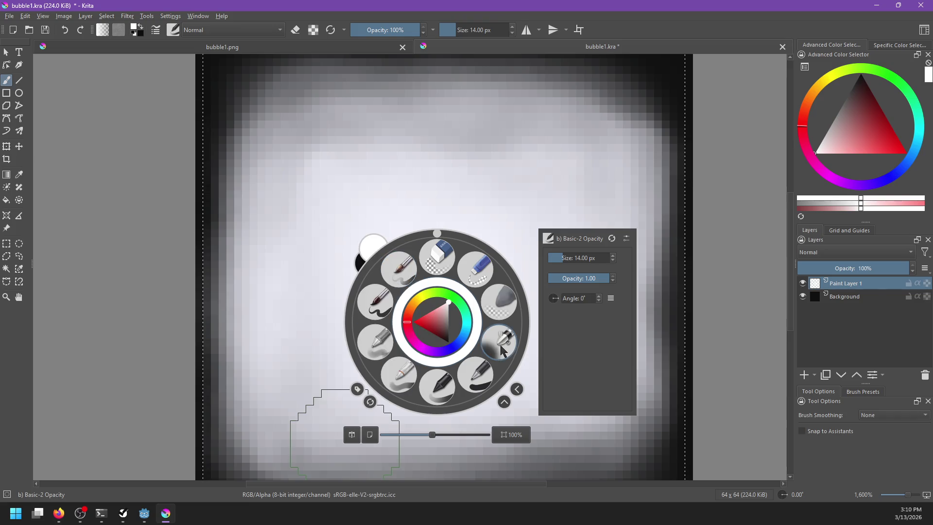
click(500, 346)
drag(488, 30, 454, 29)
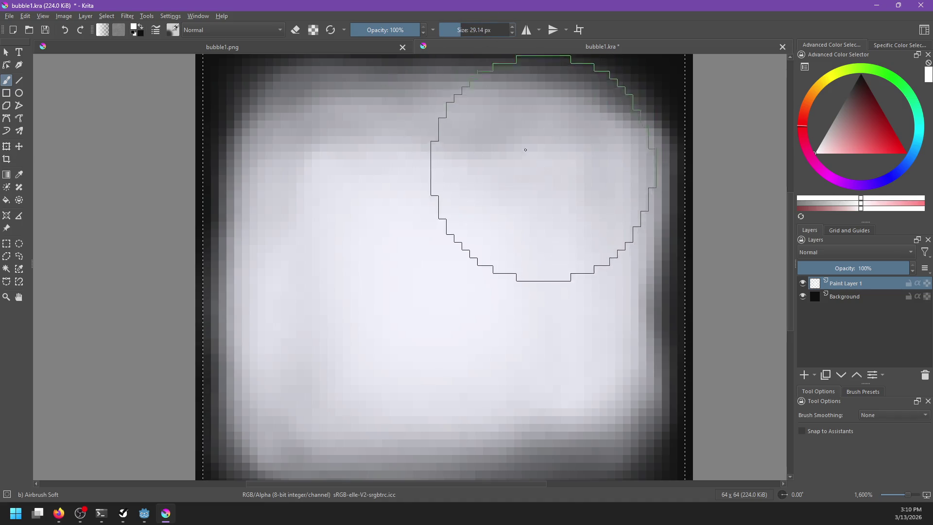
- Airbrush the grey interior patches white, then erase lower-left and top edges toward black
mouse_move(563, 226)
mouse_down()
mouse_move(510, 368)
mouse_move(568, 337)
mouse_move(576, 274)
mouse_move(535, 308)
mouse_move(560, 173)
mouse_move(488, 397)
mouse_move(577, 265)
mouse_move(566, 227)
mouse_move(533, 363)
mouse_move(557, 281)
mouse_move(493, 395)
mouse_move(627, 325)
mouse_move(606, 318)
mouse_up()
scroll(606, 318, down, 4)
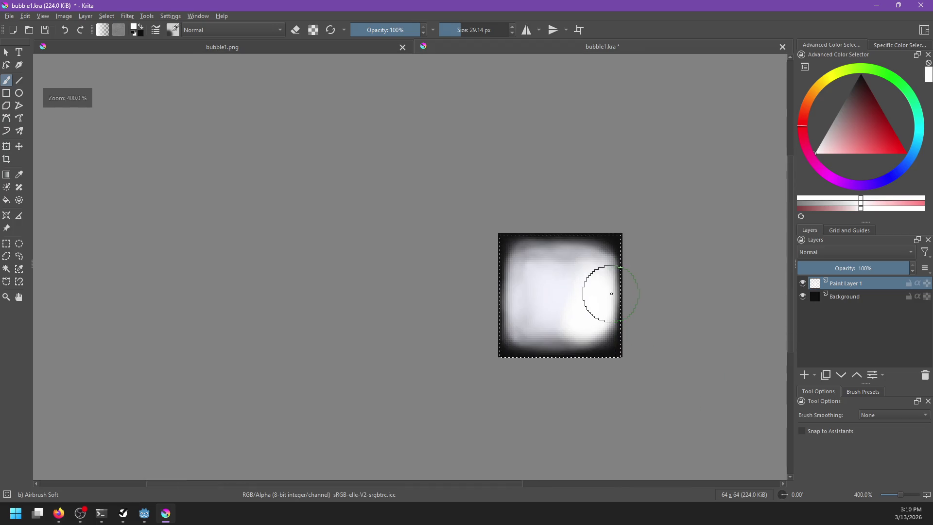
scroll(676, 295, up, 2)
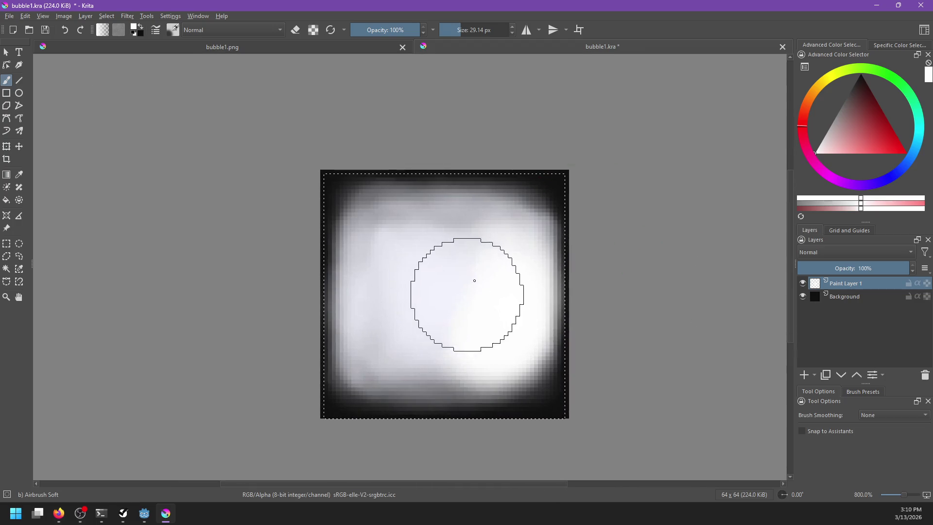
mouse_move(467, 324)
mouse_down()
mouse_move(402, 264)
mouse_move(458, 275)
mouse_move(396, 337)
mouse_move(384, 305)
mouse_move(435, 282)
mouse_move(392, 291)
mouse_move(381, 319)
mouse_move(321, 178)
mouse_move(489, 460)
mouse_up()
key(e)
mouse_move(443, 125)
mouse_down()
mouse_move(370, 333)
mouse_move(558, 188)
mouse_move(591, 218)
mouse_move(306, 520)
mouse_up()
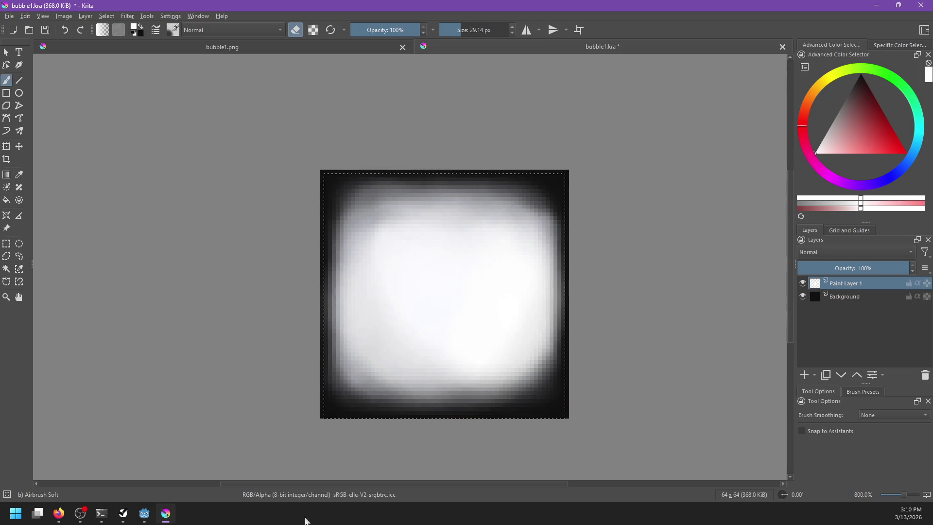
- Clear the selection, sample the white colour, and save bubble1.kra
key(ctrl+shift+a)
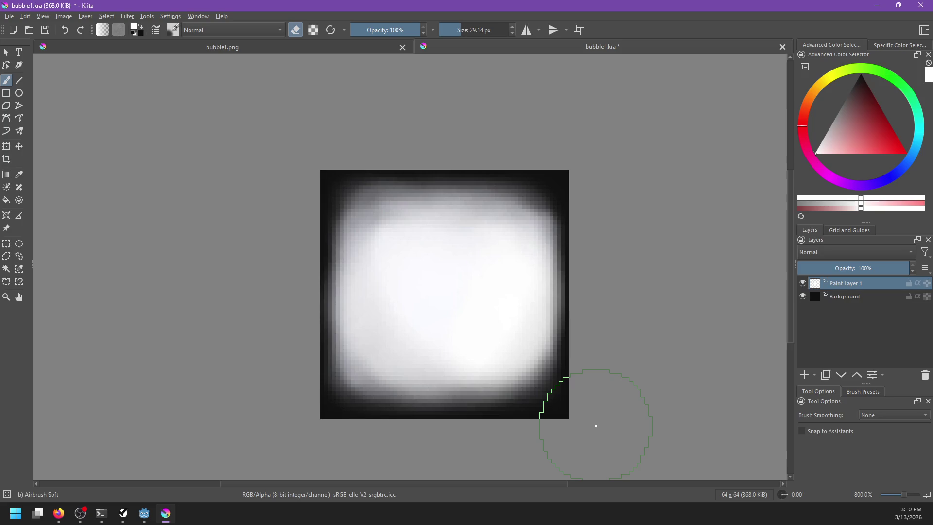
ctrl+click(595, 423)
key(ctrl+s)
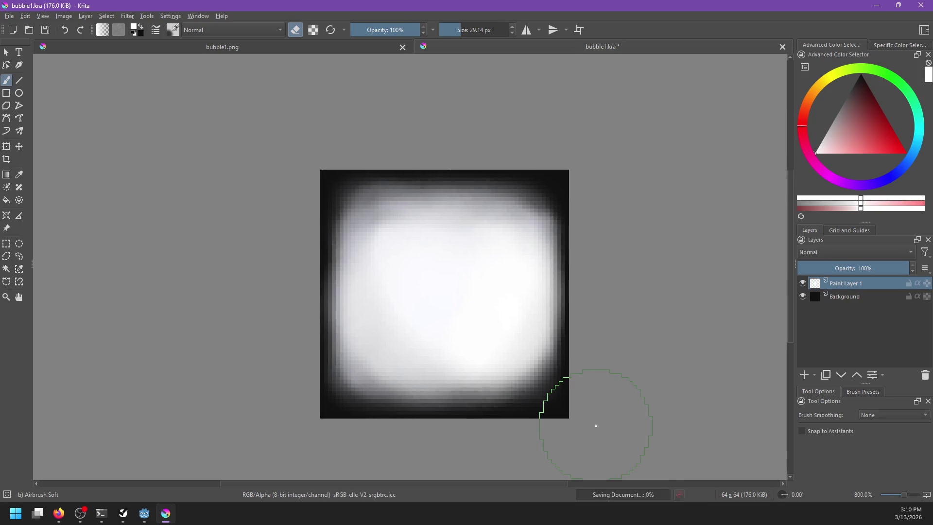
- Export the image as PNG over the existing bubble1.png and return to Godot
key(ctrl+shift+e)
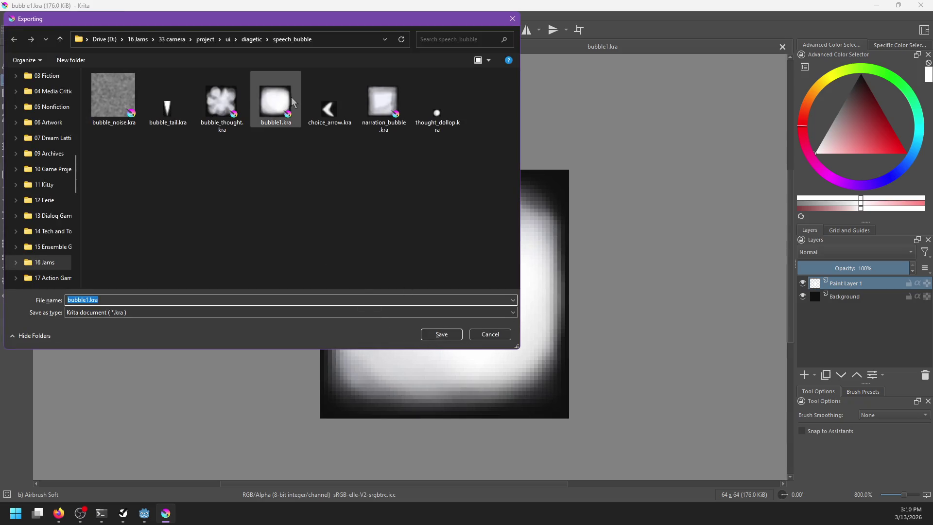
click(219, 317)
click(220, 317)
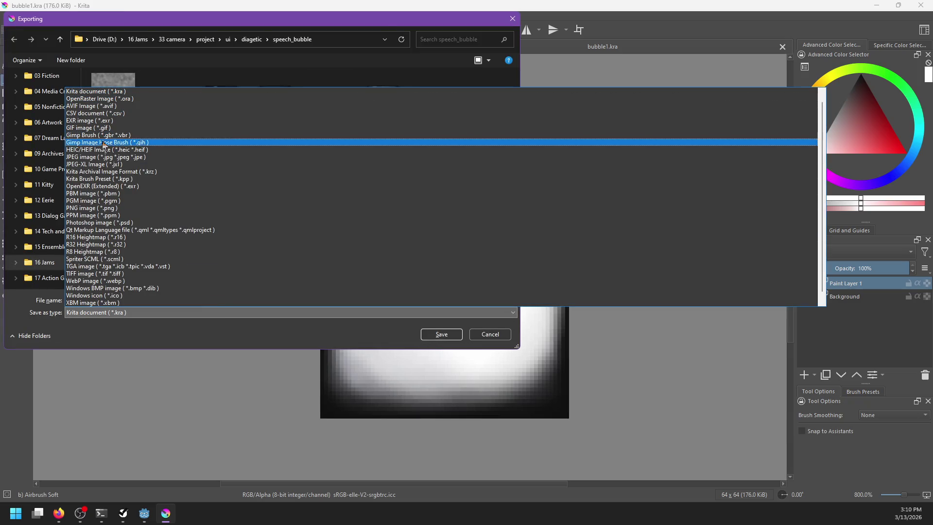
click(91, 207)
click(441, 334)
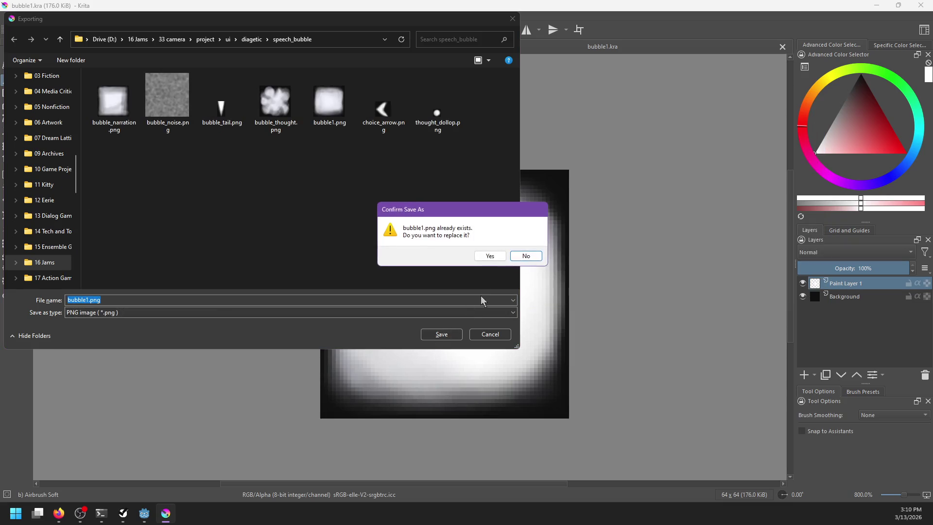
click(487, 256)
click(516, 329)
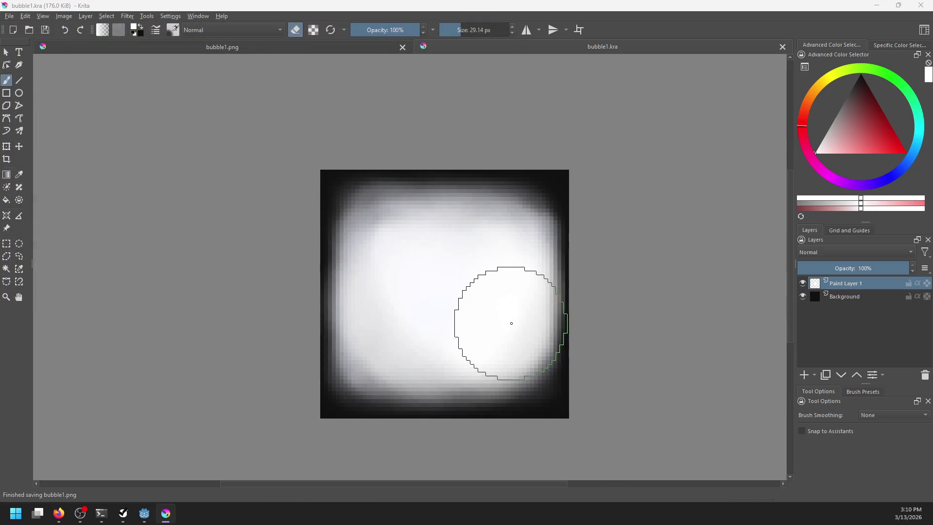
key(alt+Tab)
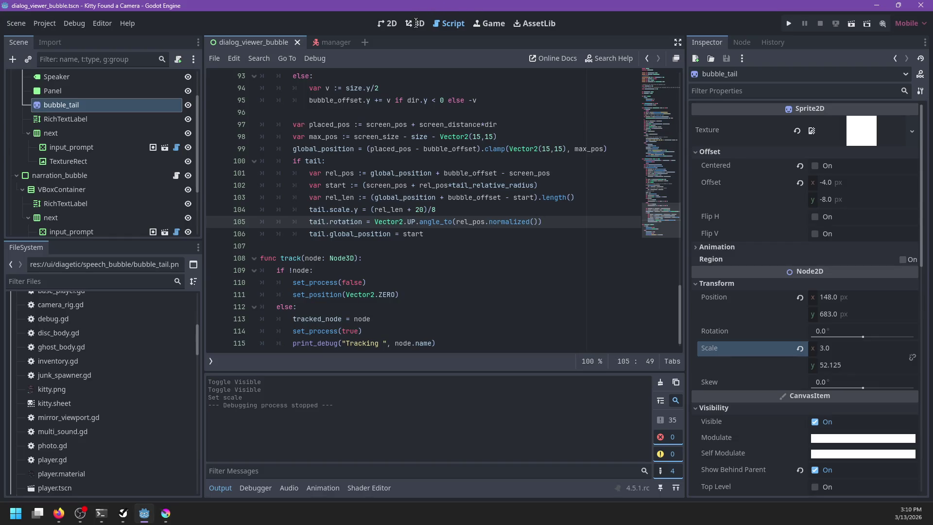
- View the dialog_viewer_bubble scene in the 2D viewport, then run the project with F5
click(416, 23)
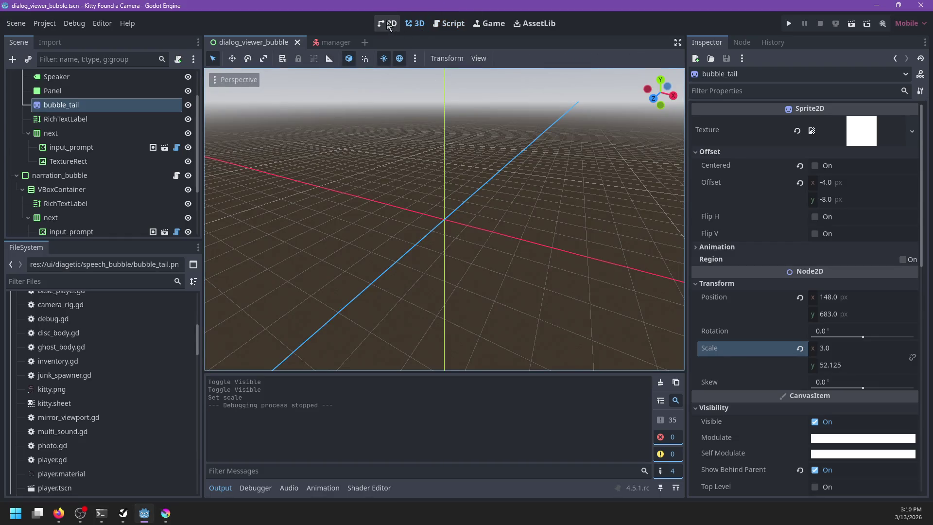
click(389, 24)
scroll(579, 227, up, 1)
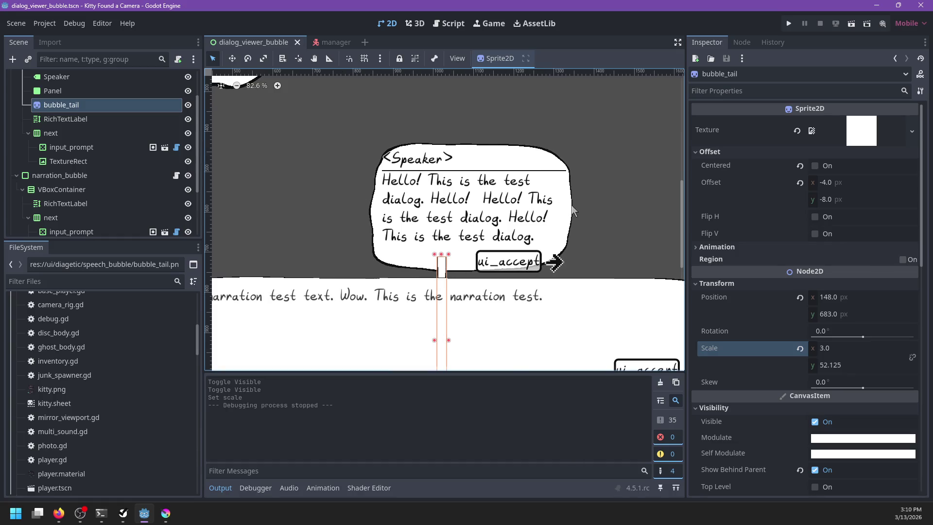
key(F5)
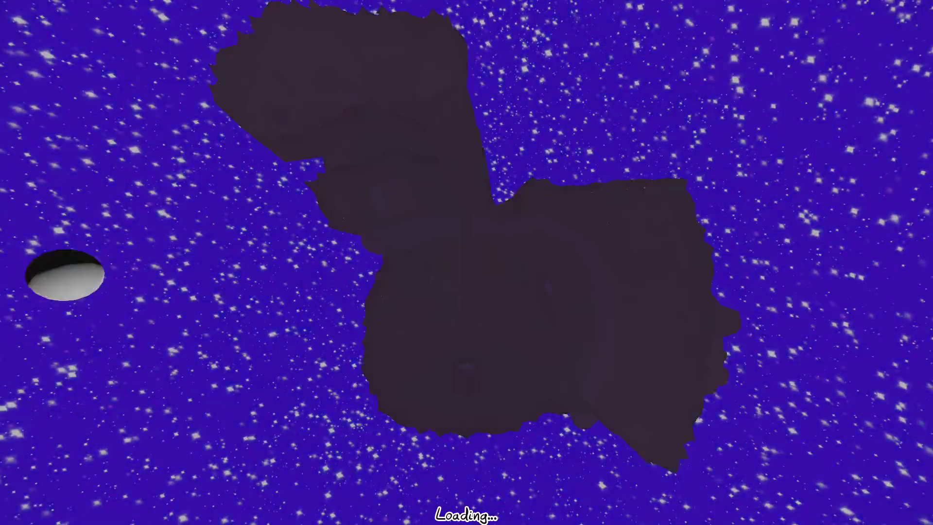
- Talk to Bill to show his Enter the Florpus bubble, then return to the editor's 3D view
key(e)
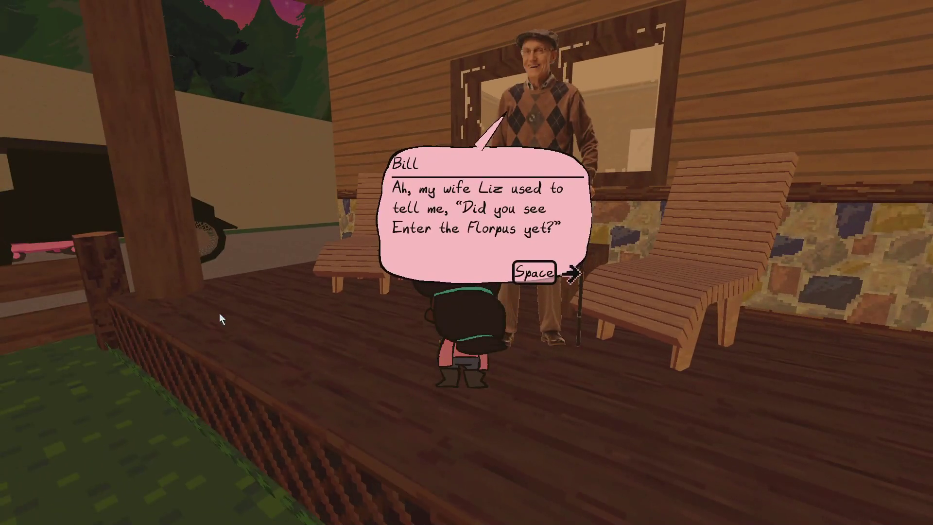
key(alt+Tab)
click(416, 25)
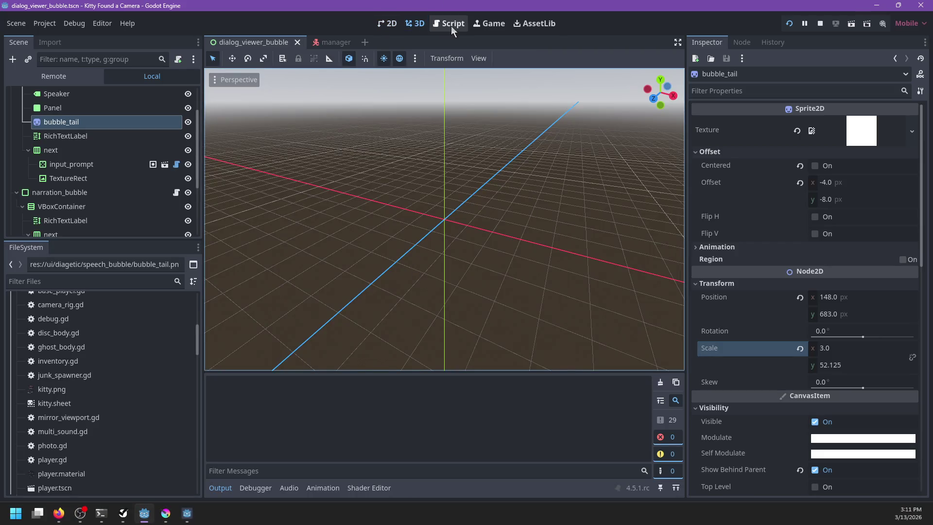
- Change line 104's tail offset from 20 to 40, save, and rerun the game with F5
click(451, 26)
click(419, 209)
key(BackSpace)
text(40)/8)
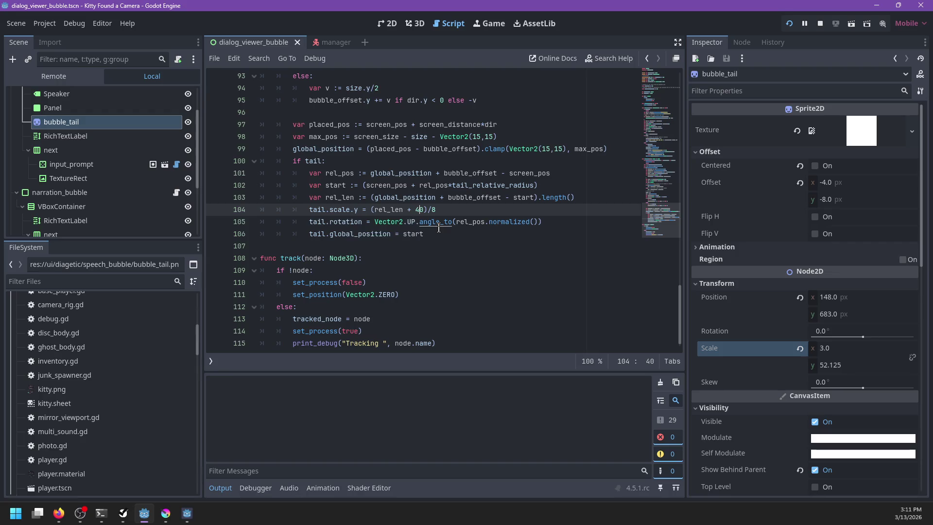
key(ctrl+s)
key(F5)
mouse_move(447, 237)
mouse_down()
mouse_move(620, 241)
mouse_move(672, 198)
mouse_move(671, 229)
mouse_move(712, 249)
mouse_move(749, 223)
mouse_move(727, 334)
mouse_move(509, 338)
mouse_move(576, 334)
mouse_move(564, 284)
mouse_move(426, 270)
mouse_move(342, 266)
mouse_move(285, 302)
mouse_move(292, 203)
mouse_move(206, 272)
mouse_move(340, 296)
mouse_move(427, 284)
mouse_move(410, 247)
mouse_move(409, 322)
mouse_move(399, 340)
mouse_up()
- Orbit and zoom the game camera toward the house front and cabin door to inspect the bubble
mouse_move(433, 232)
mouse_down()
mouse_move(590, 237)
mouse_move(559, 186)
mouse_move(554, 214)
mouse_move(545, 189)
mouse_move(479, 188)
mouse_up()
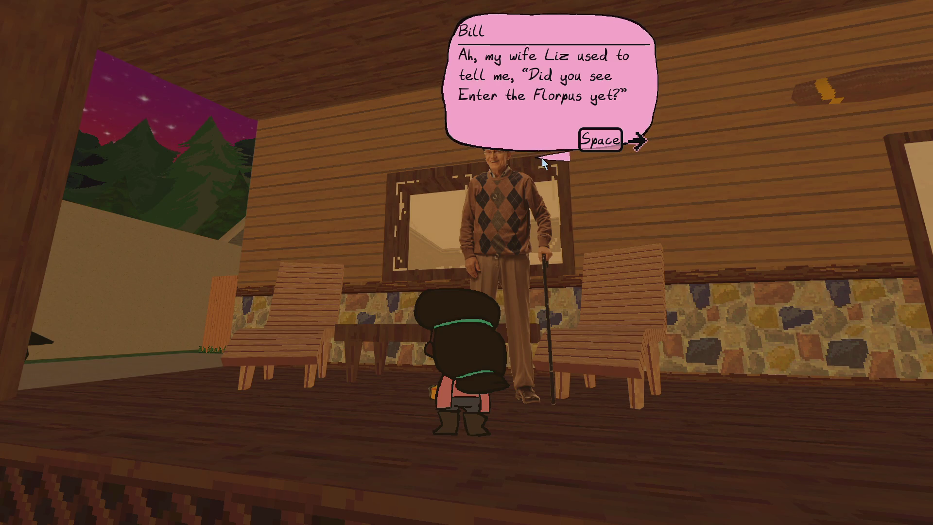
scroll(521, 173, down, 2)
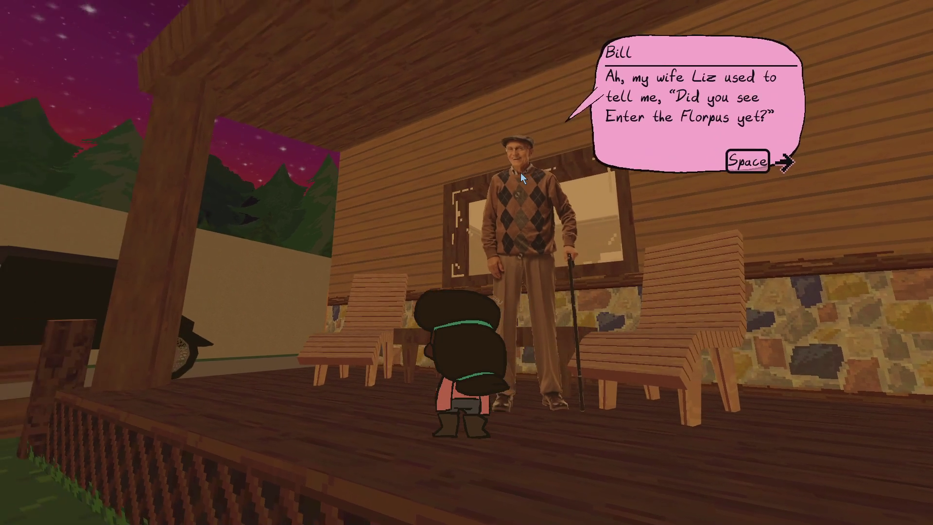
scroll(539, 176, up, 2)
scroll(544, 176, down, 2)
mouse_move(524, 177)
mouse_down()
mouse_move(542, 124)
mouse_move(635, 134)
mouse_move(704, 121)
mouse_move(737, 158)
mouse_move(709, 211)
mouse_move(644, 179)
mouse_move(540, 172)
mouse_move(557, 191)
mouse_move(574, 258)
mouse_move(626, 257)
mouse_up()
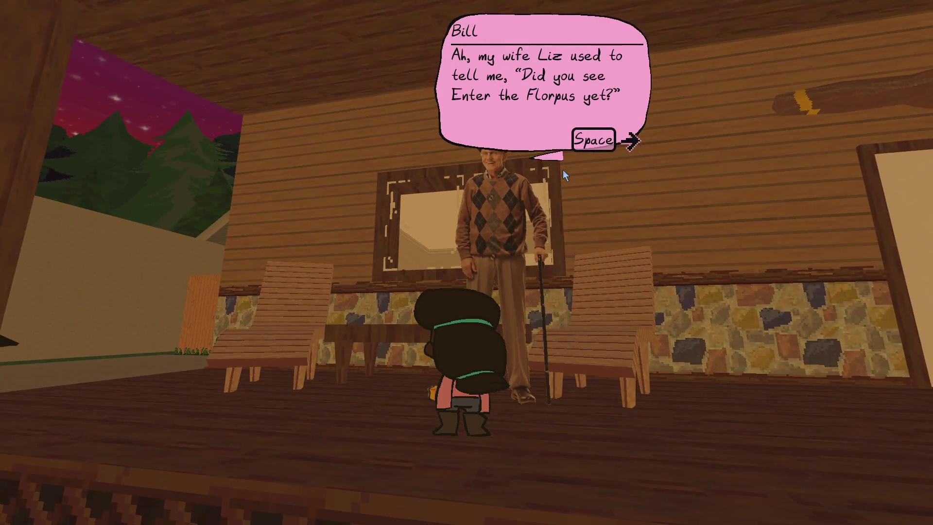
- Zoom and tilt the camera once more, then quit via the pause menu's Save and Exit
scroll(562, 170, down, 2)
scroll(557, 191, up, 2)
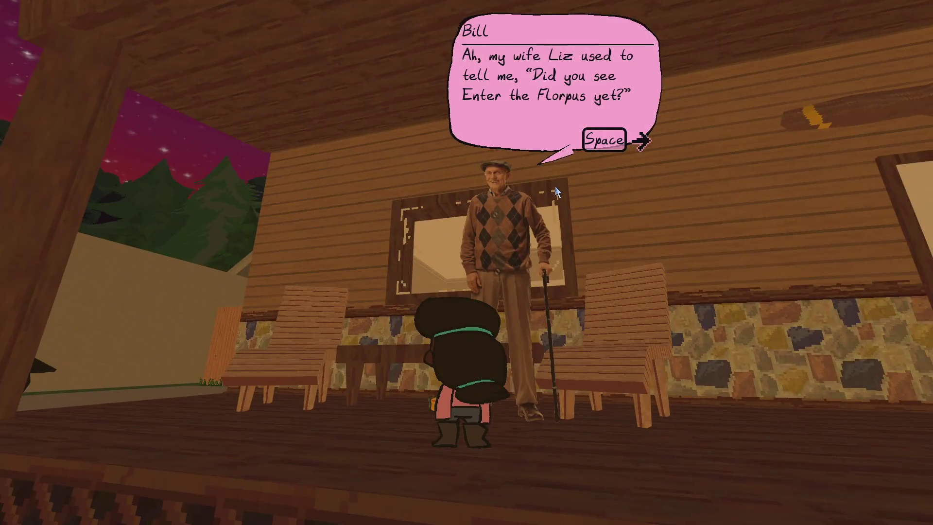
scroll(550, 165, down, 2)
scroll(547, 159, up, 3)
scroll(548, 165, down, 2)
scroll(549, 167, up, 2)
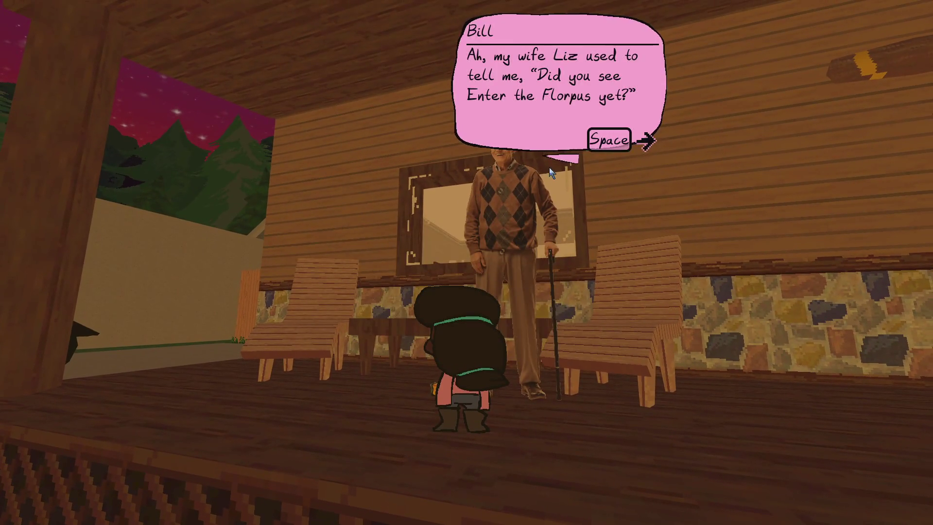
scroll(549, 168, down, 2)
scroll(628, 237, up, 2)
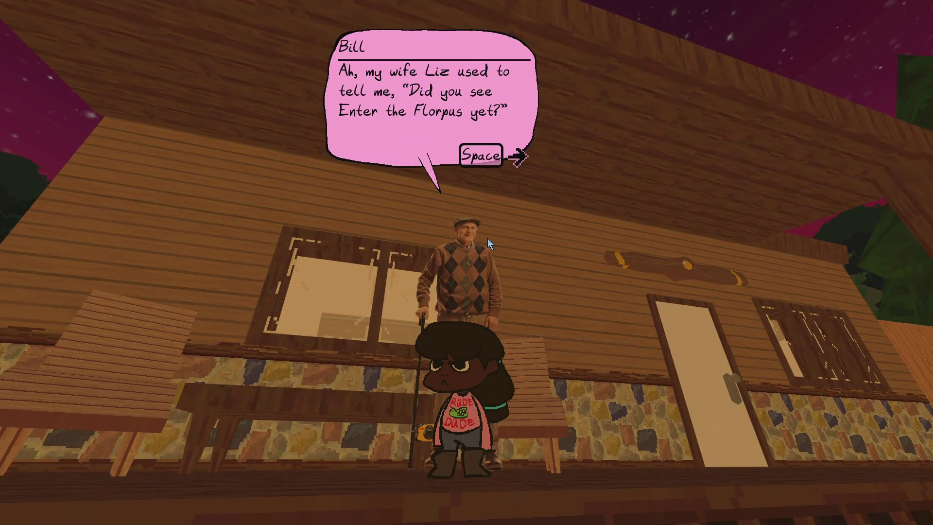
mouse_move(486, 238)
mouse_down()
mouse_move(484, 264)
mouse_move(479, 243)
mouse_up()
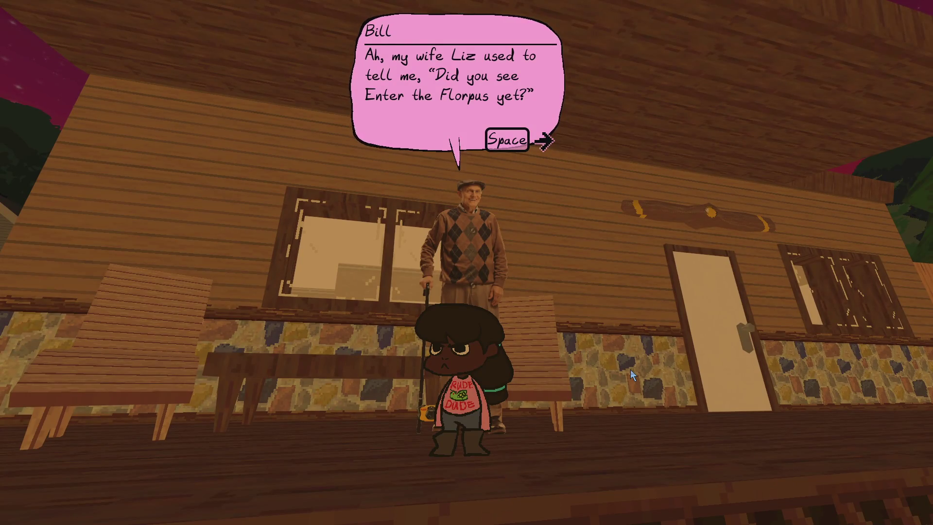
key(Escape)
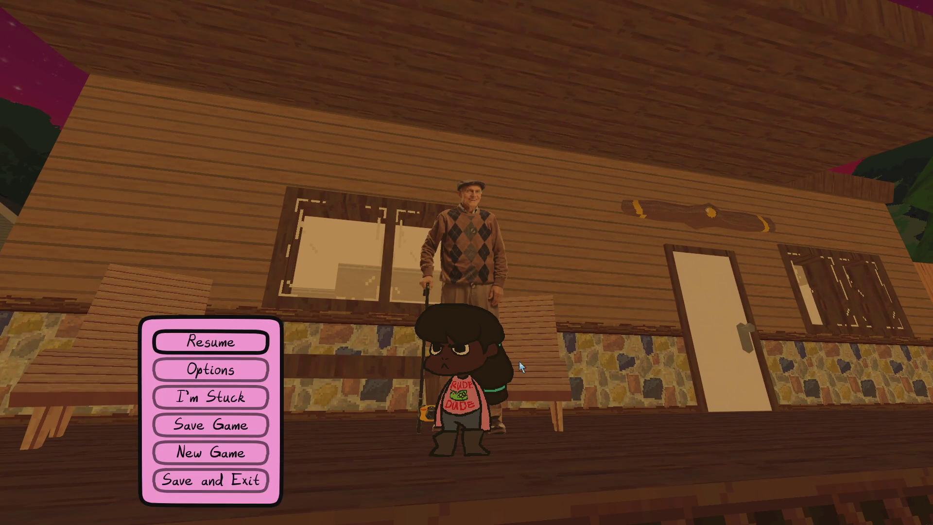
click(207, 487)
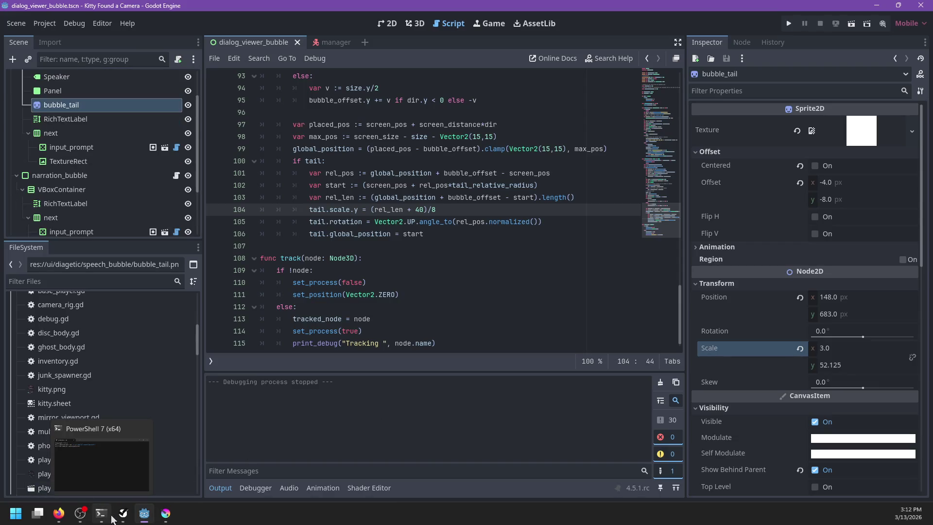
- Bring NP-ToDo to the front and look over the speech-bubble tasks' options
click(101, 513)
click(336, 428)
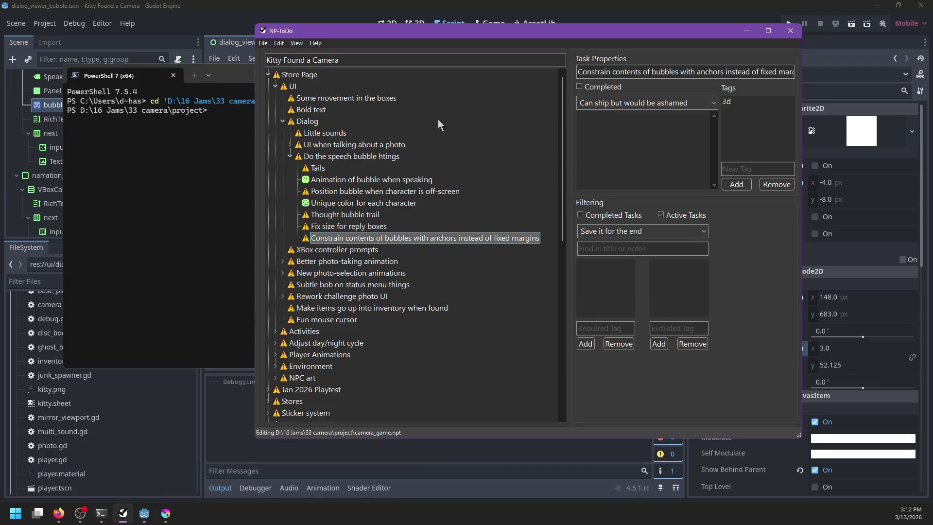
right_click(329, 219)
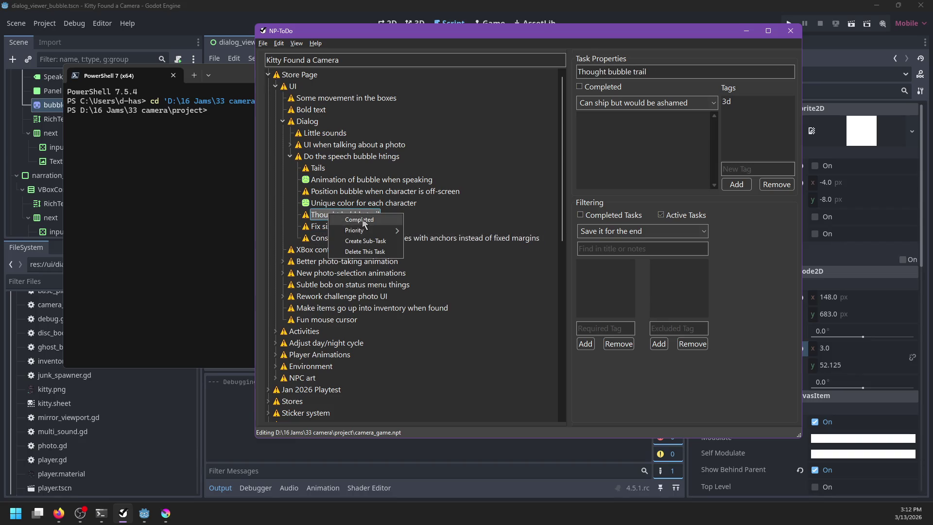
click(335, 193)
right_click(335, 192)
click(323, 181)
- Mark the Tails task Completed, select 'Fix size for reply boxes', and return to Godot
click(315, 169)
right_click(315, 169)
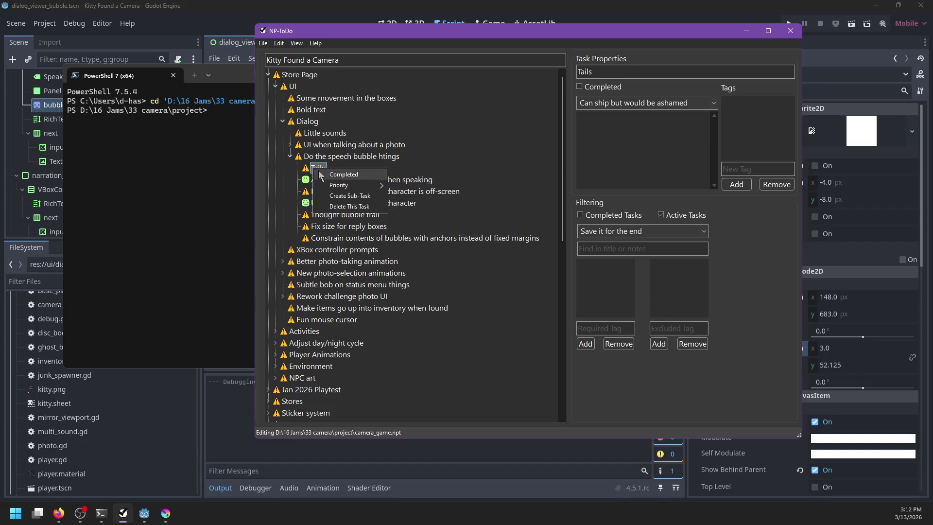
click(322, 173)
click(334, 216)
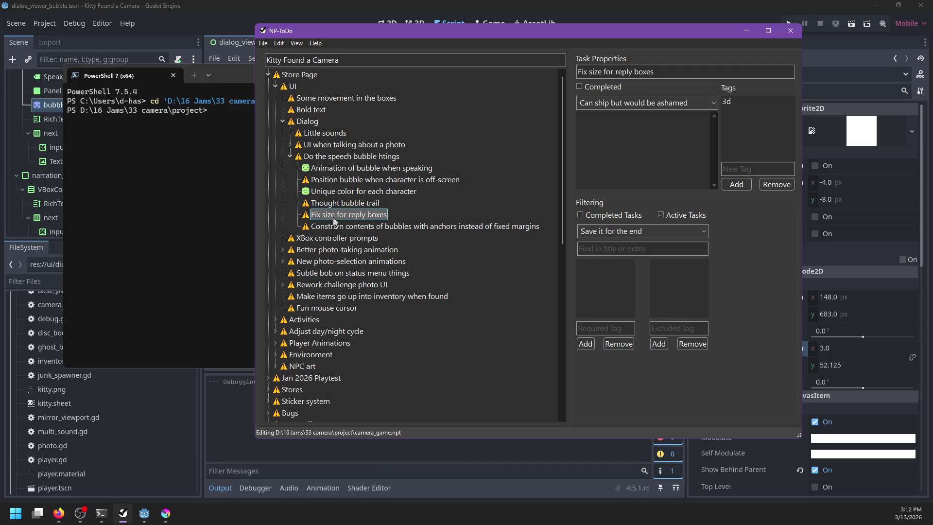
key(alt+Tab)
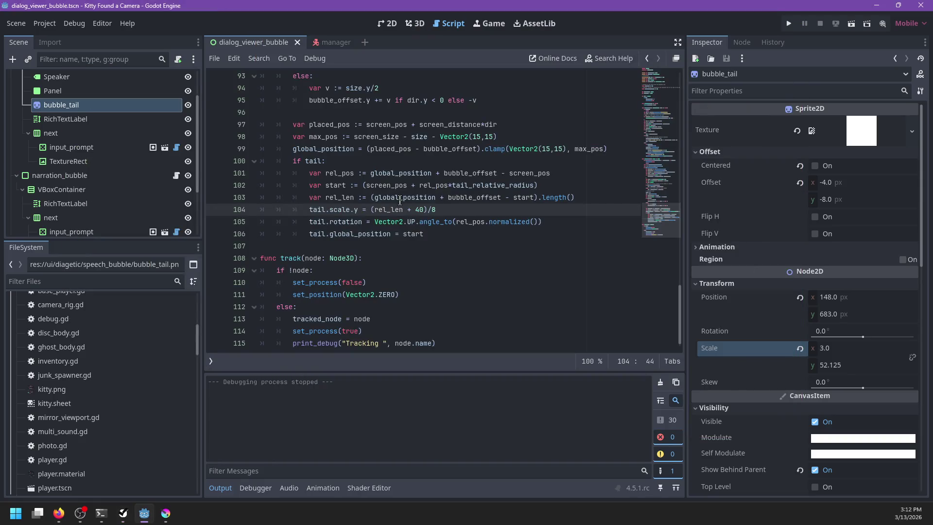
key(F5)
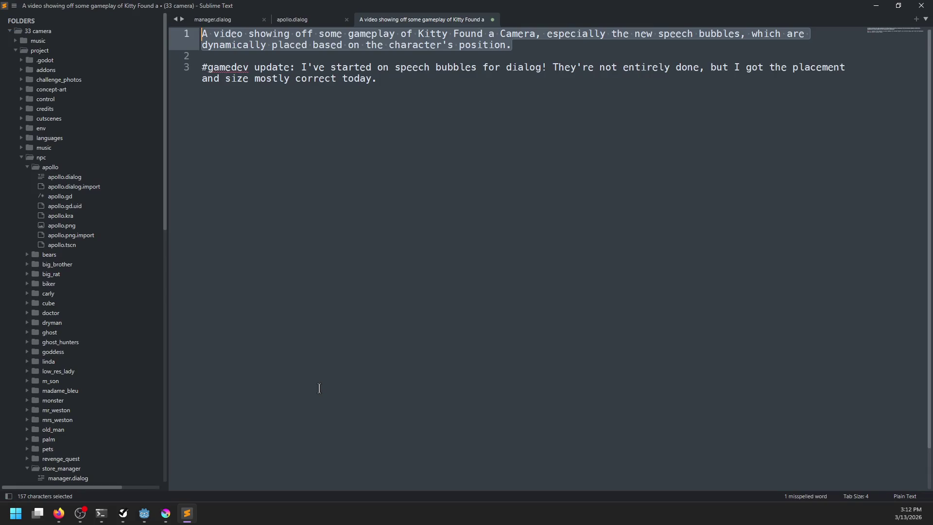
- Write a new test dialog file: 'Hello, I'm the test guy!' with a '> Hi test guy.' reply
key(ctrl+n)
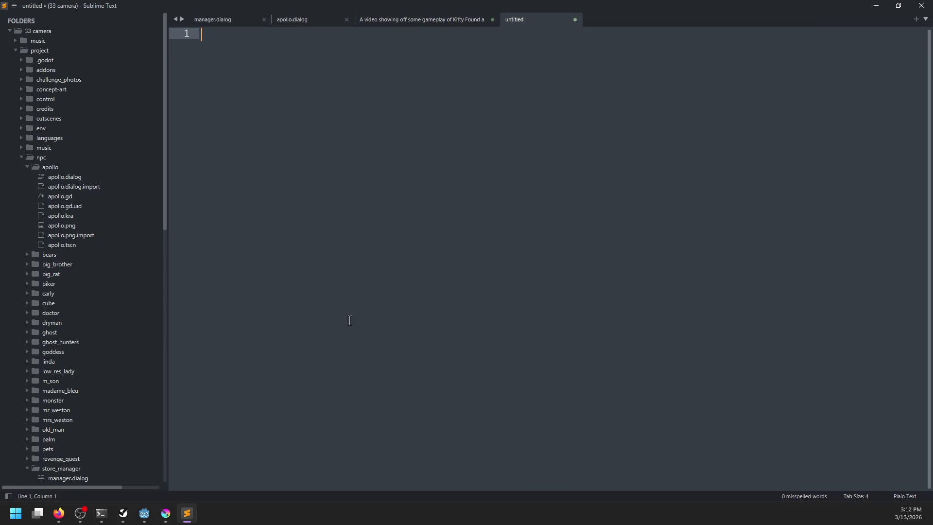
text(Hello, I')
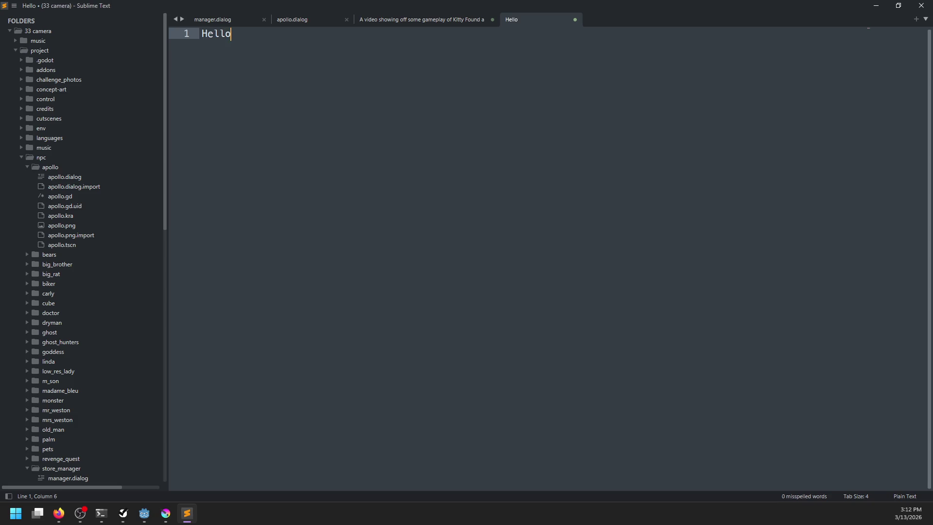
text(m the test guy)
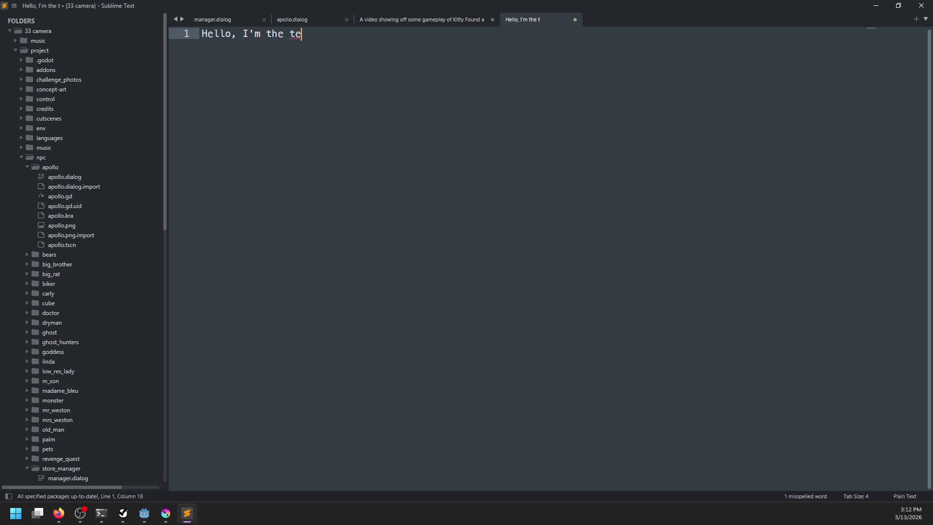
text(!)
key(Return)
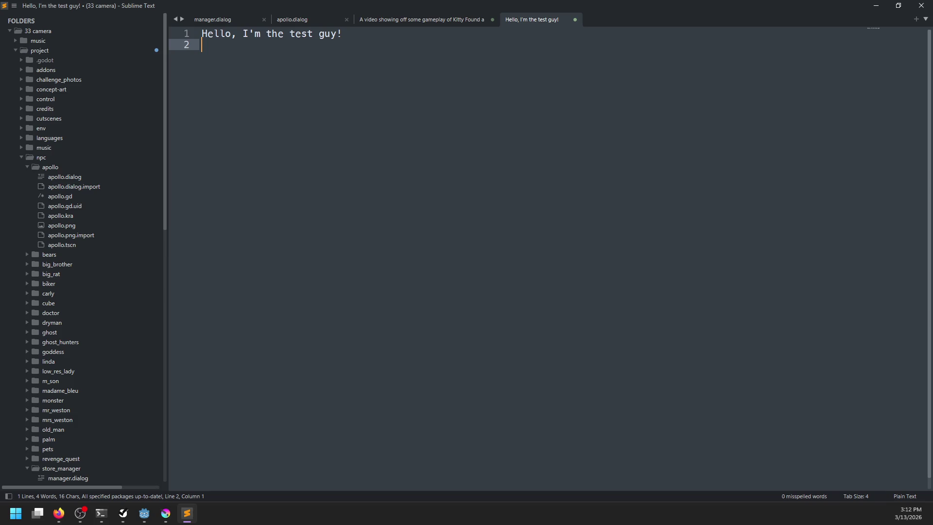
text('s the test guy.)
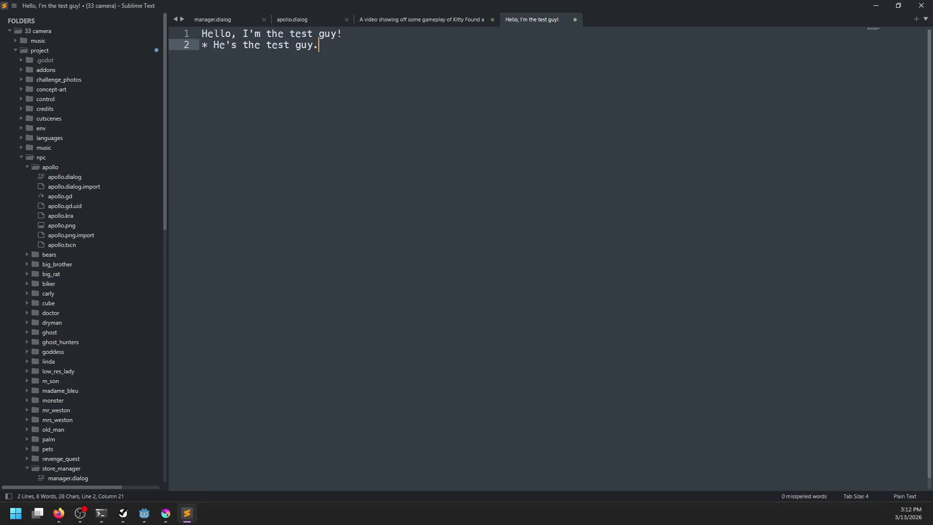
key(Return)
text(> Hi )
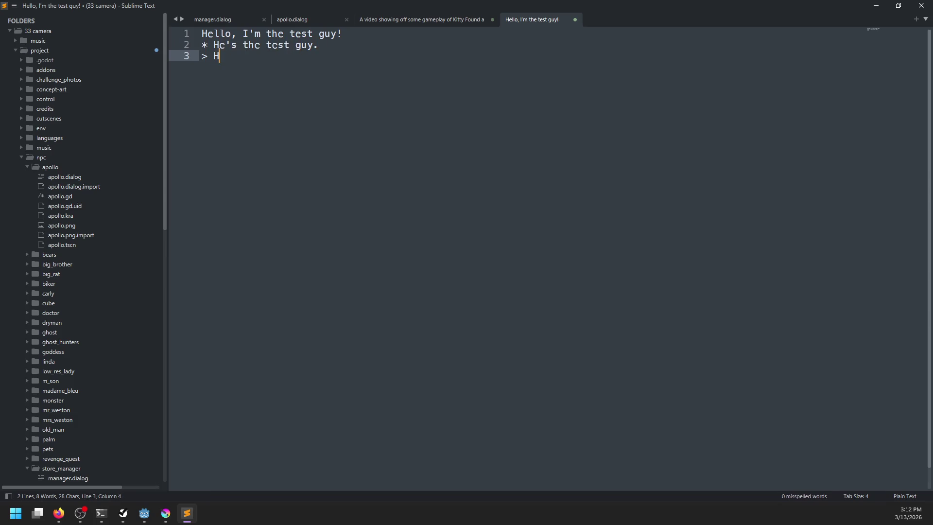
text(test guy.)
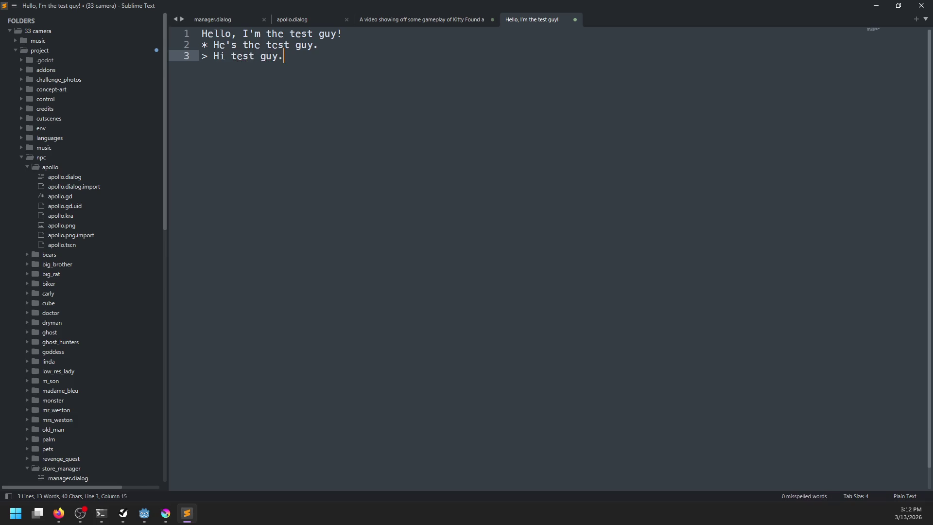
key(Return)
text(>)
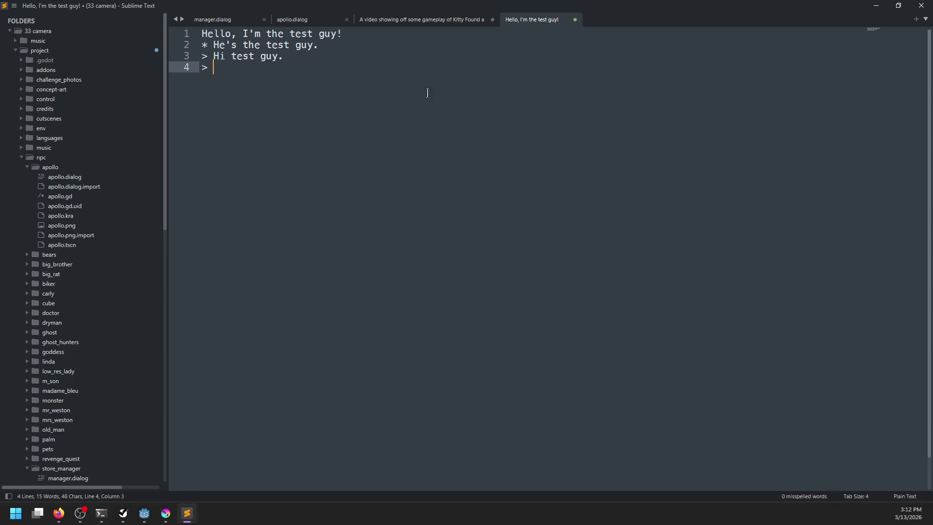
- Close the unsaved video-description note, choosing not to save its changes
click(415, 20)
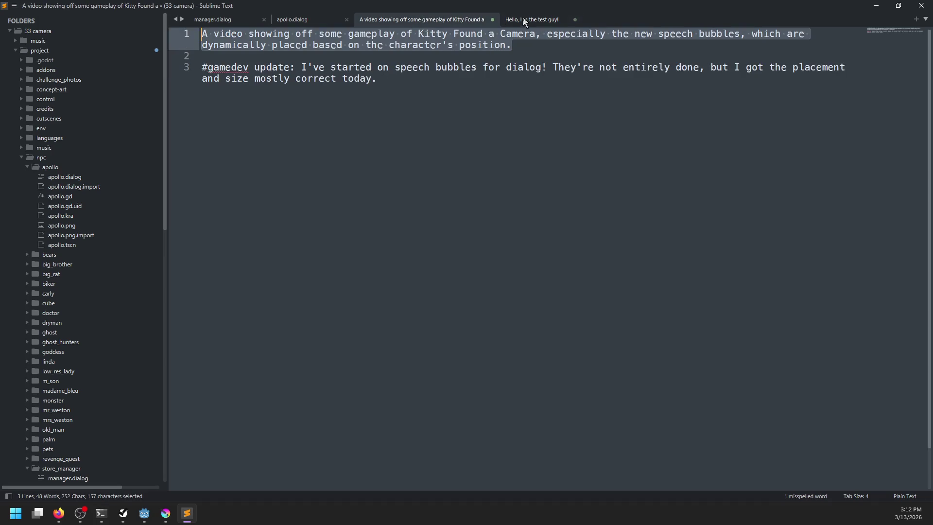
click(493, 21)
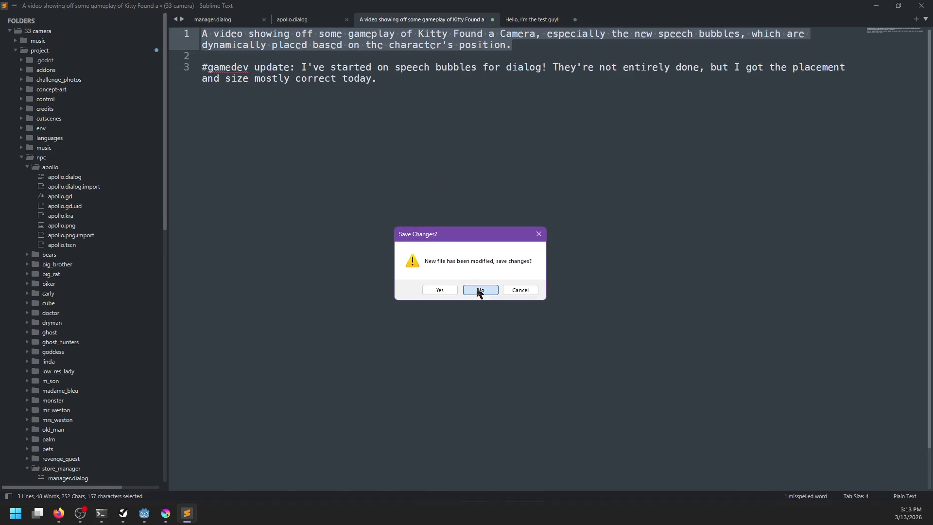
click(481, 290)
click(401, 20)
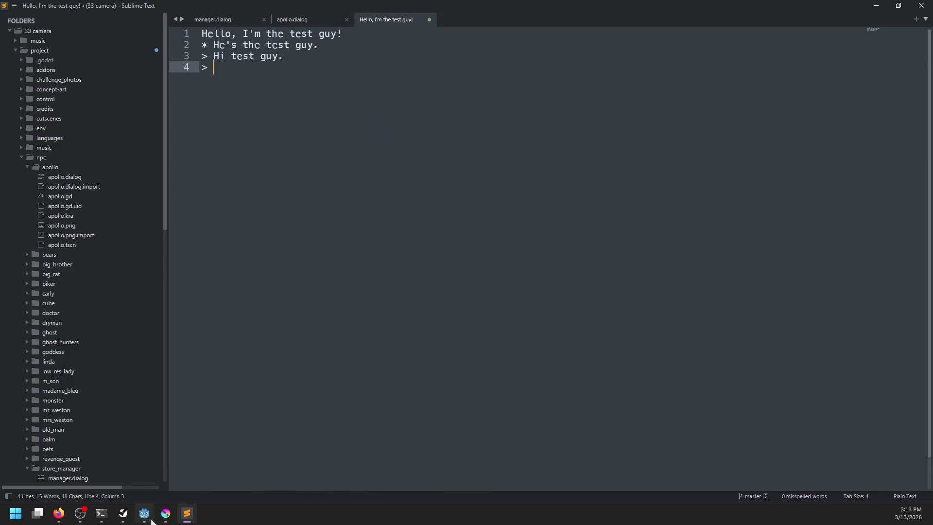
mouse_move(132, 518)
mouse_move(59, 514)
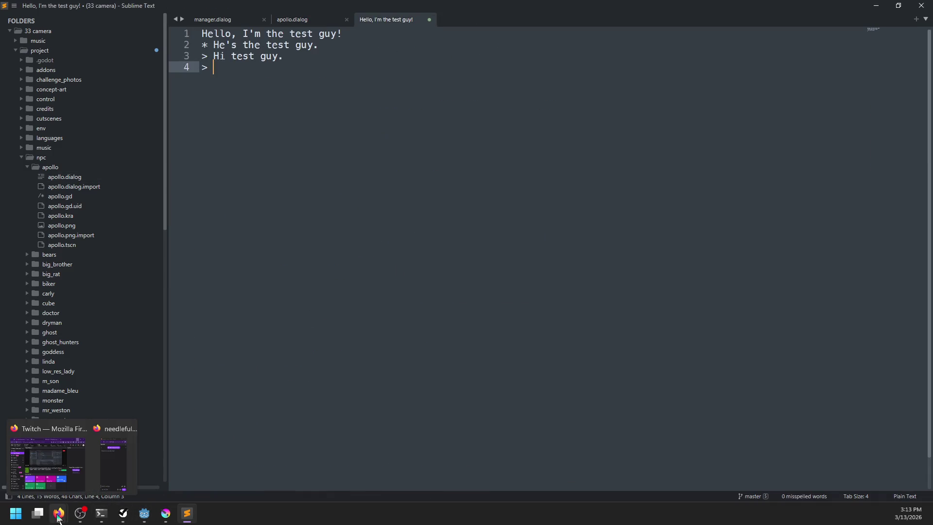
click(57, 468)
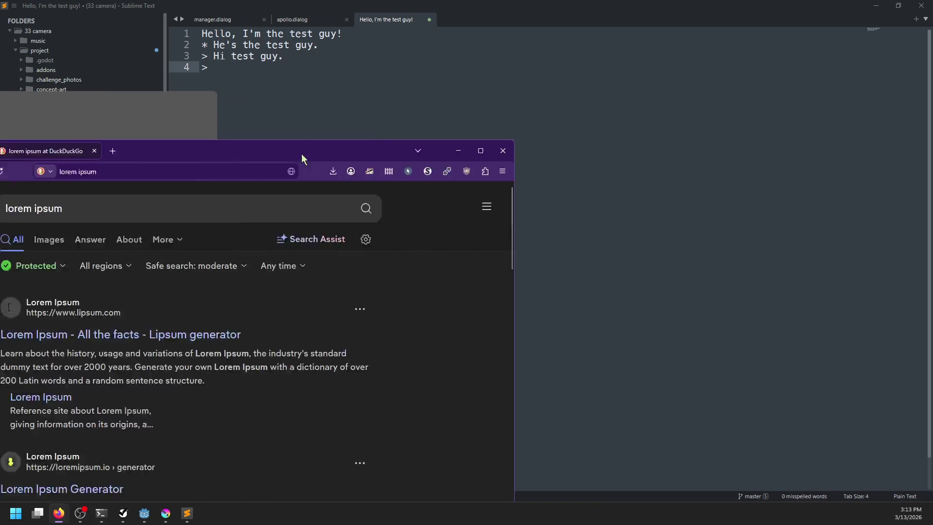
- Open Wikipedia's Lorem ipsum article and select the paragraph under Example text
drag(301, 153, 519, 88)
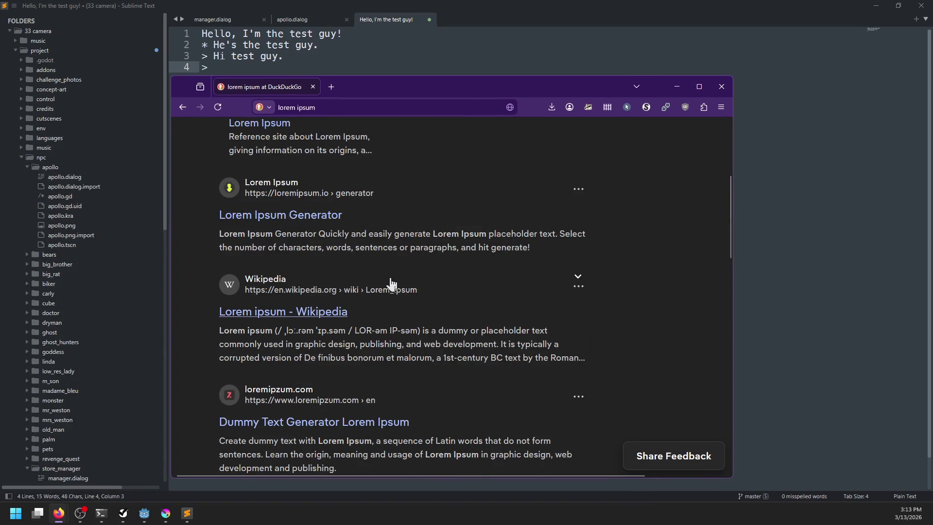
click(289, 324)
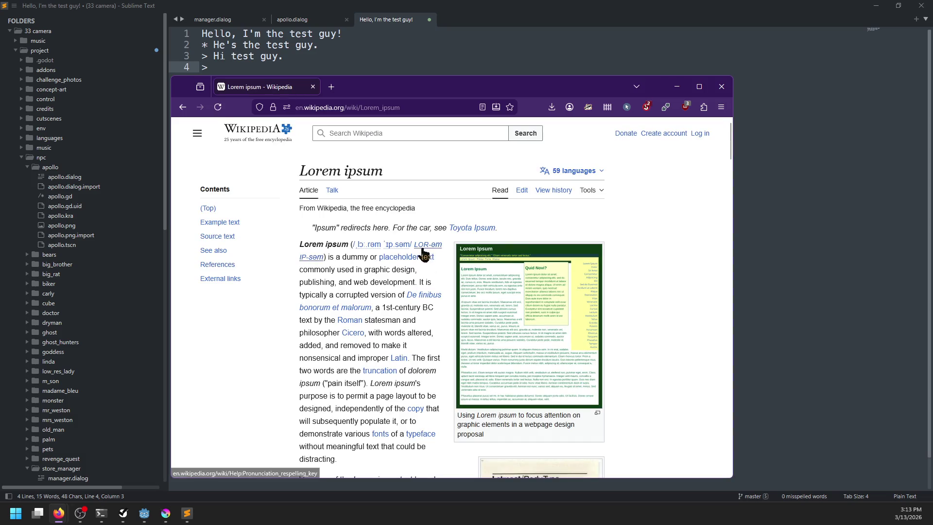
scroll(423, 253, down, 7)
scroll(358, 296, down, 1)
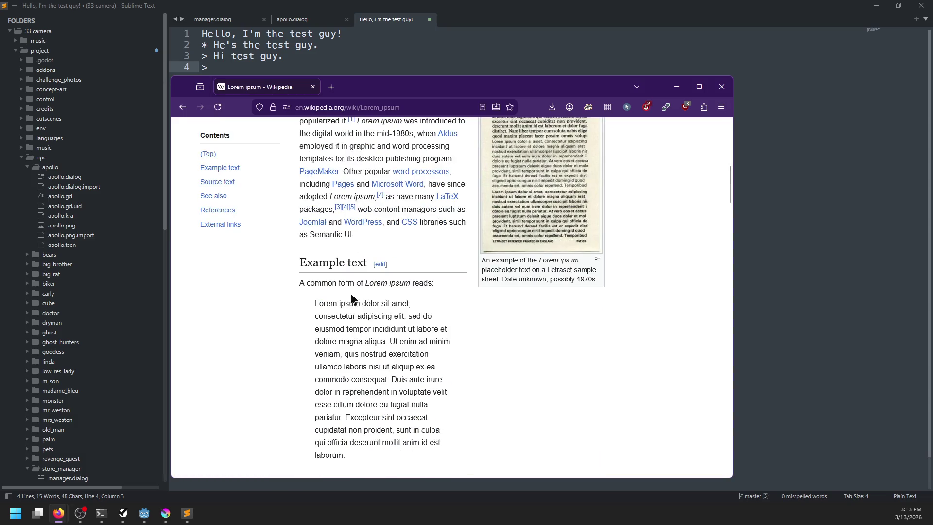
mouse_move(316, 305)
mouse_down()
mouse_move(365, 329)
mouse_move(361, 358)
mouse_up()
scroll(364, 330, down, 2)
scroll(397, 346, down, 3)
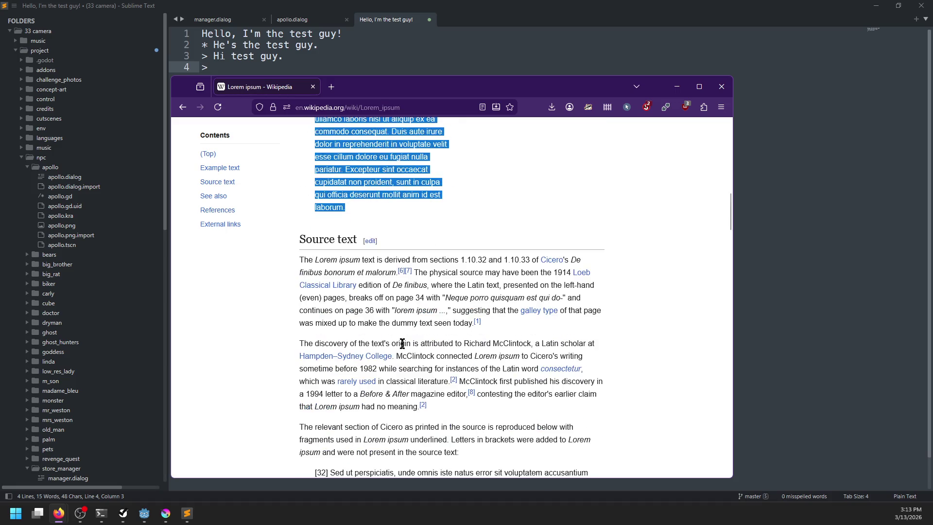
key(alt+Tab)
key(alt+Tab)
key(f)
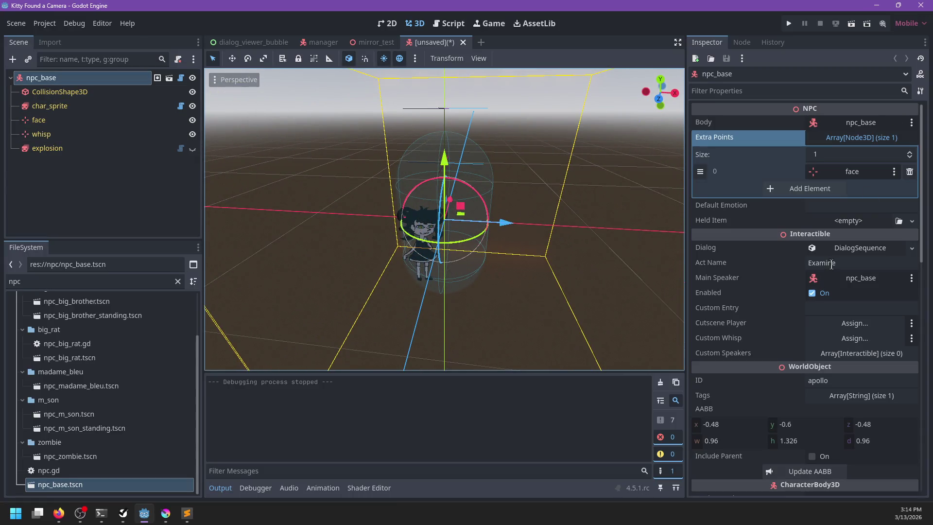
- Set the NPC's ID to 'test' and assign test.dialog as its Dialog
click(835, 383)
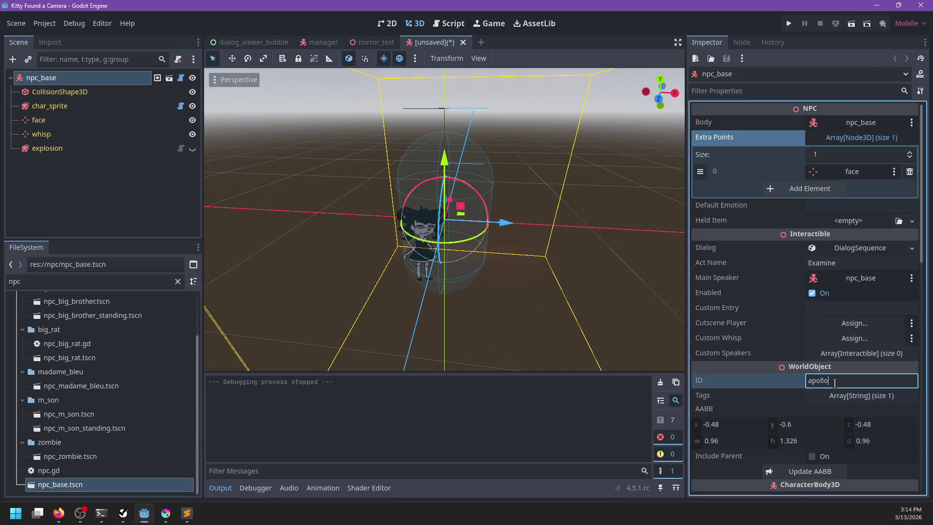
text(test)
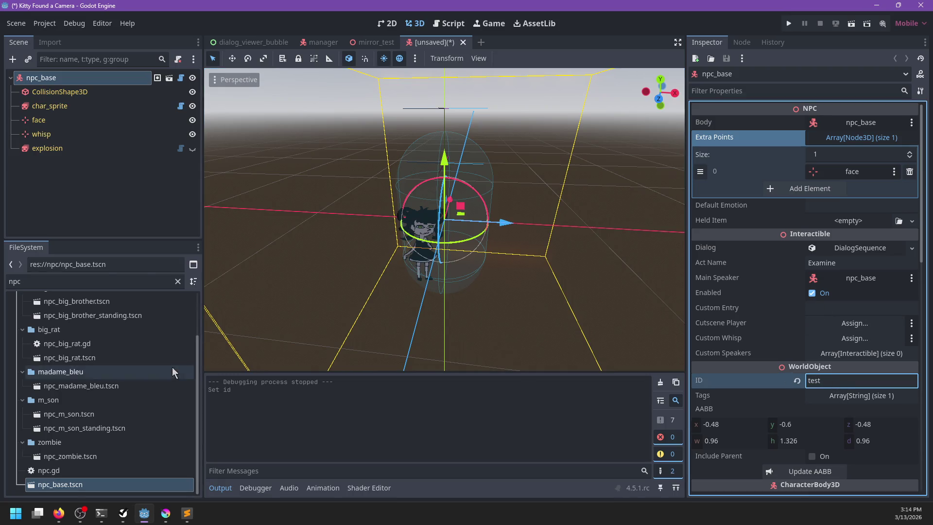
click(143, 281)
key(BackSpace)
key(BackSpace)
text(pc)
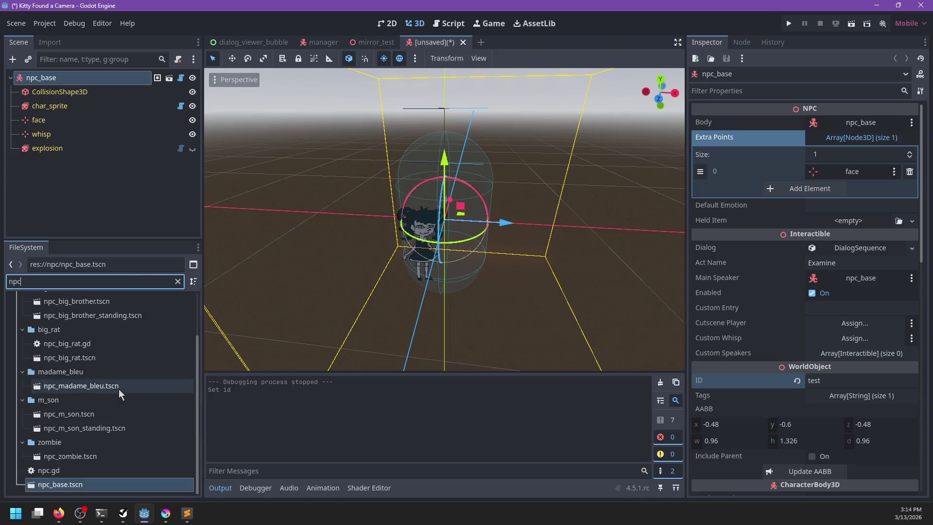
key(BackSpace)
key(BackSpace)
key(BackSpace)
text(test)
mouse_move(95, 398)
mouse_down()
mouse_move(889, 225)
mouse_move(869, 248)
mouse_up()
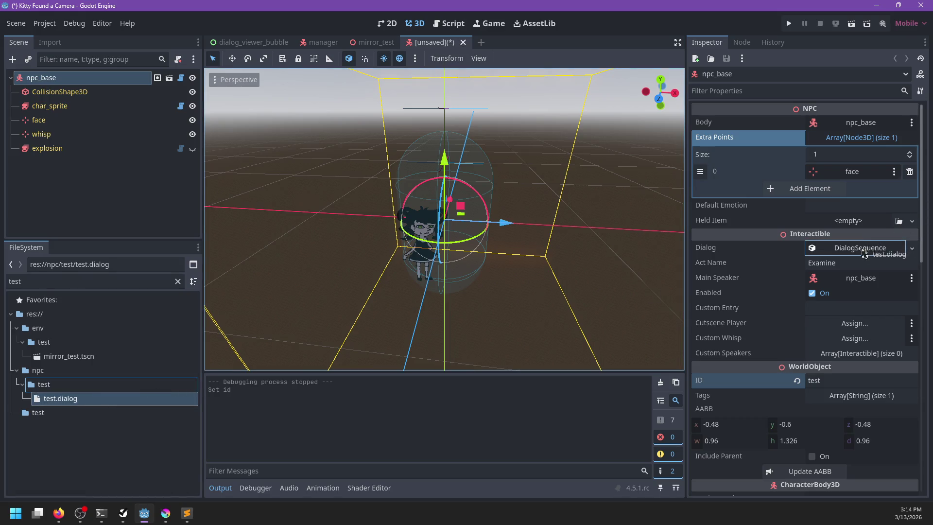
- Replace char_sprite's ghost_hunters.sheet frames with a new empty SpriteFrames
click(849, 121)
key(Escape)
click(85, 107)
click(65, 118)
click(66, 79)
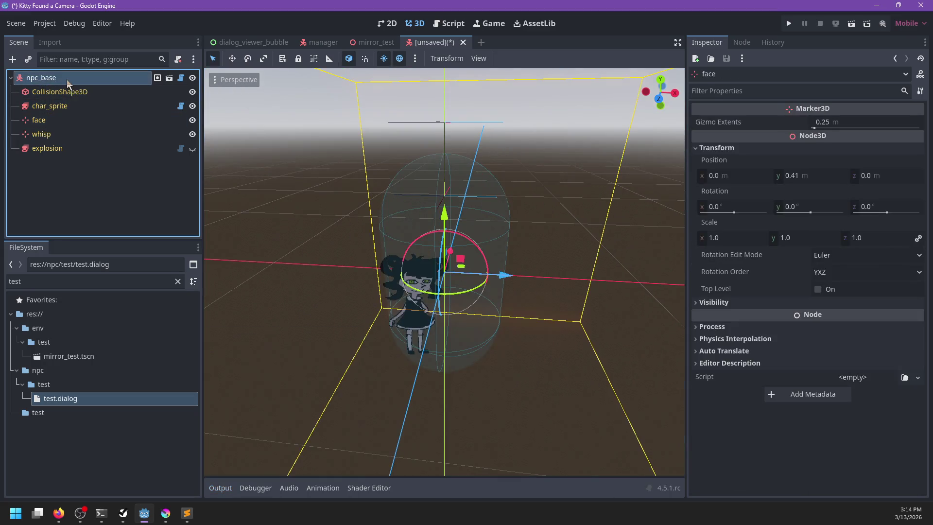
click(48, 106)
click(911, 210)
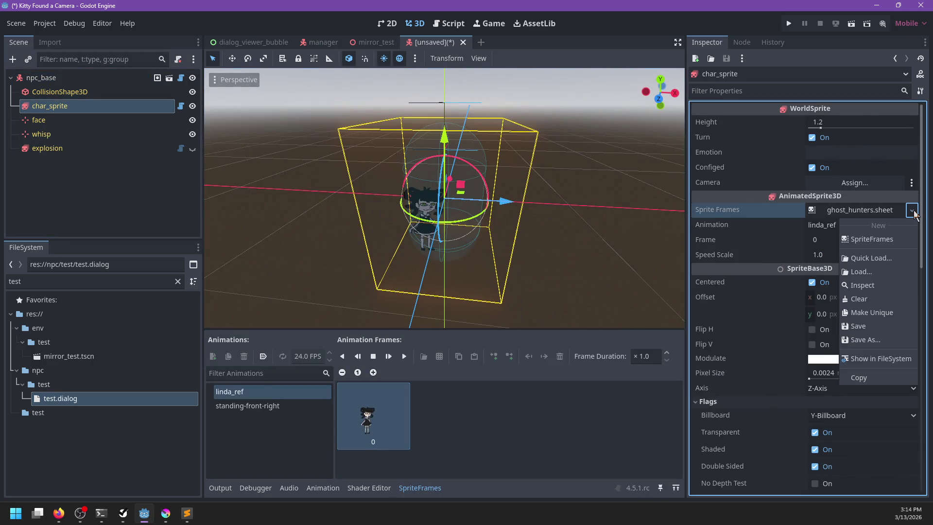
click(877, 239)
click(856, 209)
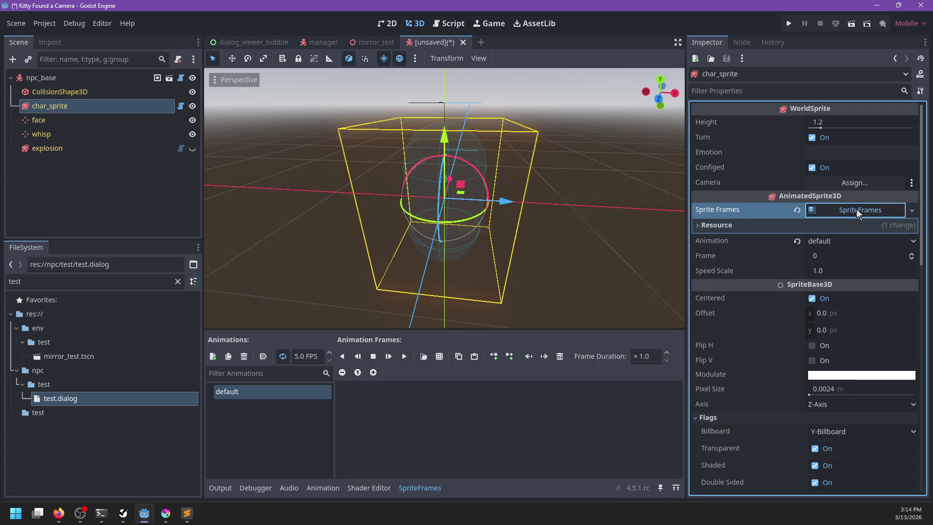
click(856, 209)
click(853, 213)
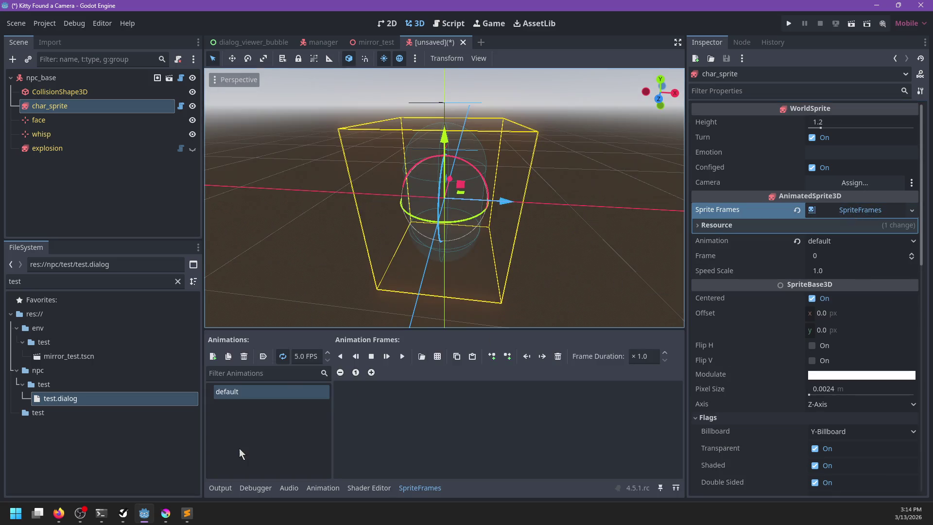
- Filter the FileSystem dock to 'palm' and select the palm folder
click(48, 284)
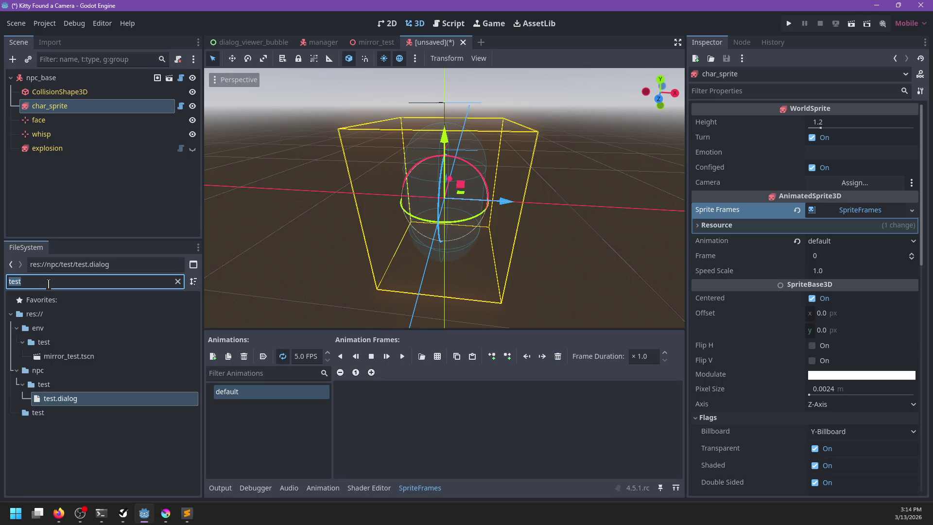
text(palm)
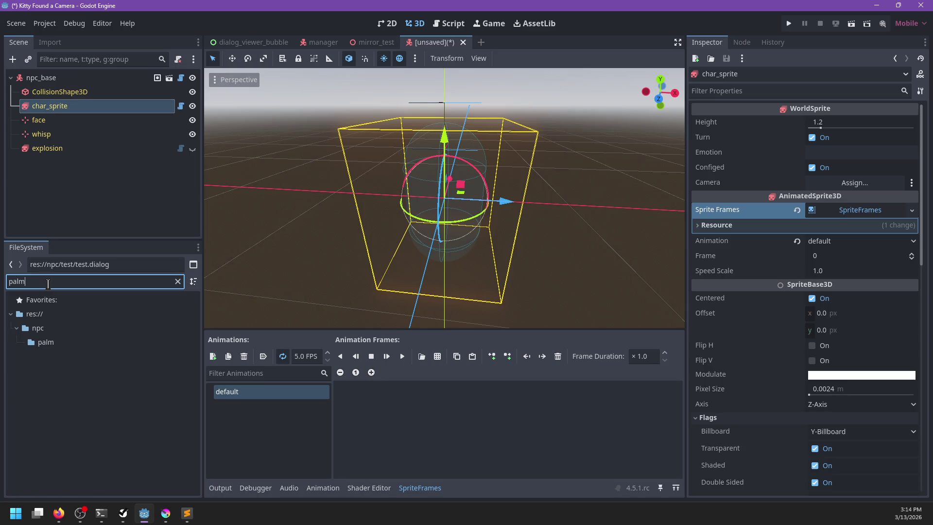
click(59, 346)
click(178, 282)
scroll(62, 409, down, 3)
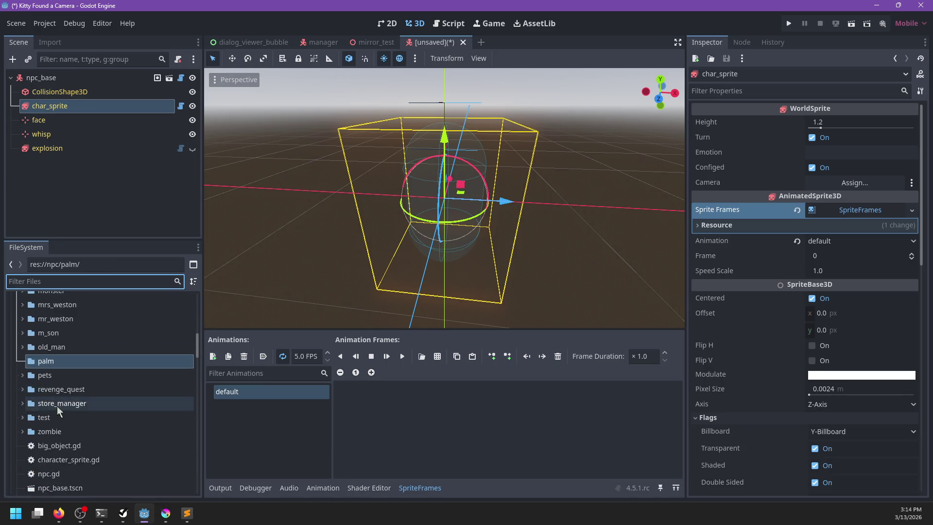
click(38, 363)
click(166, 512)
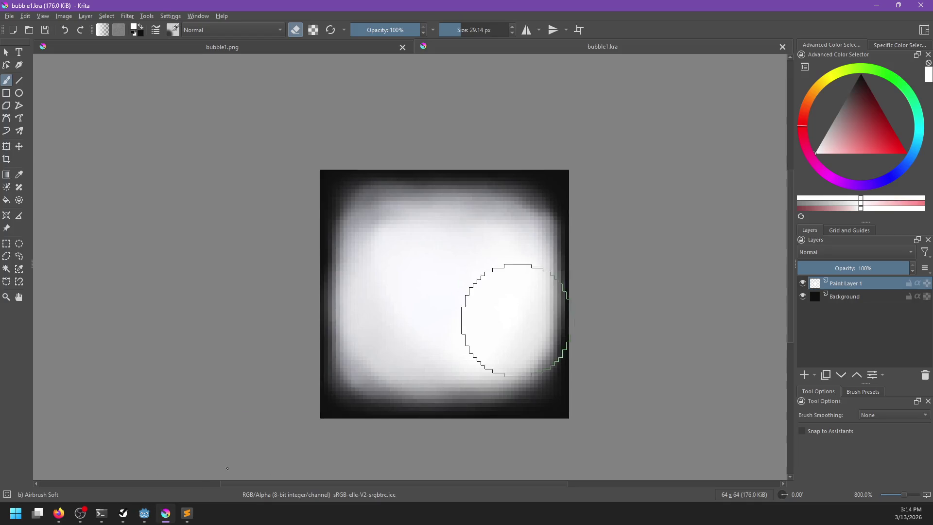
- Open pompom.kra from the project's npc/palm folder in Krita
key(ctrl+o)
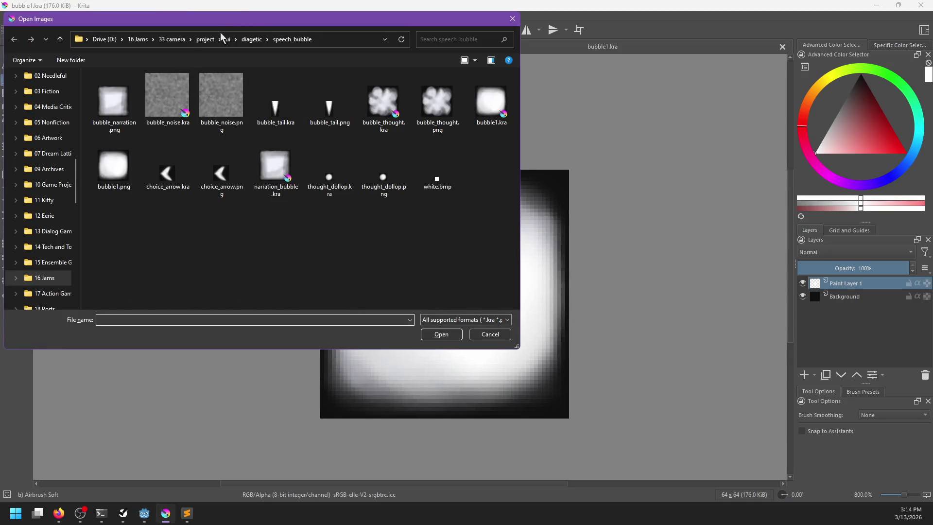
click(205, 39)
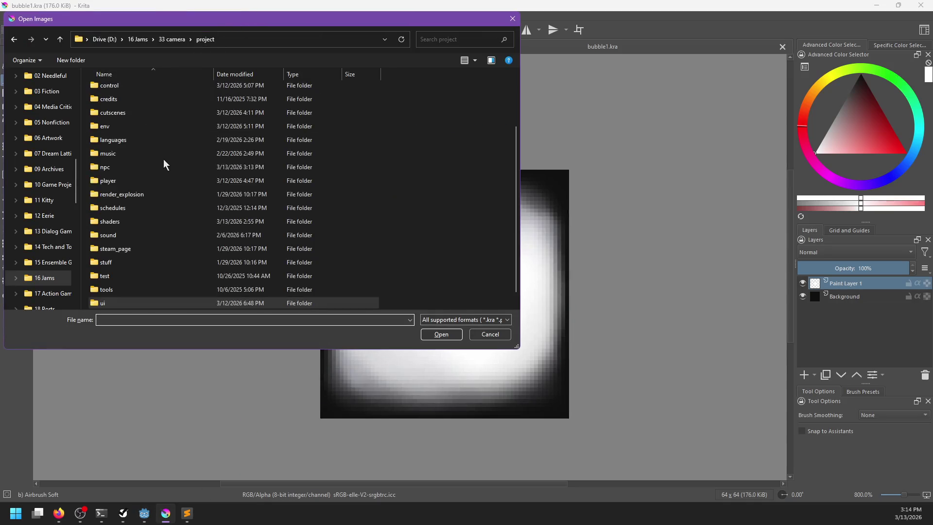
double_click(109, 170)
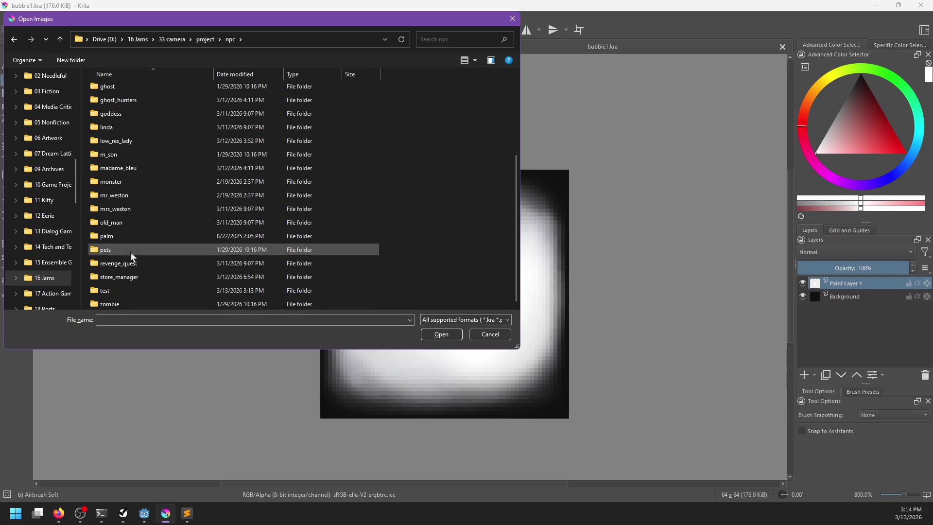
double_click(113, 232)
double_click(106, 84)
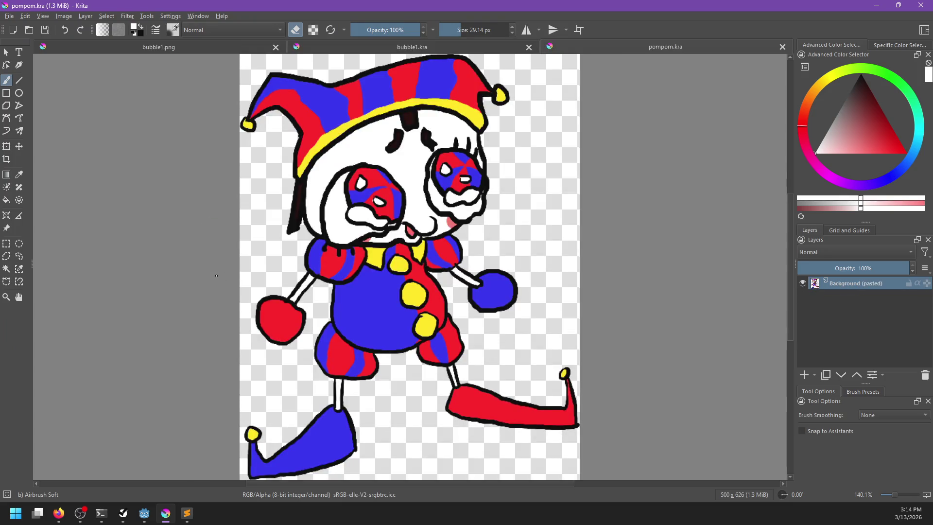
key(ctrl+shift+e)
- Export the jester drawing as palm.png into npc/palm with default PNG settings
text(palm)
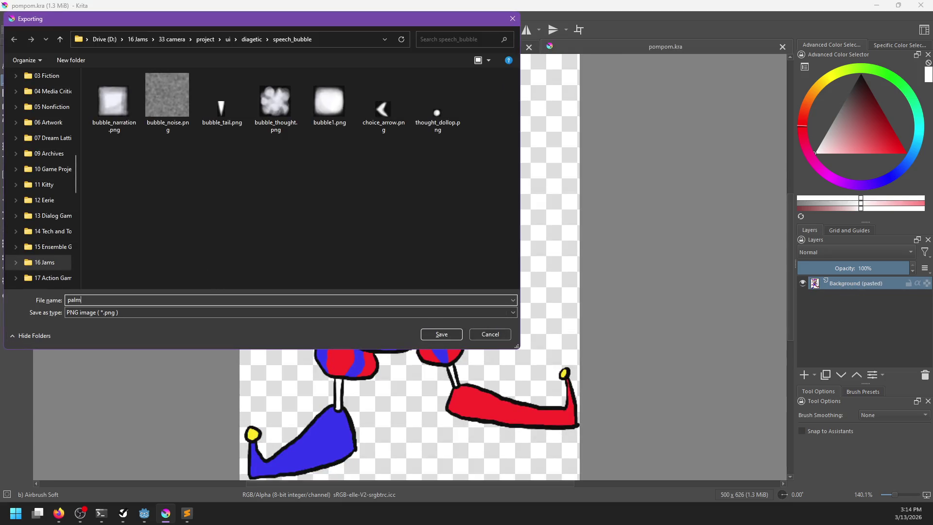
click(205, 38)
scroll(137, 190, down, 2)
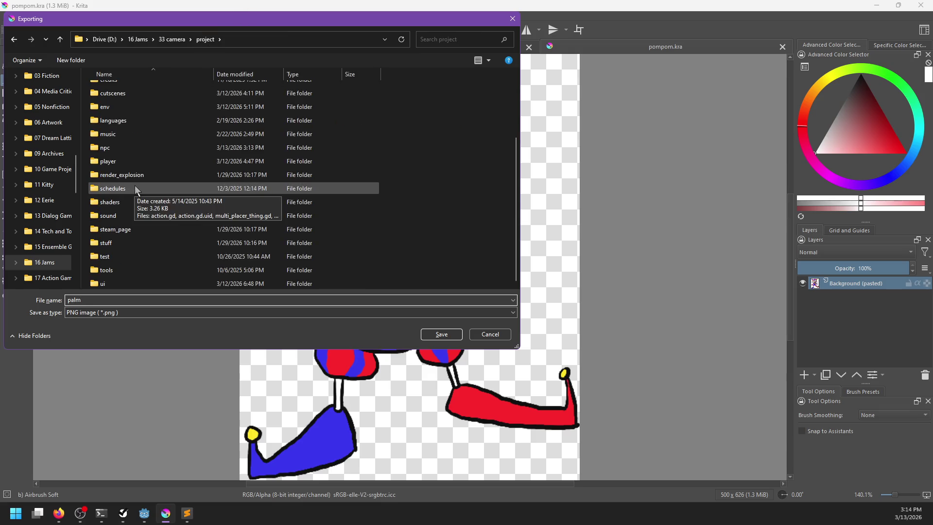
double_click(111, 146)
scroll(129, 238, down, 3)
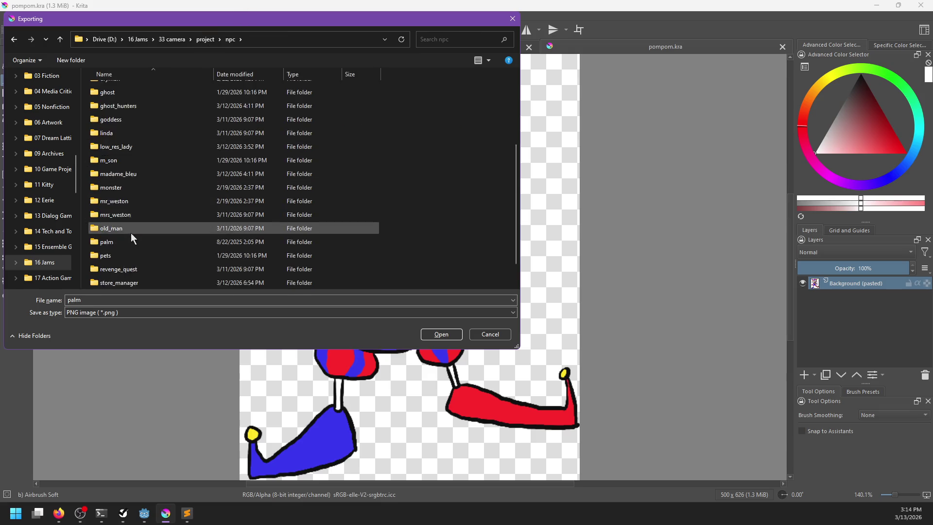
double_click(131, 217)
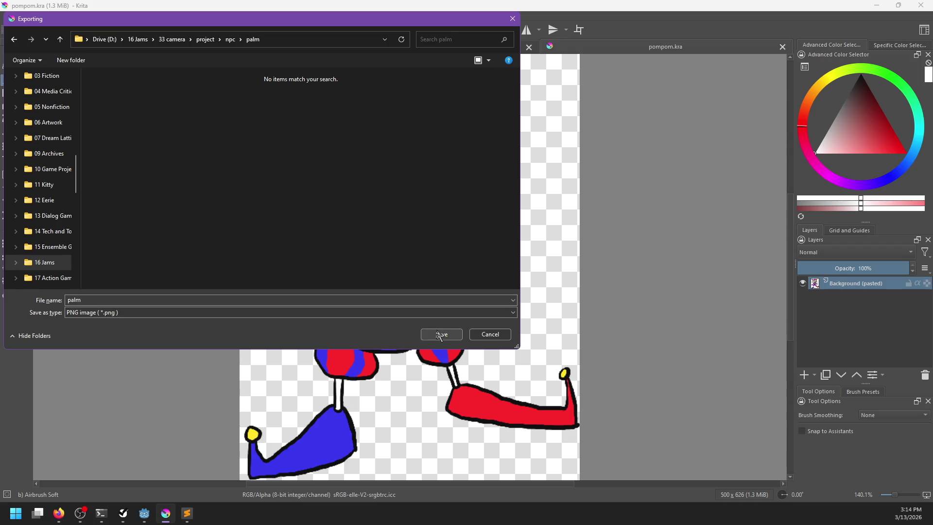
click(442, 334)
click(505, 315)
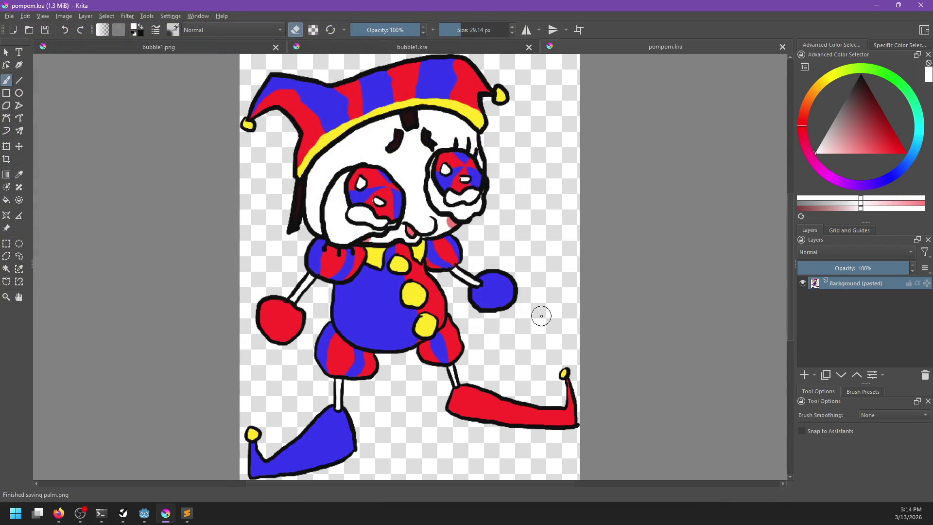
key(alt+Tab)
click(22, 361)
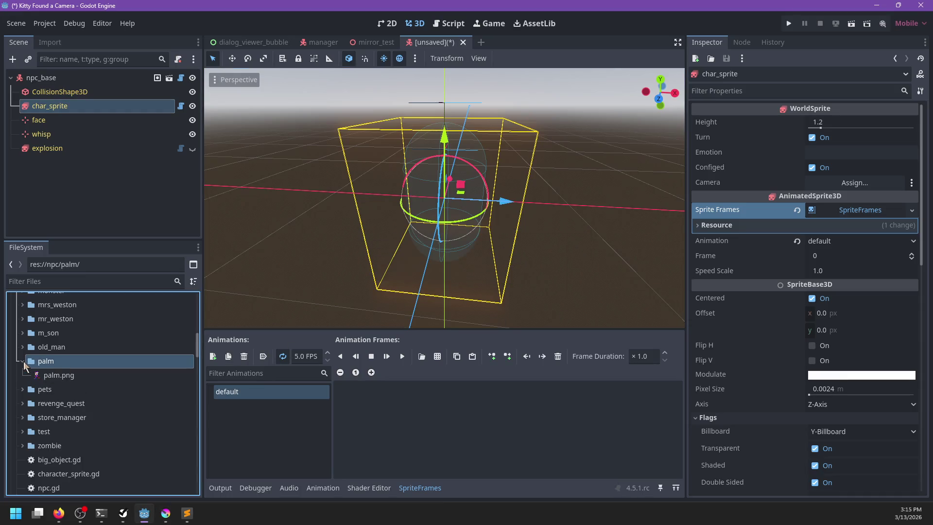
- Add palm.png as char_sprite's animation frame and set its Height to 0.8
click(53, 378)
mouse_move(52, 377)
mouse_down()
mouse_move(792, 204)
mouse_move(746, 291)
mouse_move(389, 410)
mouse_up()
scroll(534, 228, up, 3)
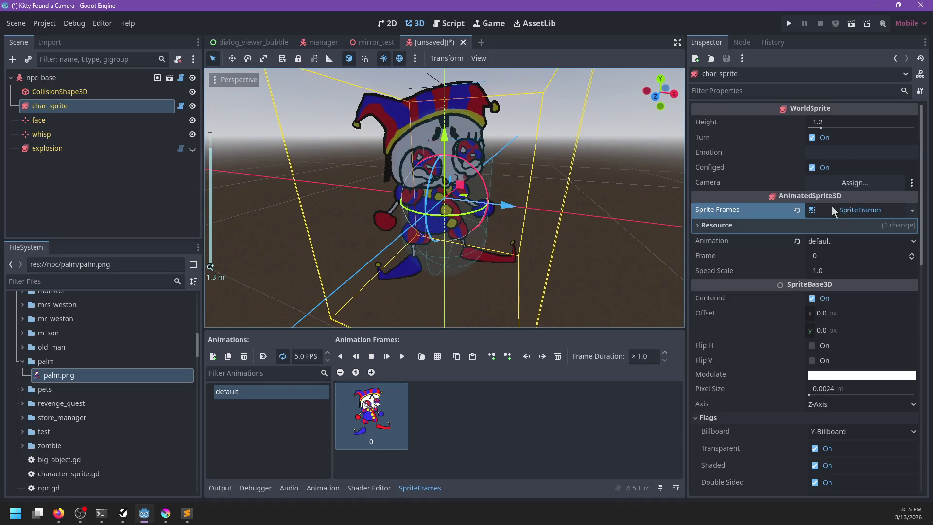
click(842, 124)
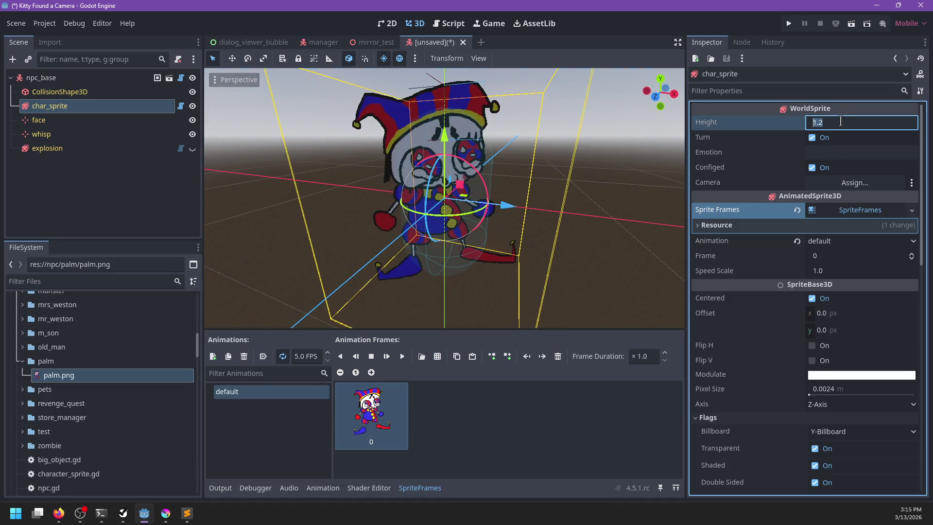
key(Return)
- Save the scene as npc_test.tscn in res://npc/test
key(ctrl+s)
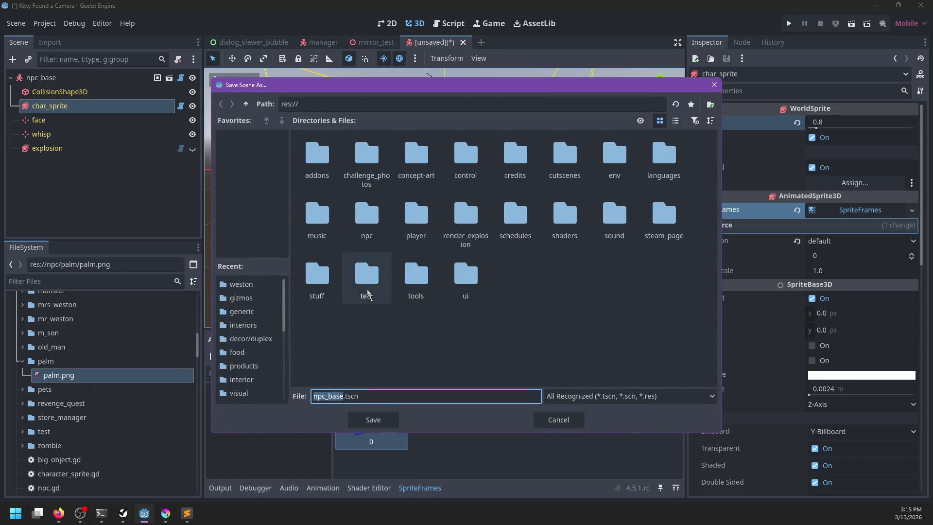
double_click(366, 275)
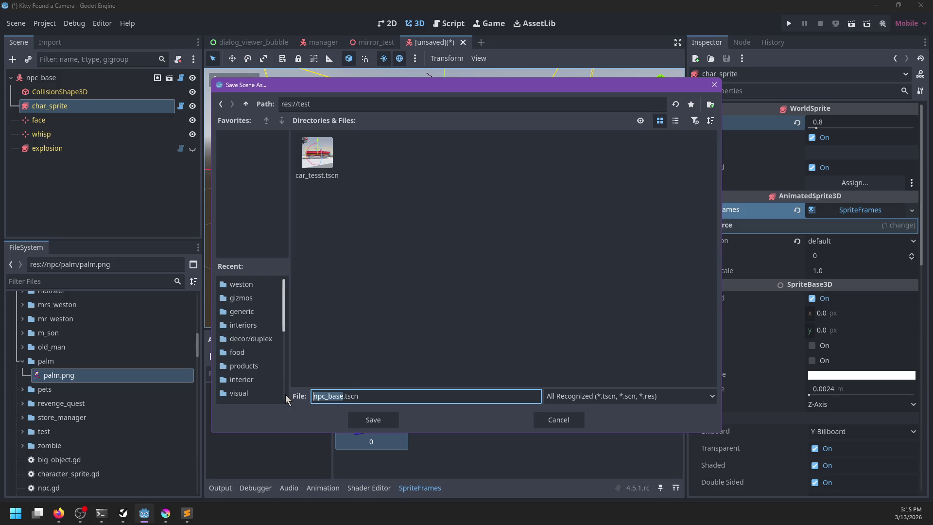
text(npc_te)
text(st)
click(246, 103)
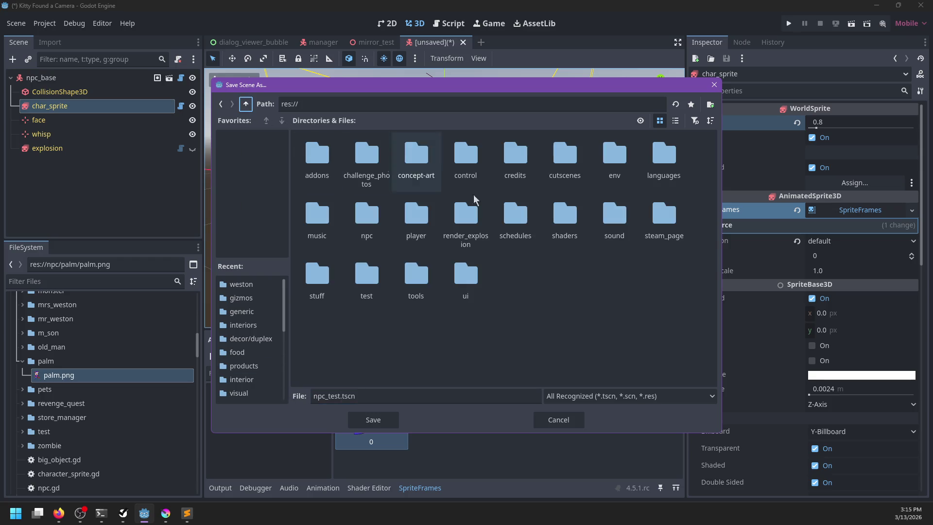
double_click(367, 213)
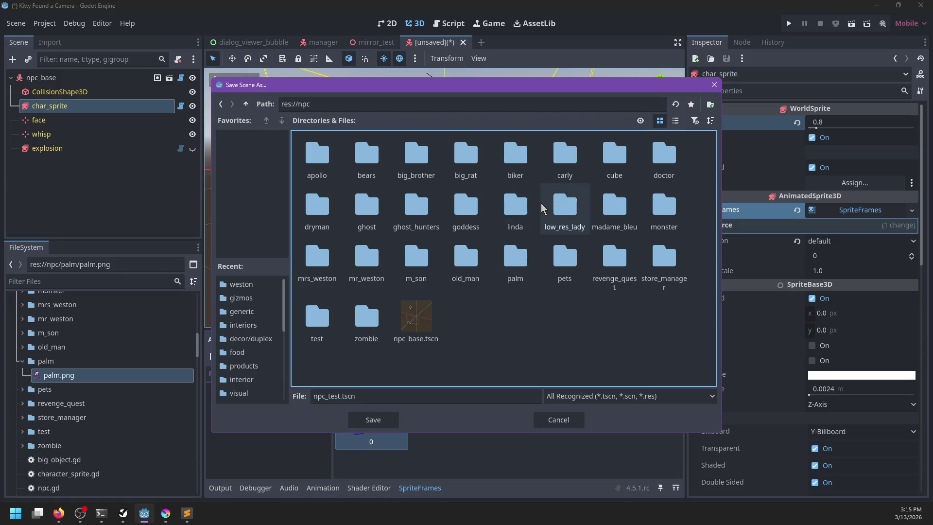
double_click(316, 318)
click(384, 421)
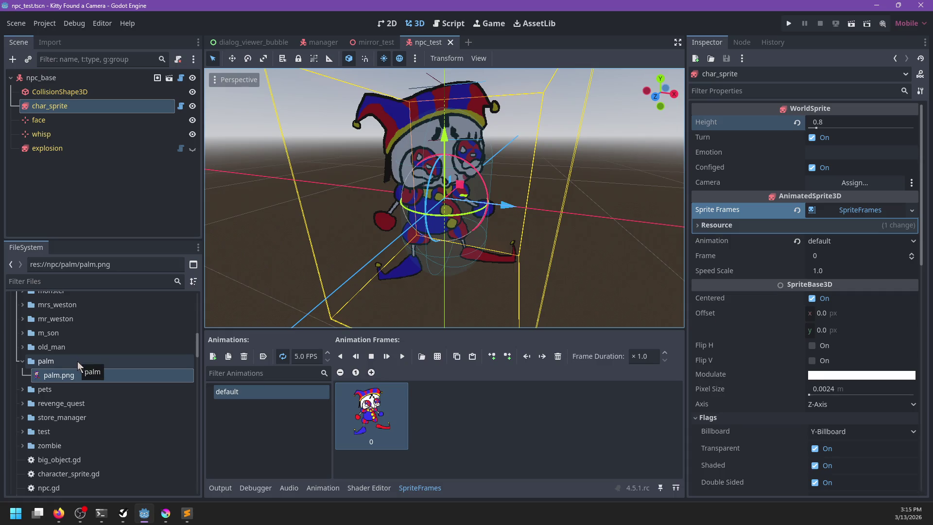
- Close and reopen the npc_test scene from the npc/test folder
scroll(77, 361, up, 5)
click(116, 196)
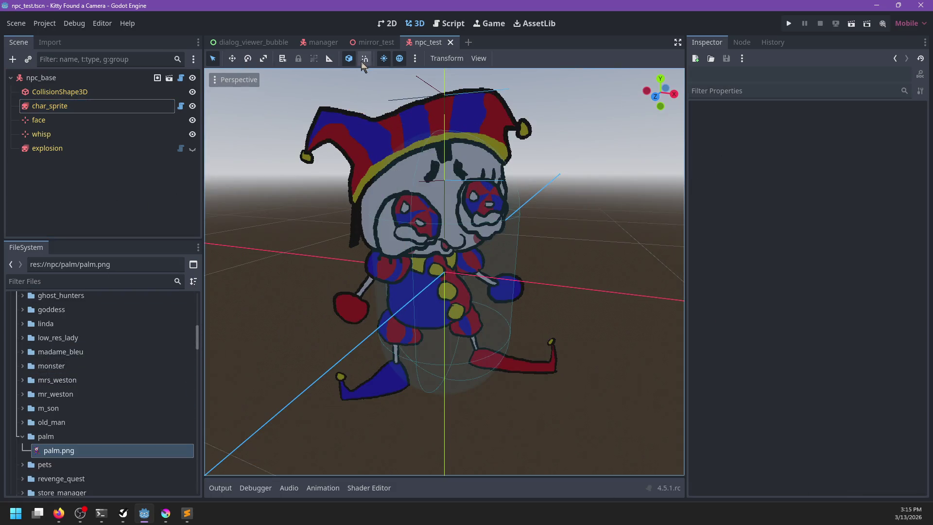
click(58, 105)
click(450, 43)
scroll(67, 379, up, 7)
scroll(54, 352, up, 5)
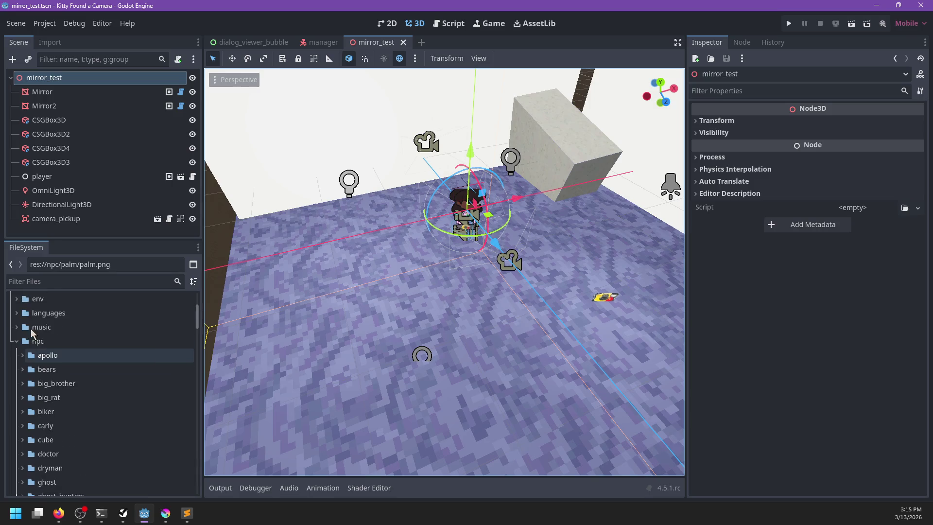
scroll(39, 349, down, 20)
click(22, 331)
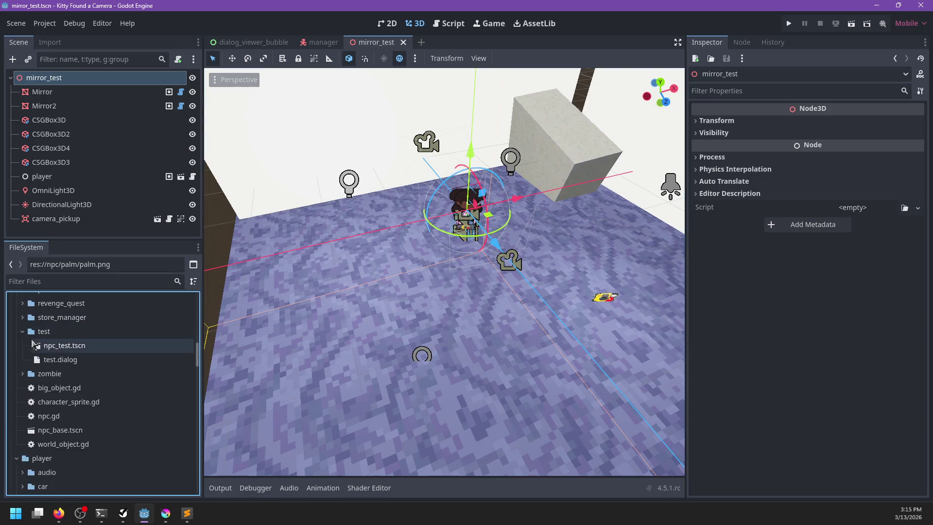
double_click(64, 346)
- Make the CollisionShape3D capsule unique and shrink its radius and height
scroll(541, 235, up, 5)
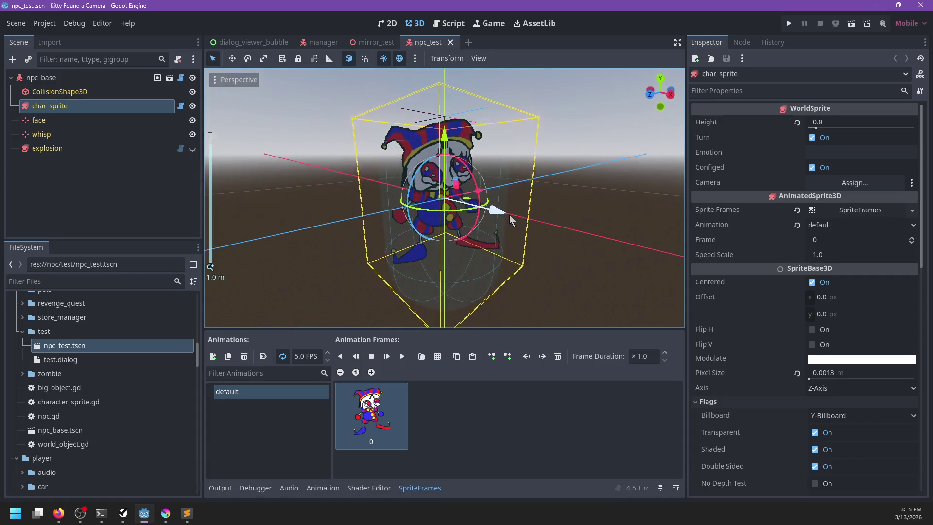
click(465, 296)
scroll(497, 300, down, 4)
drag(510, 281, 485, 256)
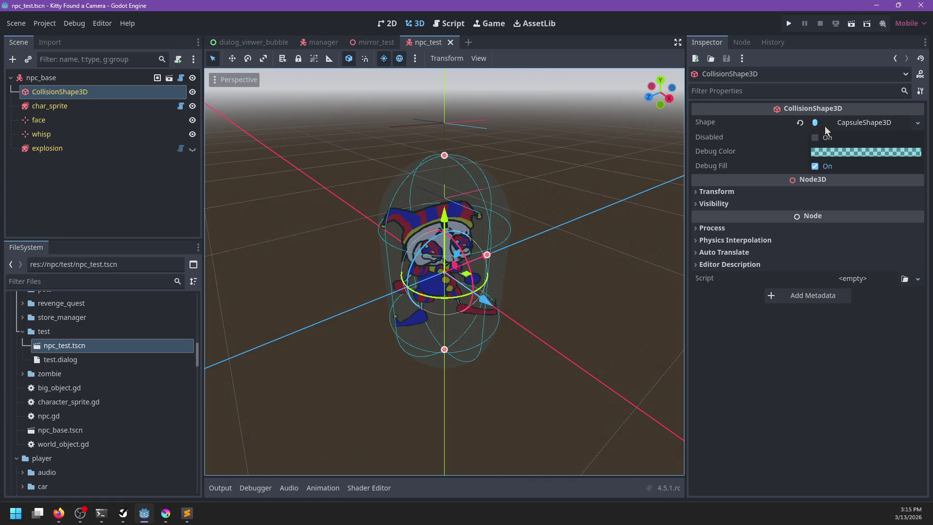
click(917, 123)
click(847, 336)
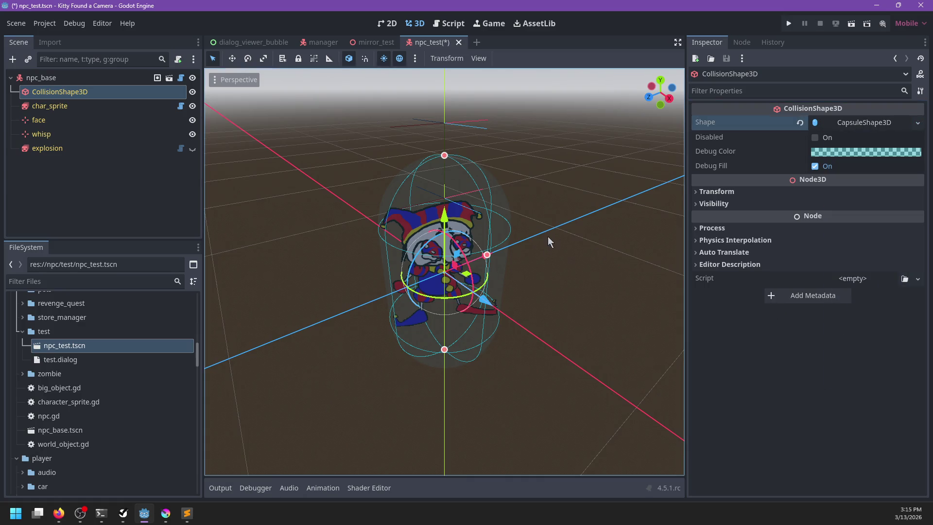
mouse_move(492, 253)
mouse_down()
mouse_move(480, 254)
mouse_move(478, 269)
mouse_up()
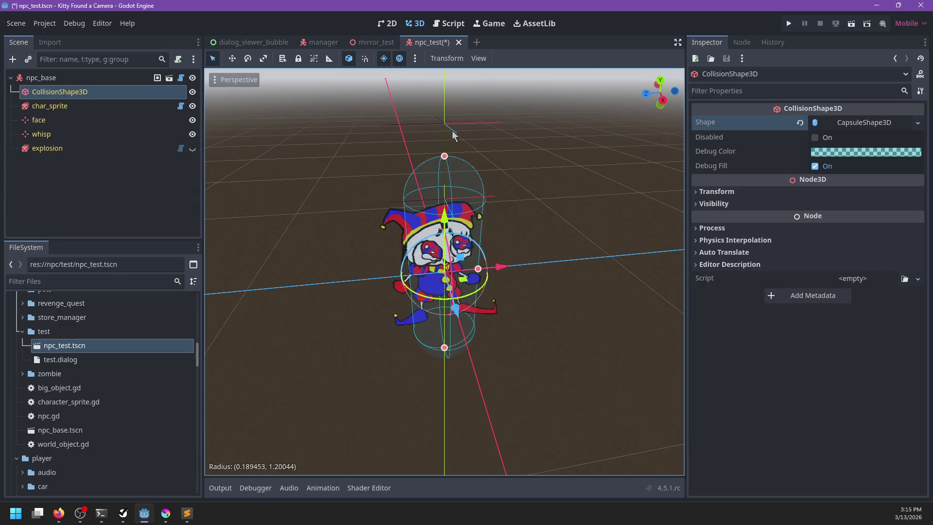
drag(443, 160, 454, 203)
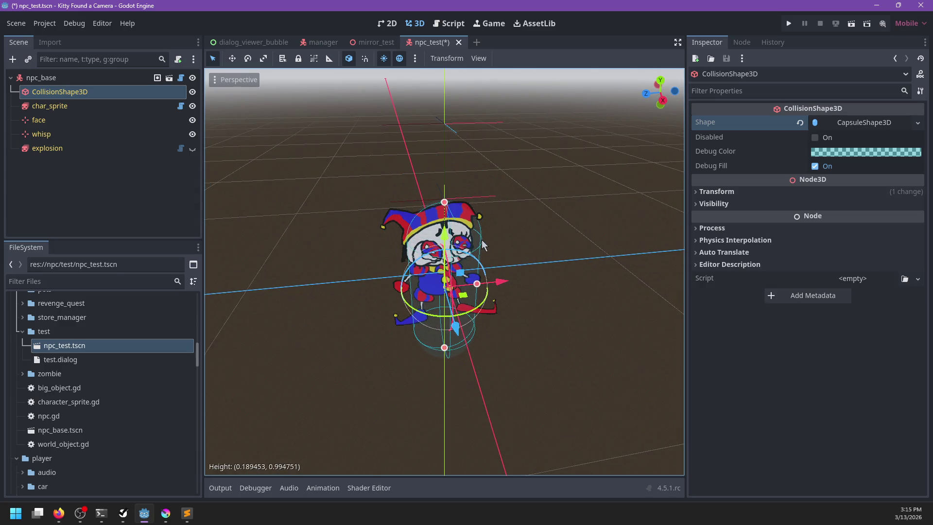
key(KP_1)
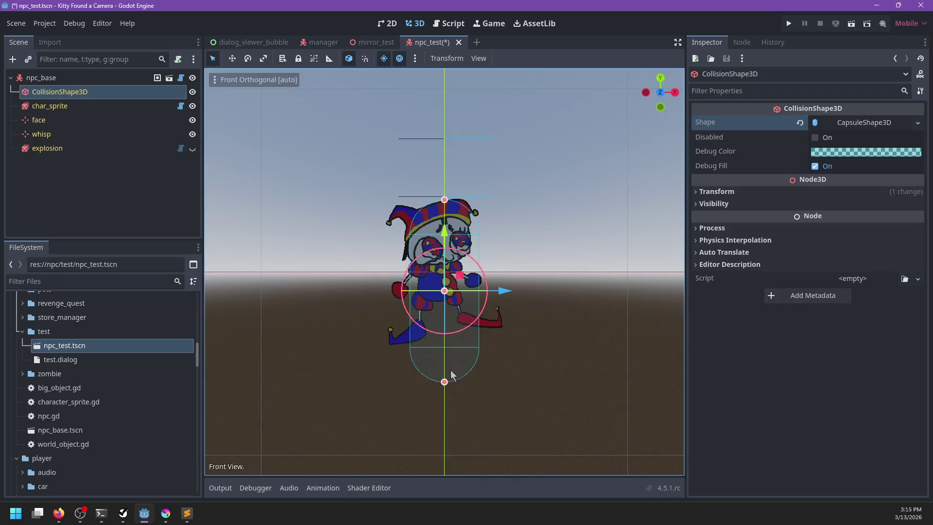
drag(443, 384, 447, 347)
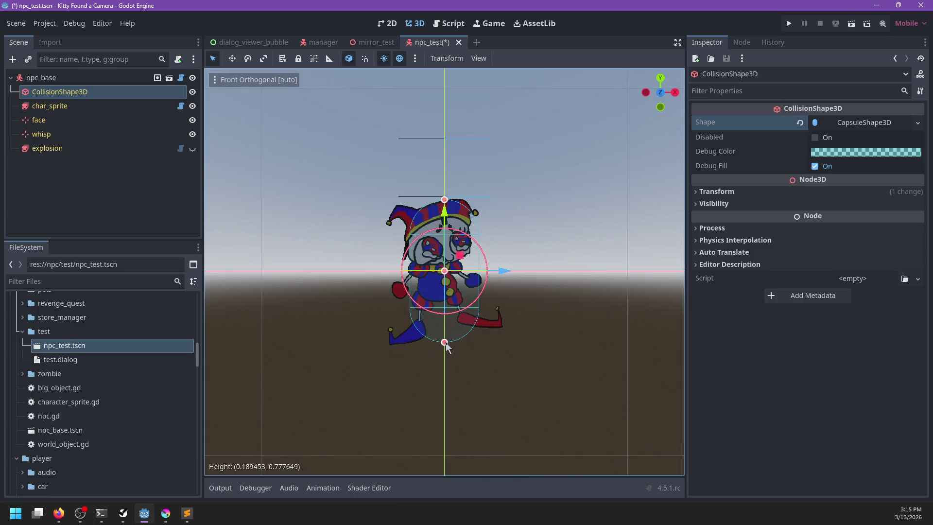
- Move the face and whisp markers lower onto the head and save npc_test
click(131, 120)
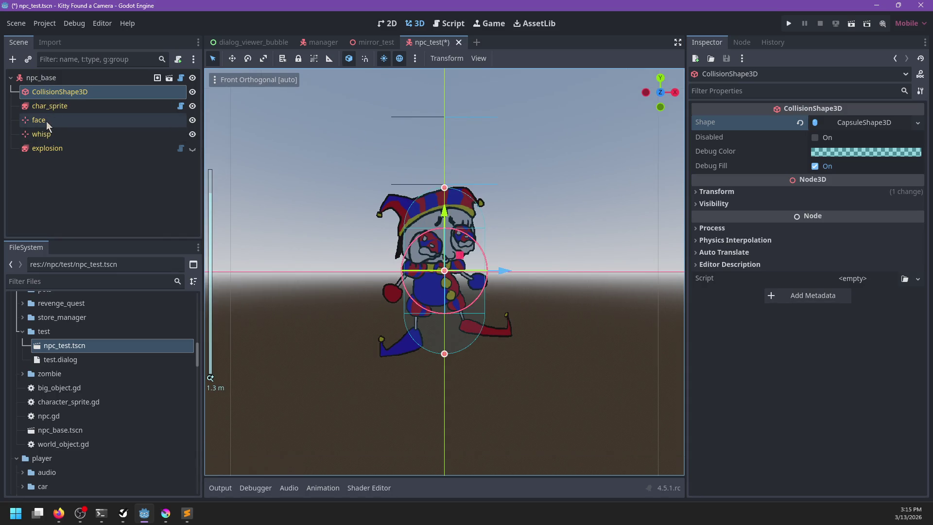
drag(443, 122, 443, 178)
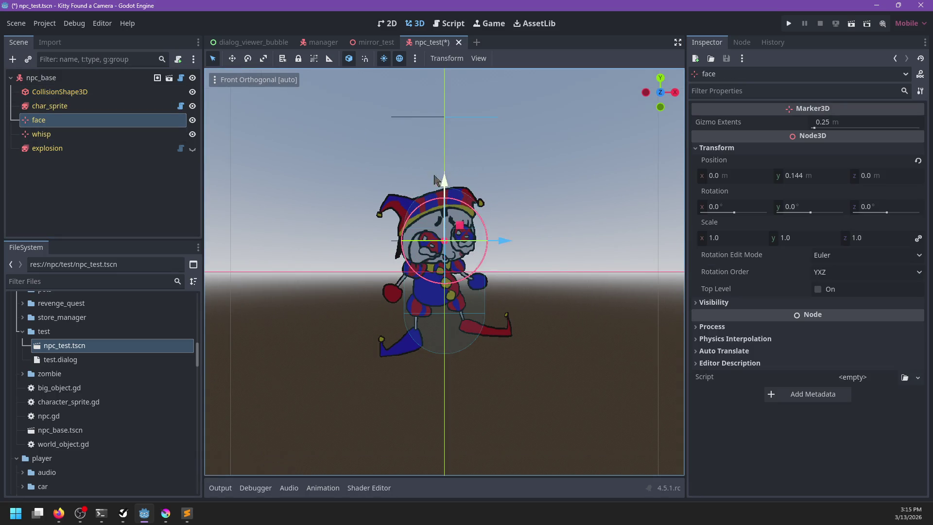
click(64, 134)
drag(444, 108, 446, 141)
key(ctrl+s)
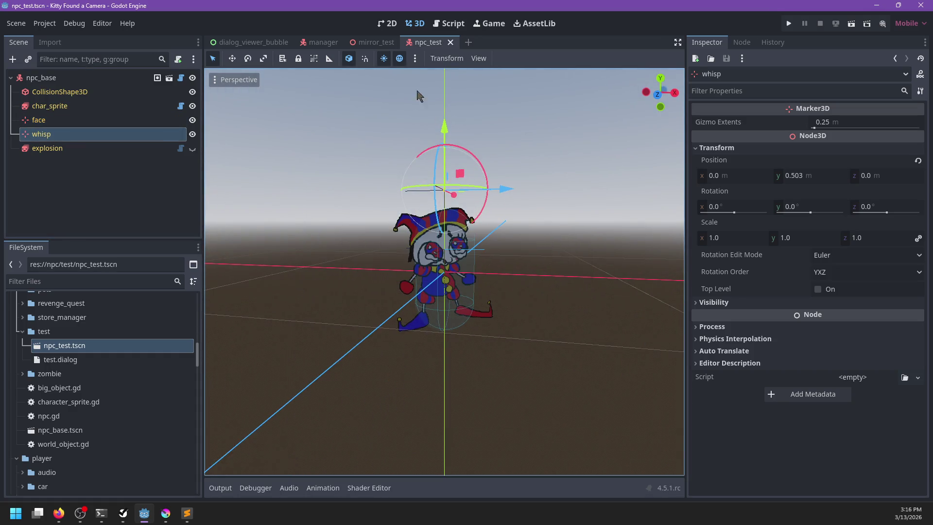
- Place an npc_test instance in the mirror_test level and save it
click(377, 50)
mouse_move(73, 345)
mouse_down()
mouse_move(161, 320)
mouse_move(340, 296)
mouse_up()
drag(318, 139, 323, 152)
key(ctrl+s)
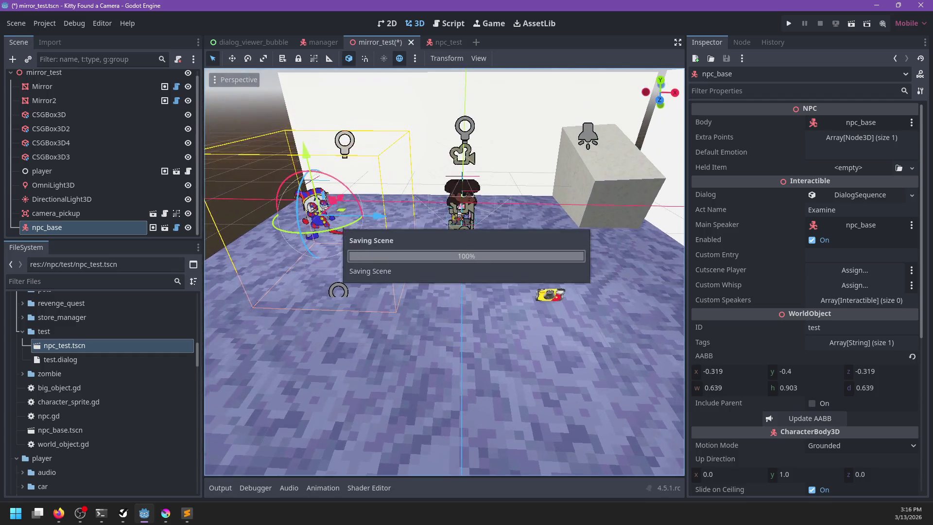
- Run the scene and talk to the jester through its Lorem ipsum lines to the 'Hi test guy.' reply
key(F6)
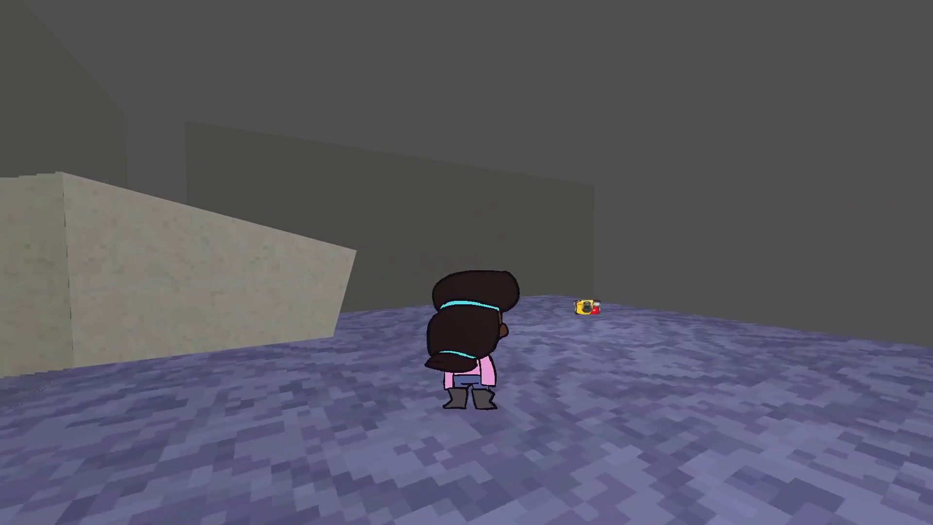
key(e)
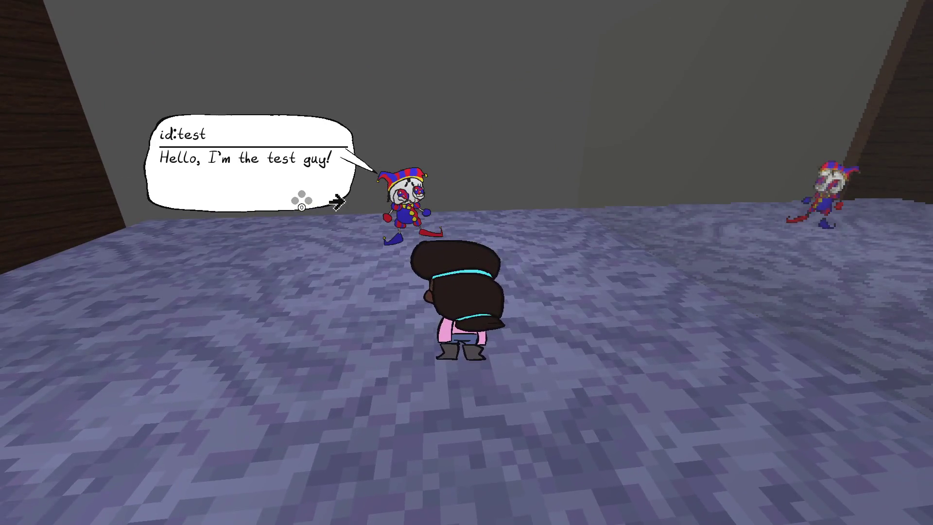
key(e)
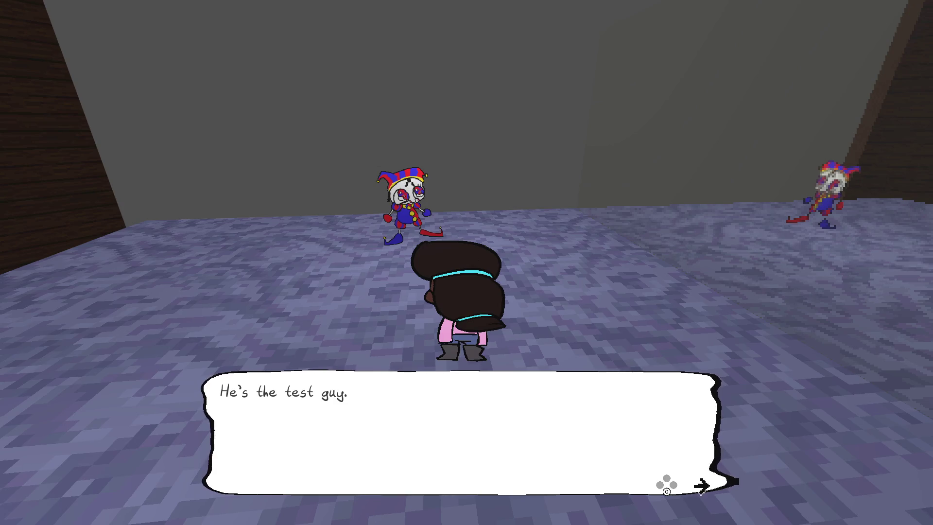
key(e)
key(e)
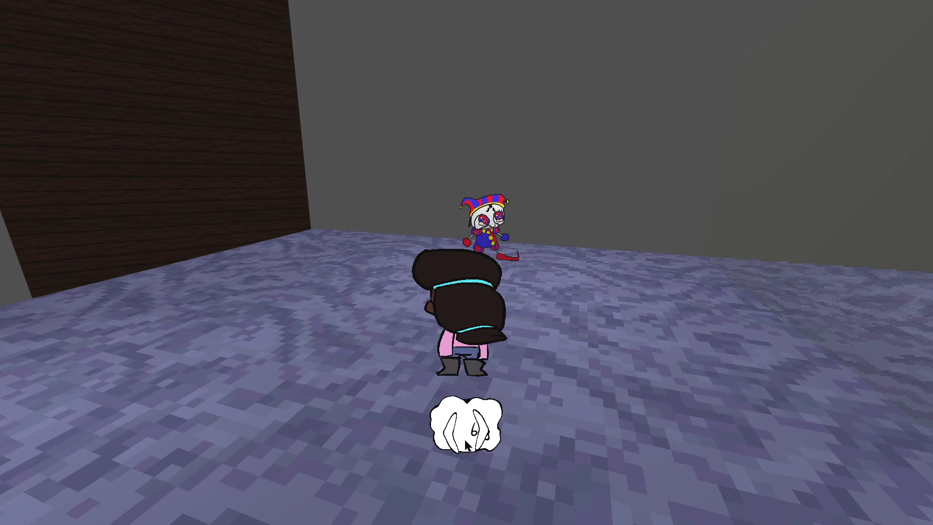
key(F8)
click(449, 23)
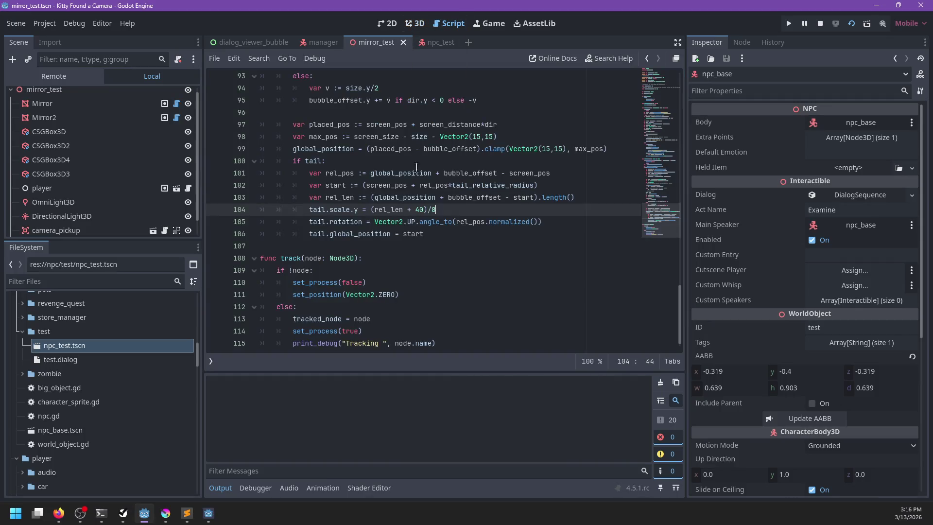
- Find where custom_minimum_size is set in the _resize function
scroll(423, 185, up, 15)
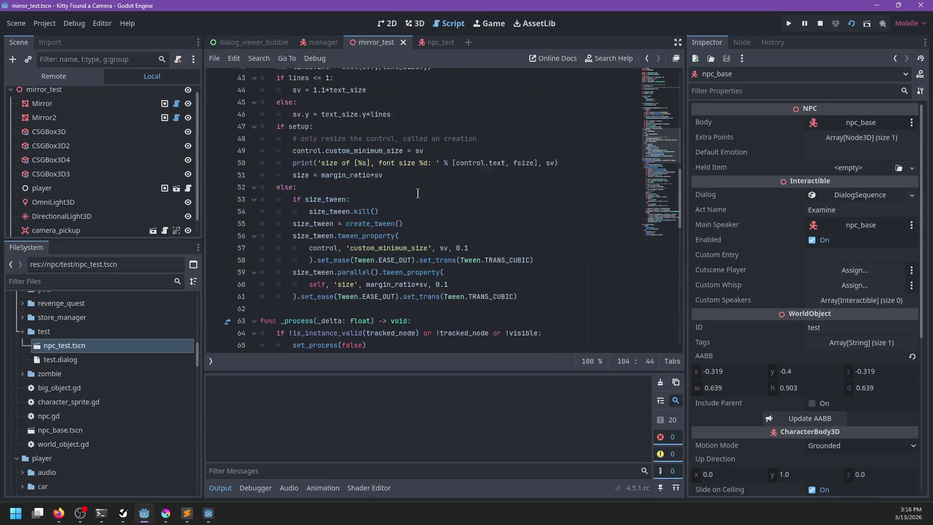
scroll(418, 193, up, 6)
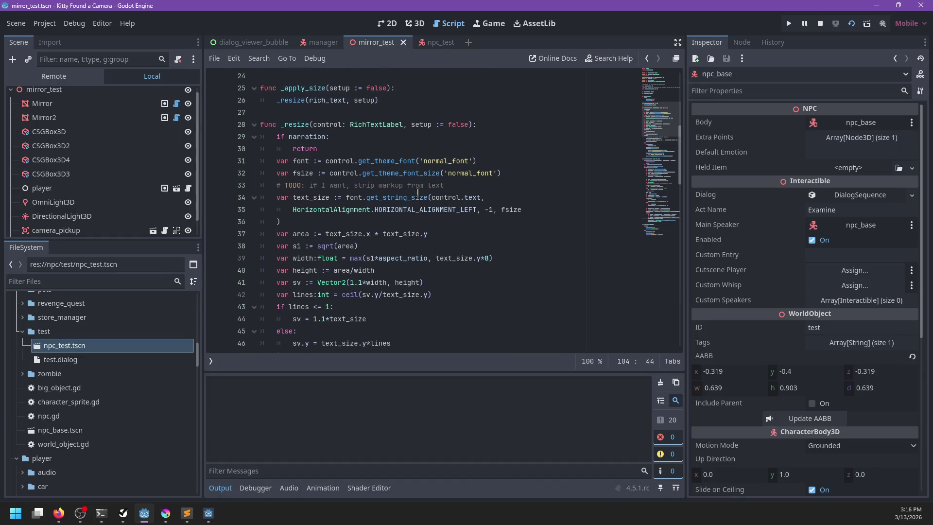
click(309, 124)
scroll(405, 233, down, 4)
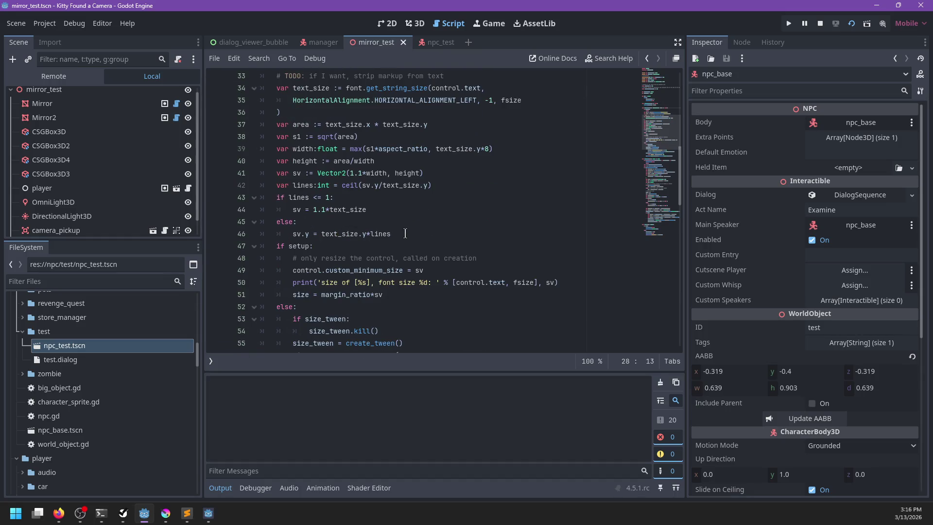
double_click(405, 233)
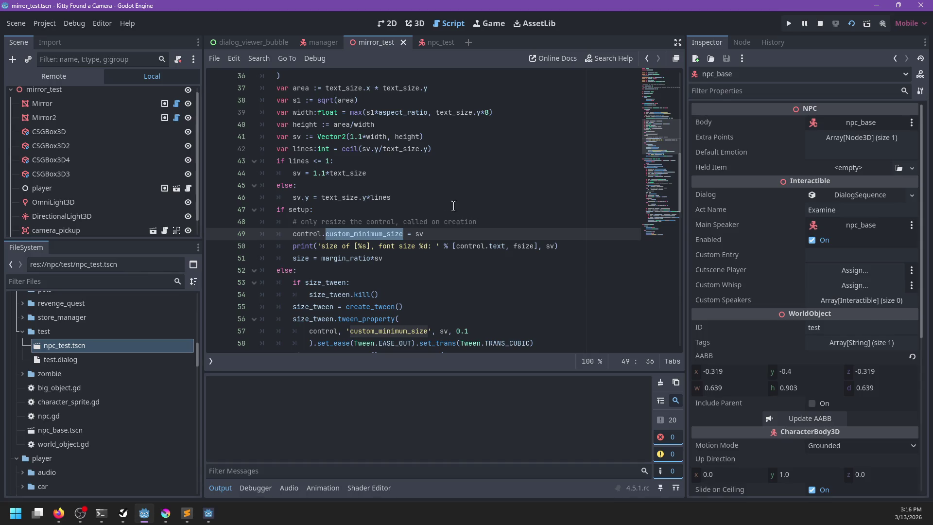
- Insert 'sv.x = max(sv.x, 150)' as line 43, save, and run the game
click(450, 152)
key(Return)
text(sv.x = min)
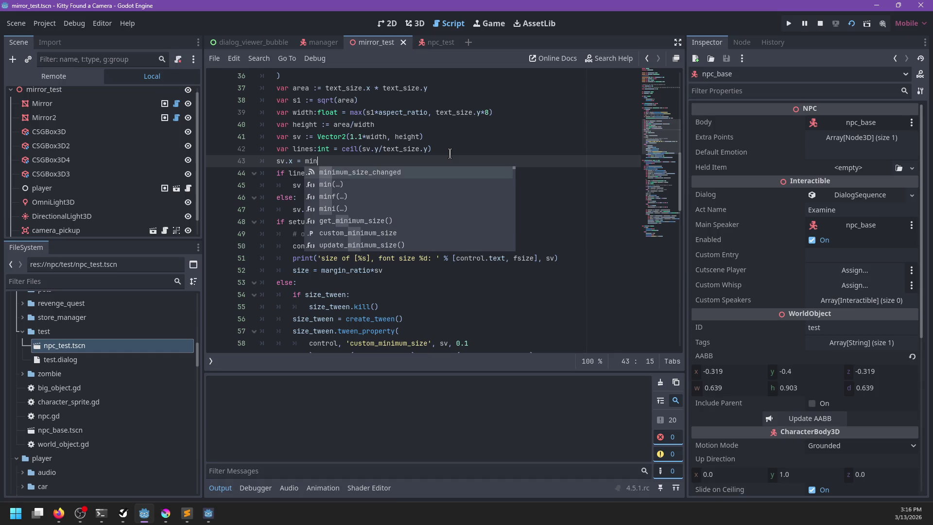
key(BackSpace)
text(ax(s.vx)
key(Escape)
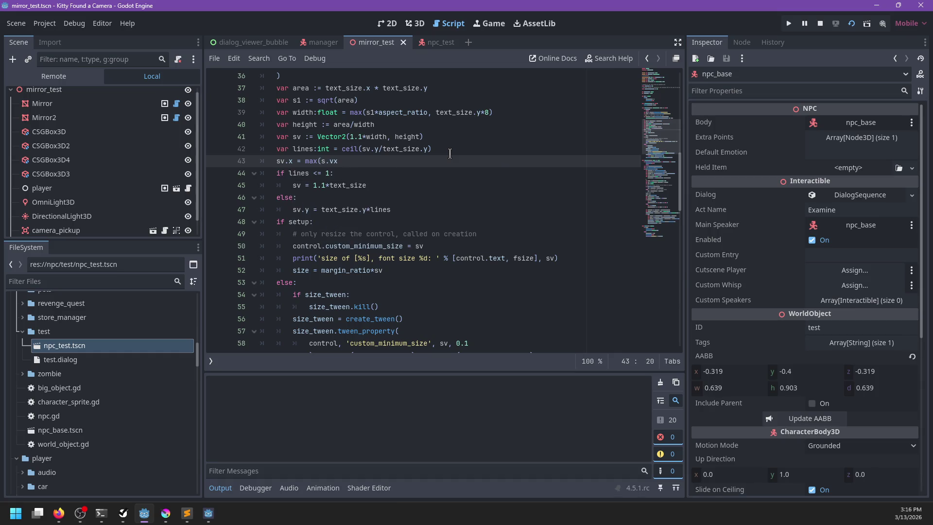
text(,)
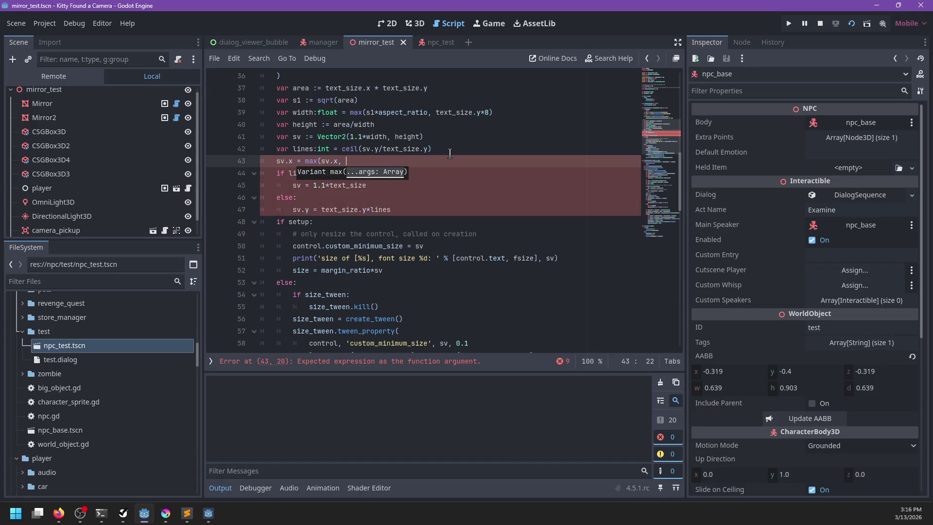
key(BackSpace)
key(BackSpace)
key(BackSpace)
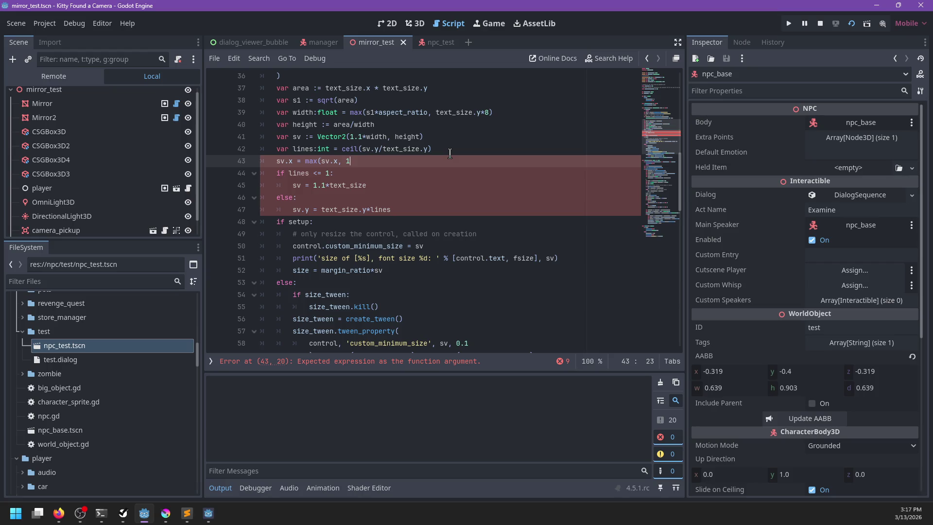
key(ctrl+s)
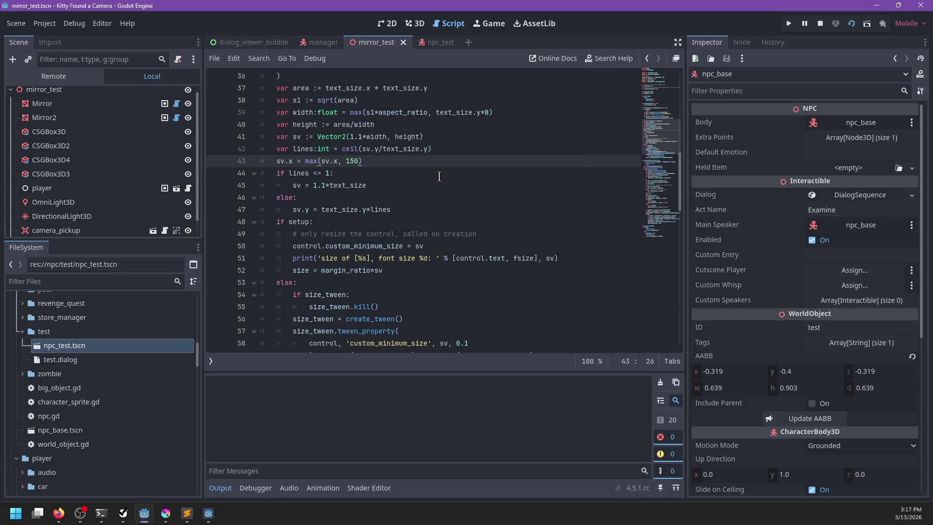
key(F6)
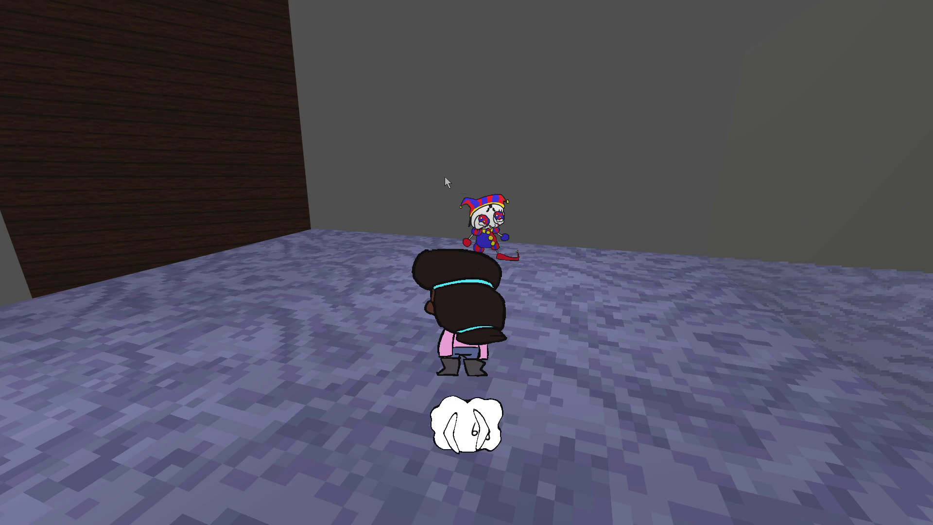
- Return to the editor and highlight every use of sv in speech_bubble.gd
key(alt+Tab)
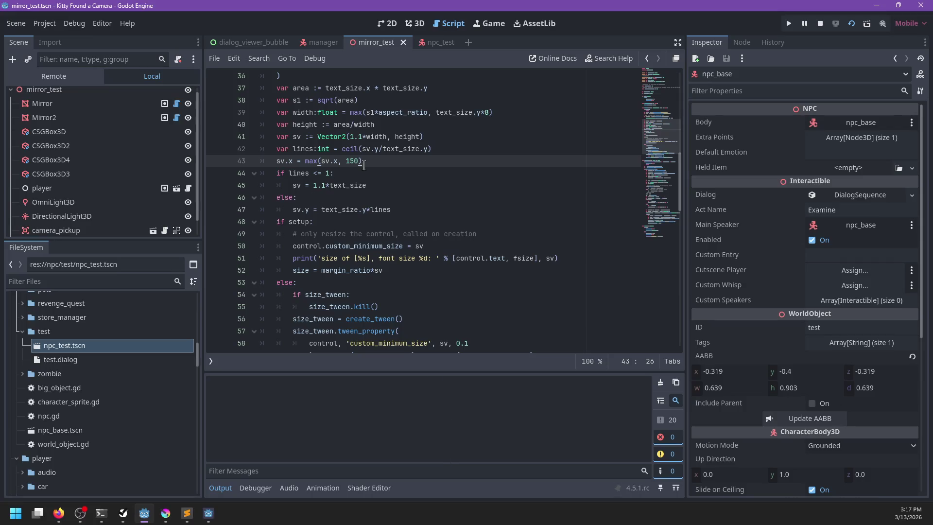
scroll(434, 157, down, 2)
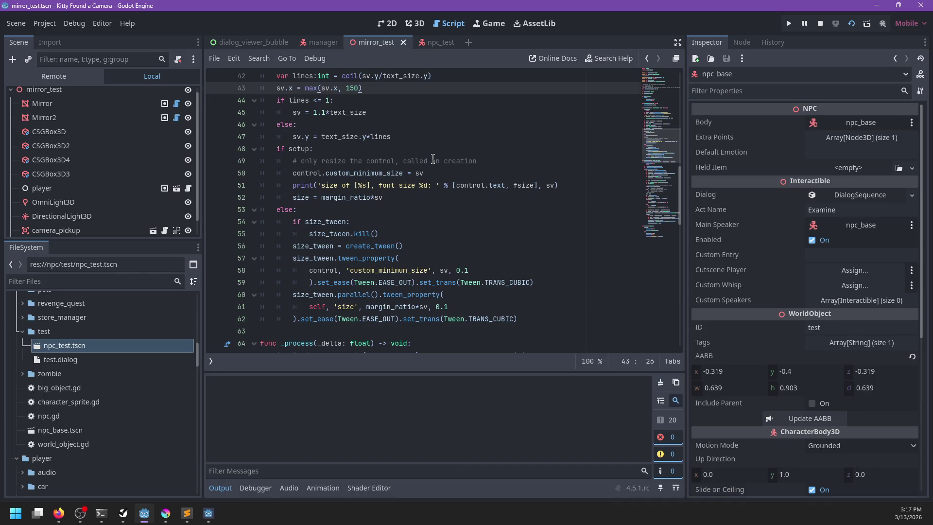
scroll(433, 159, up, 1)
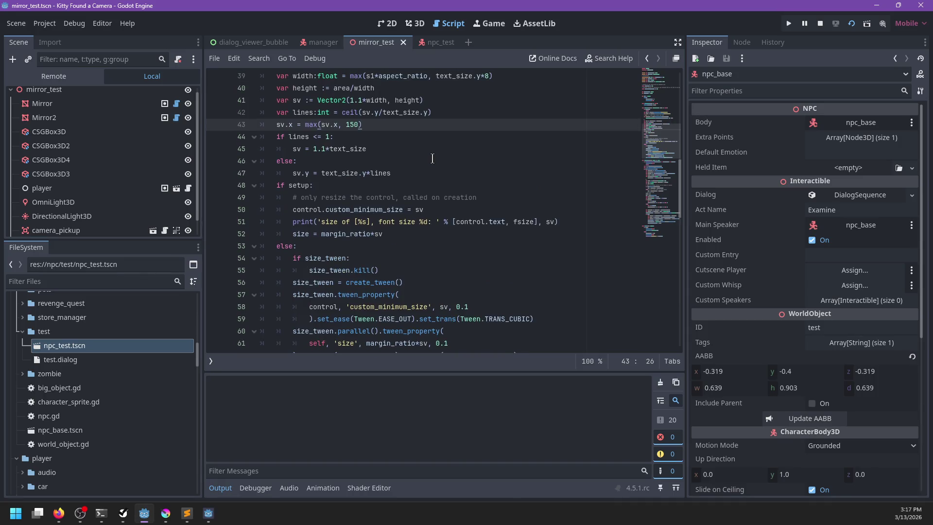
double_click(418, 210)
scroll(466, 189, down, 1)
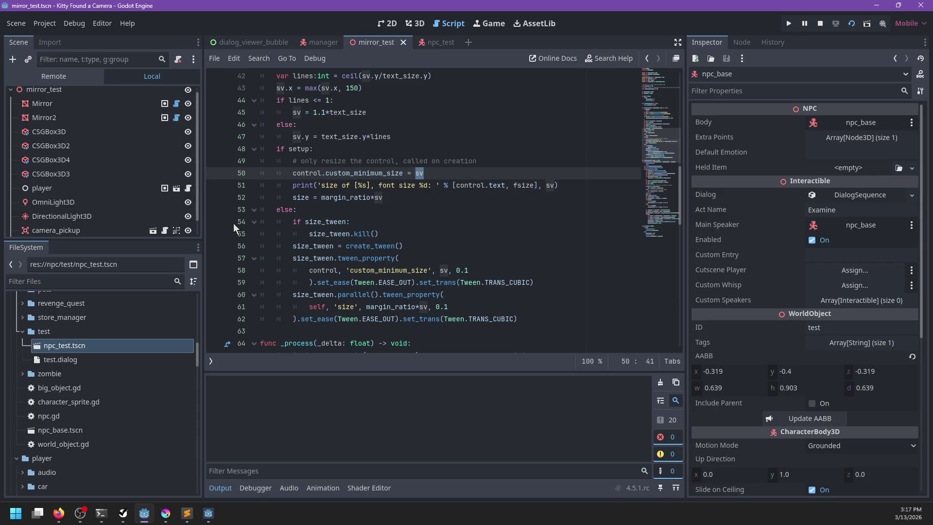
- Rerun the game, then set a breakpoint on line 43, sv.x = max(sv.x, 150), and run again
key(F6)
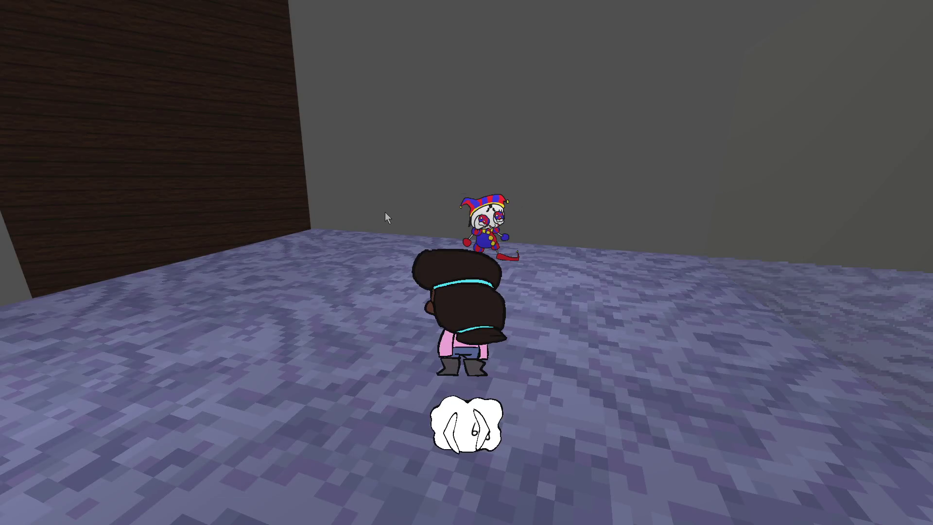
key(F8)
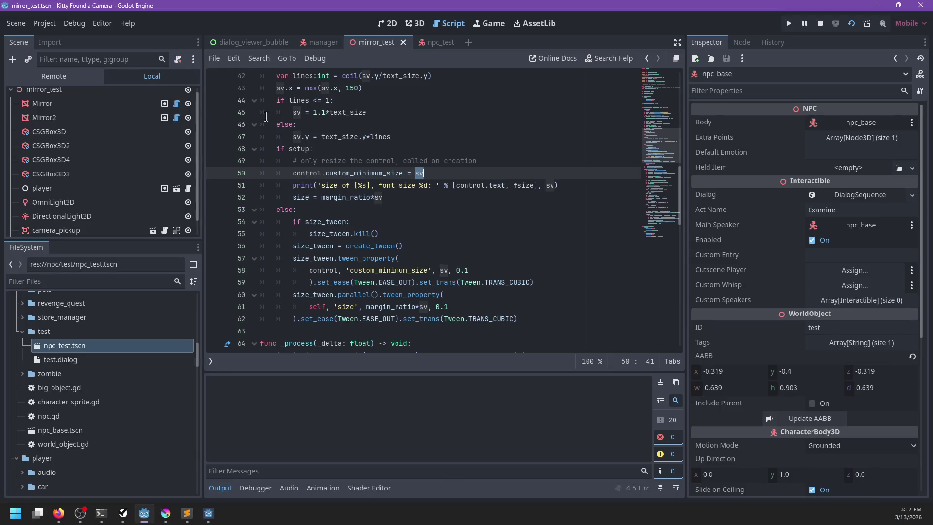
click(217, 89)
key(F6)
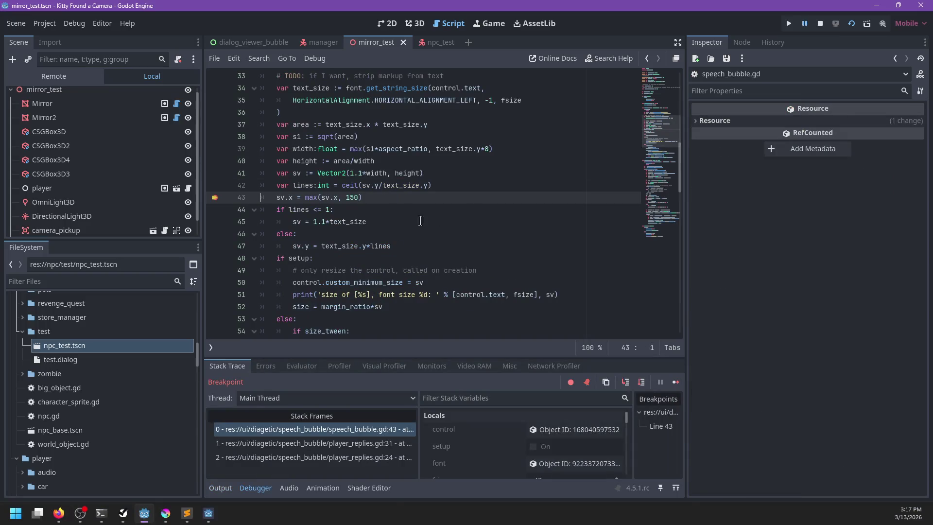
- Evaluate control.text in the Evaluator, which shows 'big', and step over line 43 to line 44
scroll(387, 212, up, 1)
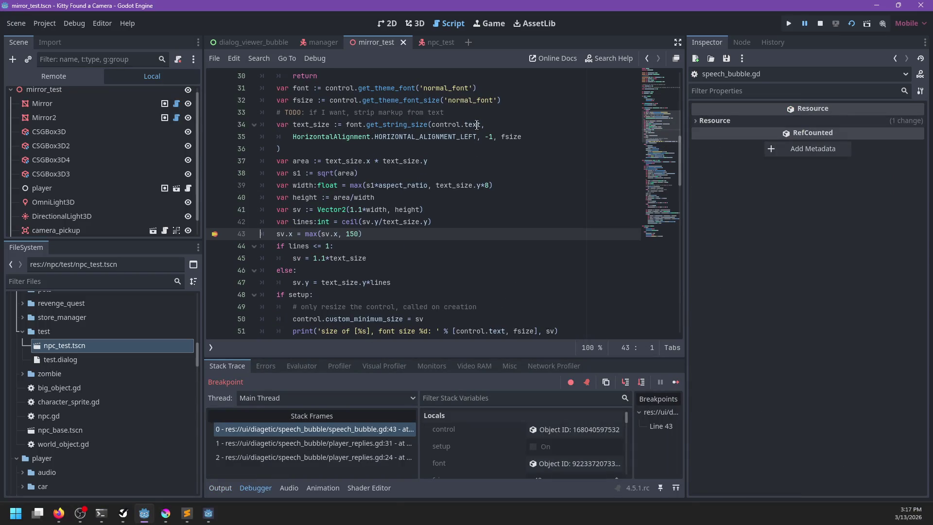
mouse_move(476, 124)
click(301, 365)
click(317, 385)
text(control.text)
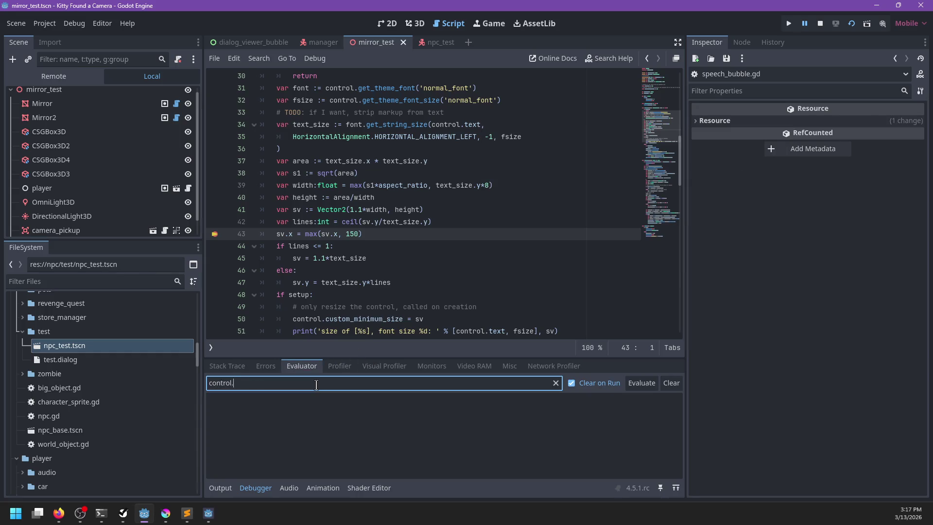
key(Return)
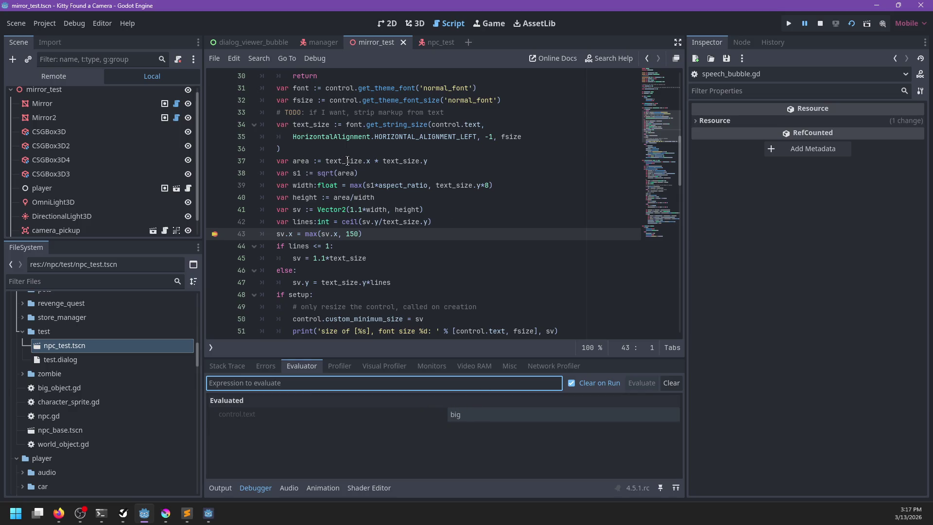
mouse_move(347, 160)
key(F10)
mouse_move(281, 187)
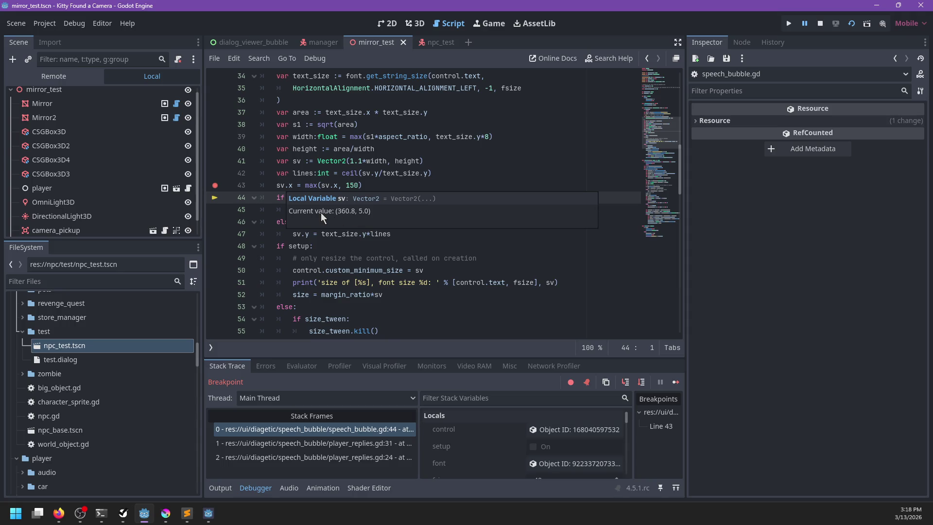
- Inspect the variable values, then delete the sv.x = max(sv.x, 150) line and save the script
mouse_move(304, 133)
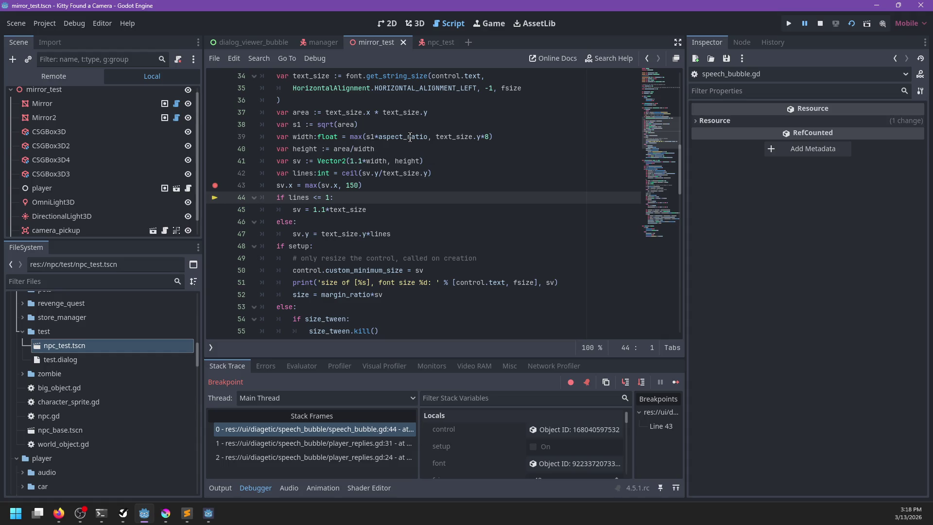
mouse_move(409, 137)
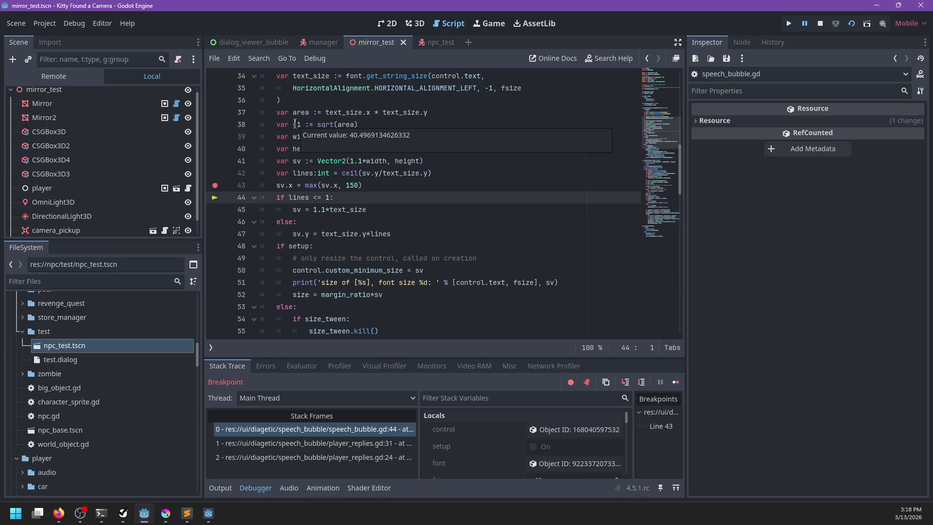
mouse_move(347, 125)
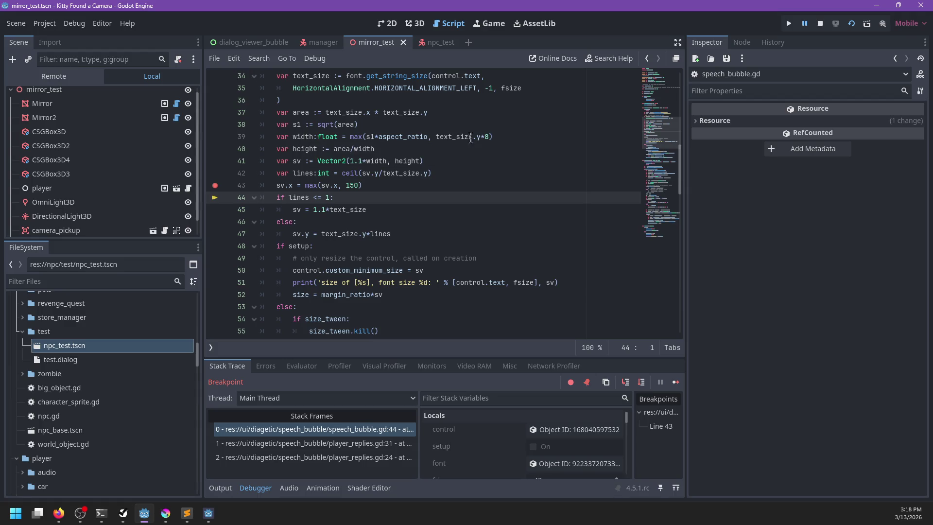
mouse_move(480, 137)
click(390, 185)
shift+click(448, 174)
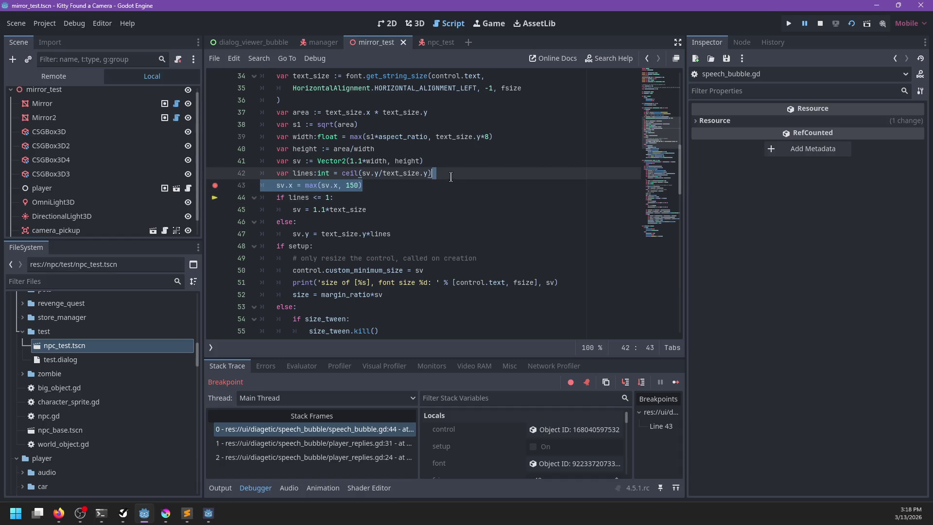
key(BackSpace)
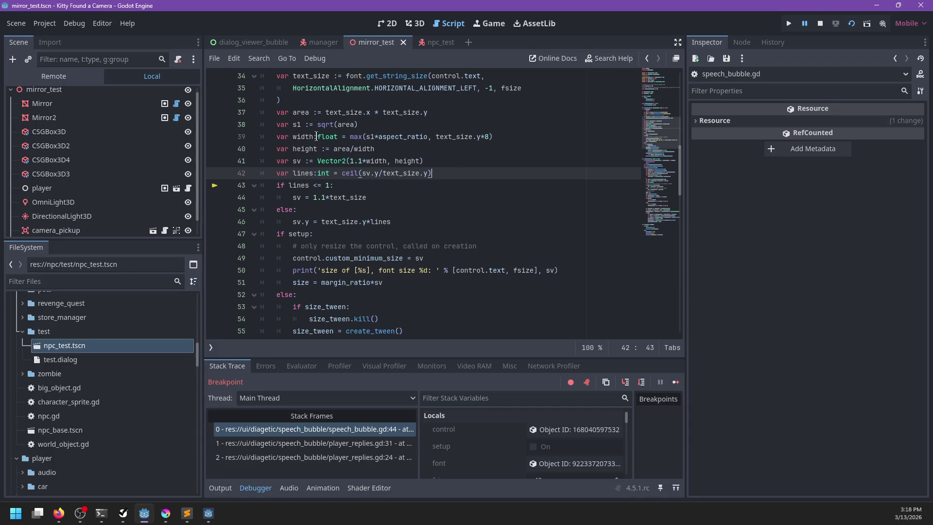
double_click(453, 137)
key(ctrl+s)
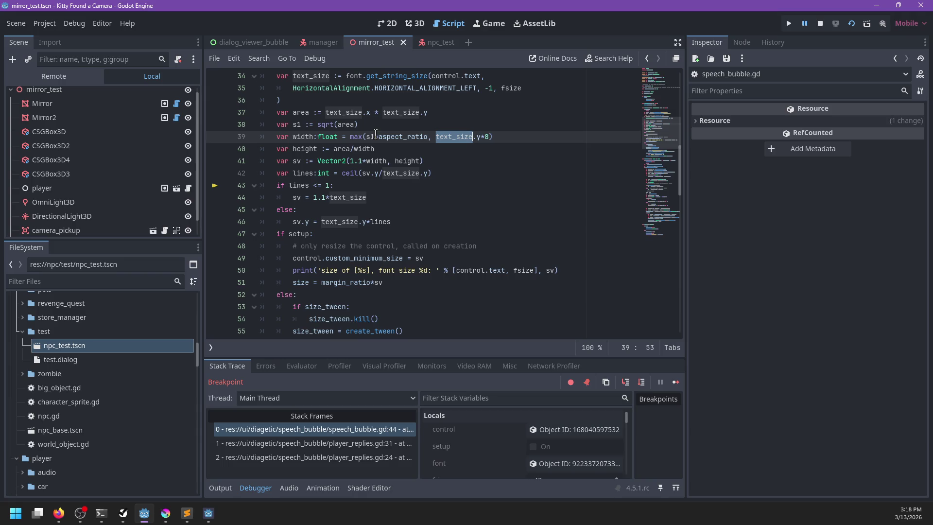
- Inspect text_size on line 39 and step execution on to line 48
click(457, 135)
double_click(457, 136)
scroll(457, 136, up, 2)
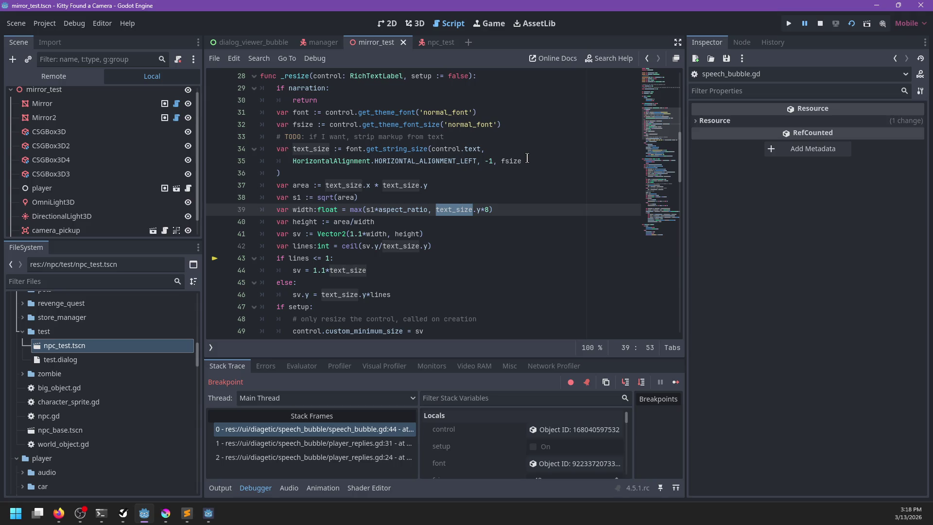
click(491, 211)
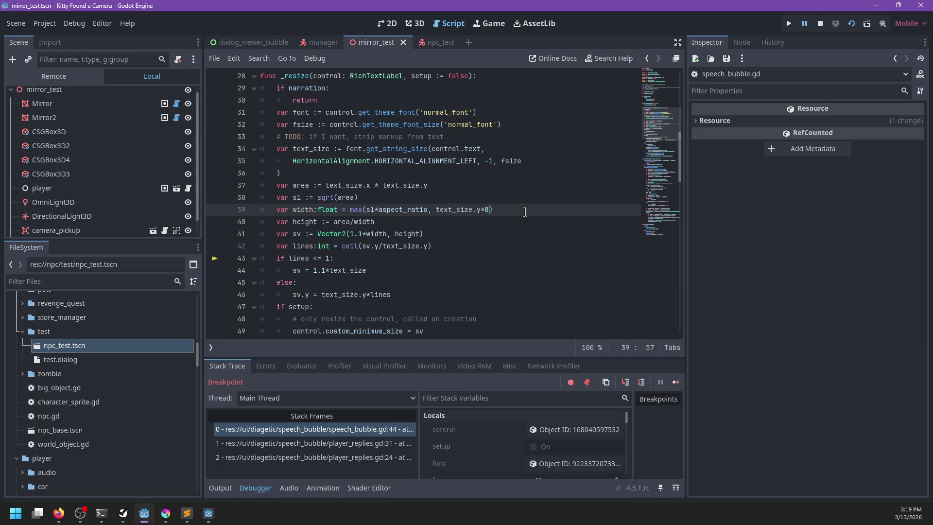
mouse_move(429, 246)
key(F10)
key(F10)
key(F10)
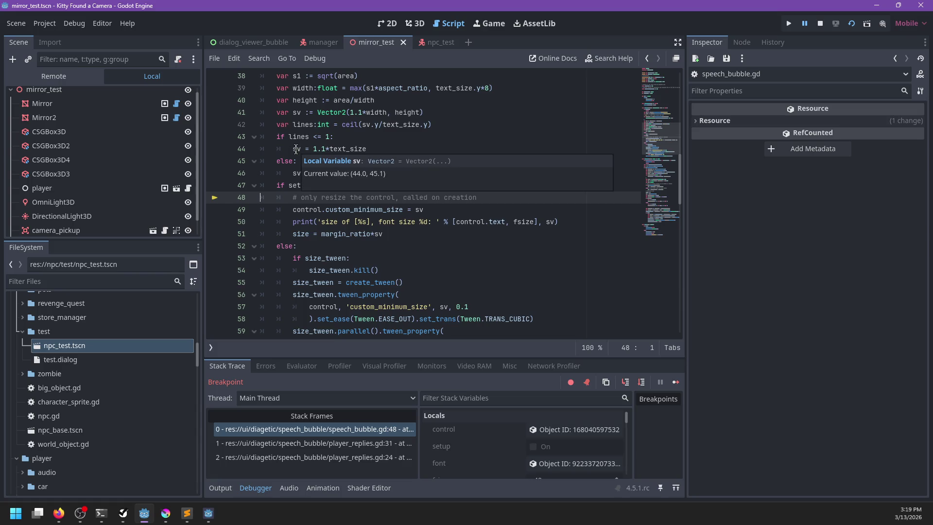
- Add sv.x = max(sv.x, text_size.y*5) below line 44 and save the script
click(386, 149)
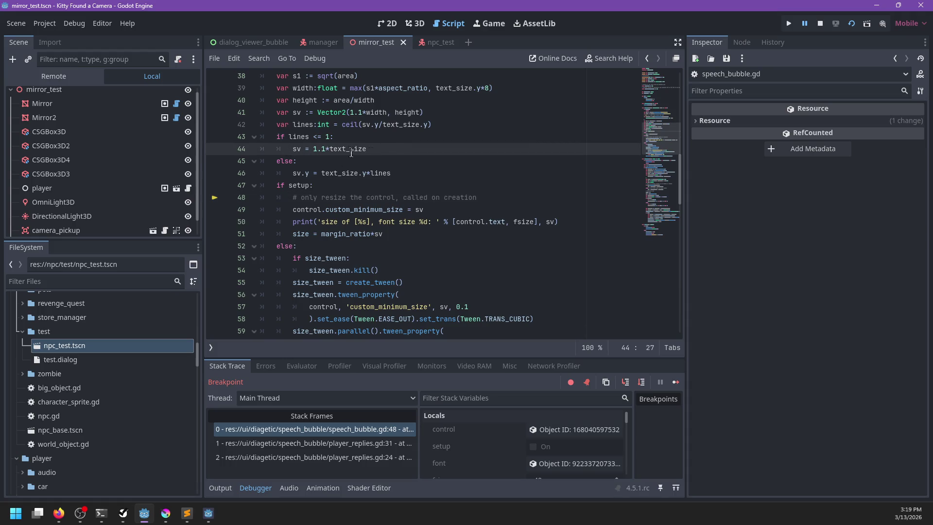
key(Return)
text(sv.x = )
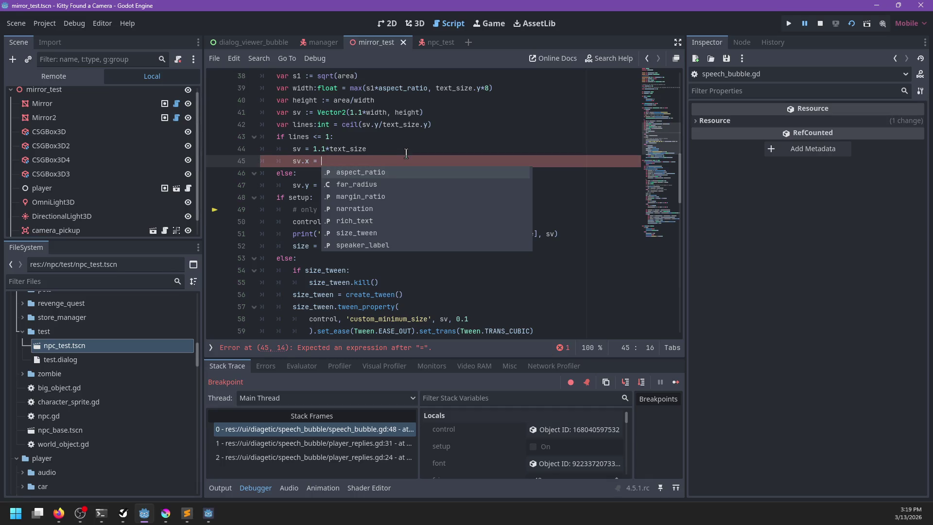
text(max(sv.x,)
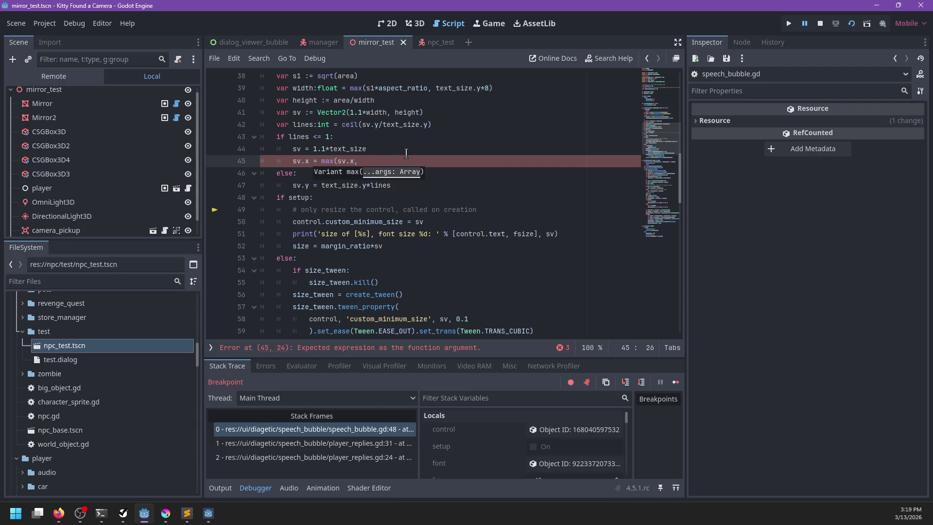
text(text_siz)
text(e.y*)
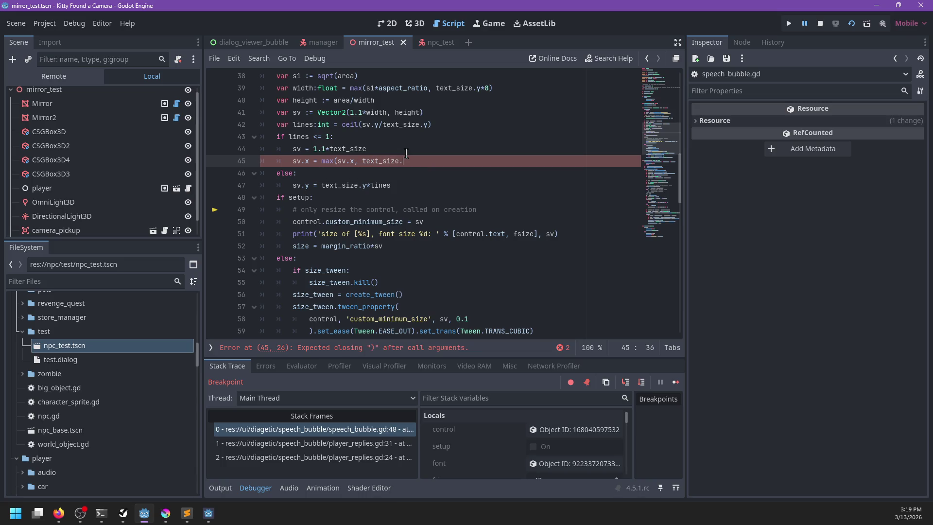
text(5))
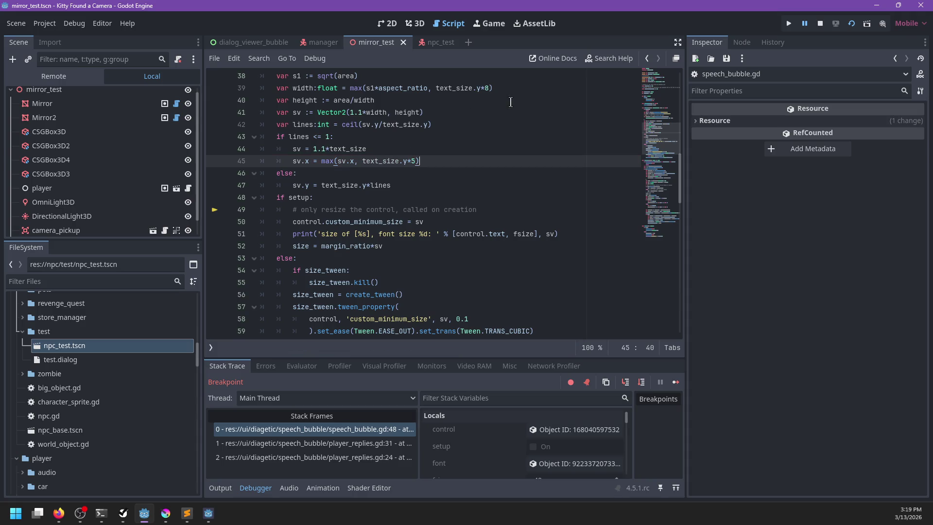
key(ctrl+s)
- Rewrite line 44 as a multi-line sv = Vector2(max(...), text_size.y*1.1) expression
double_click(313, 149)
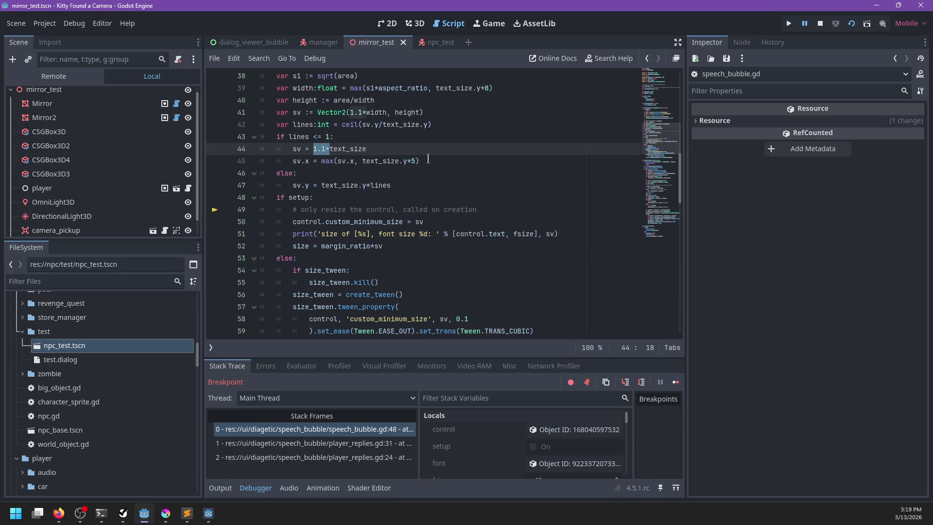
key(Left)
key(shift+Right)
key(shift+Right)
key(shift+Right)
text(Vector2()
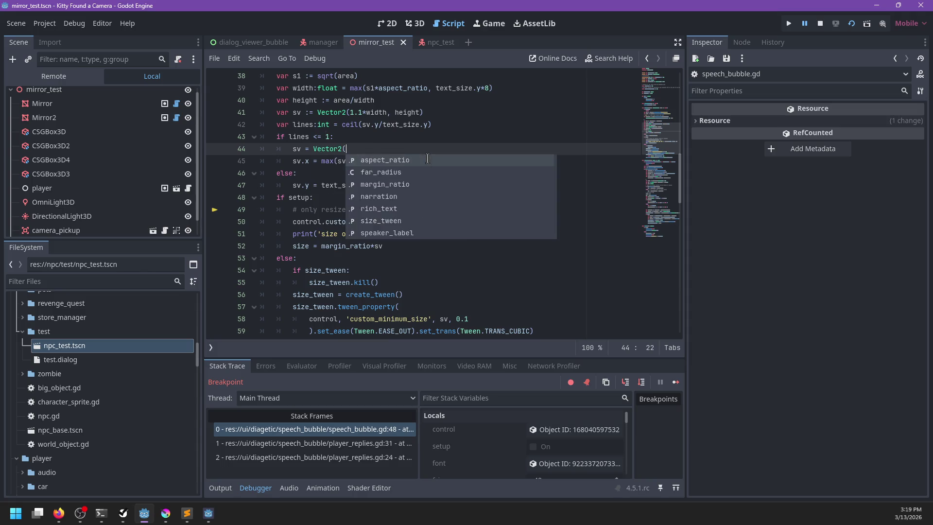
key(Return)
drag(321, 173, 319, 160)
key(BackSpace)
key(Right)
key(Right)
key(Right)
key(shift+Right)
key(shift+Right)
text(text_size)
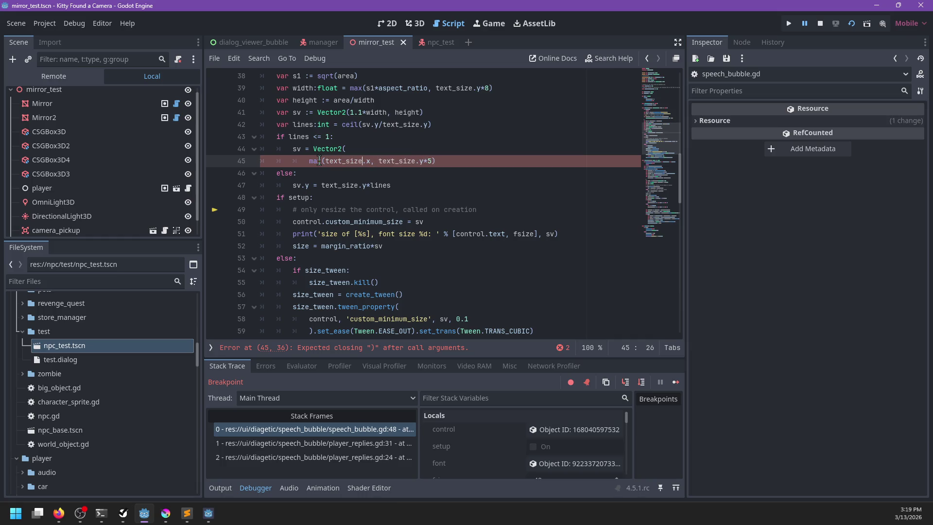
key(Right)
key(Right)
key(Right)
text(,)
key(Return)
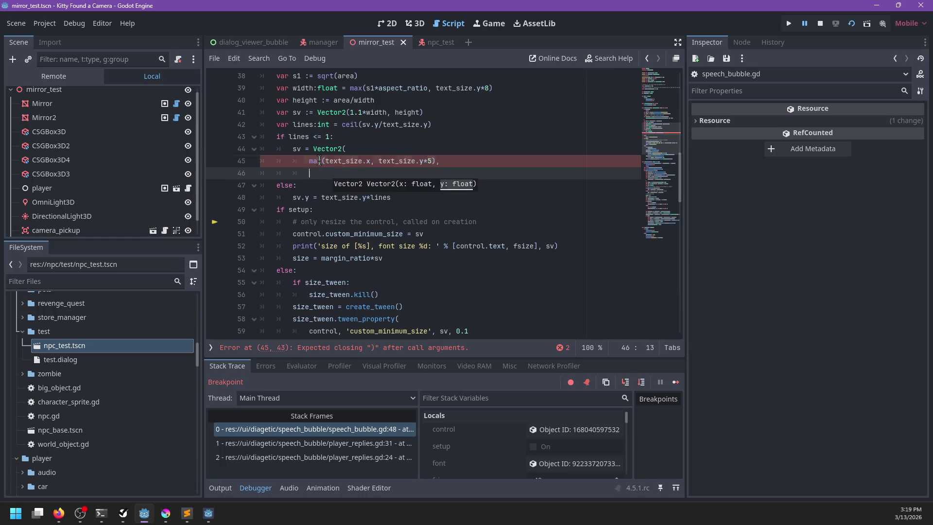
text(text_size.y)
text(*1.1))
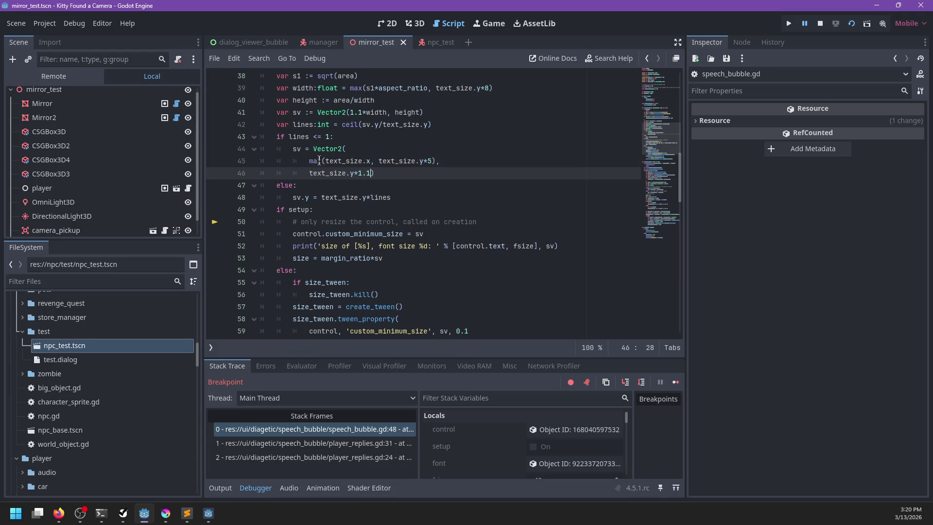
key(Return)
- Make the width argument max(1.1*text_size.x, 5*text_size.y), save, and run the game
click(327, 161)
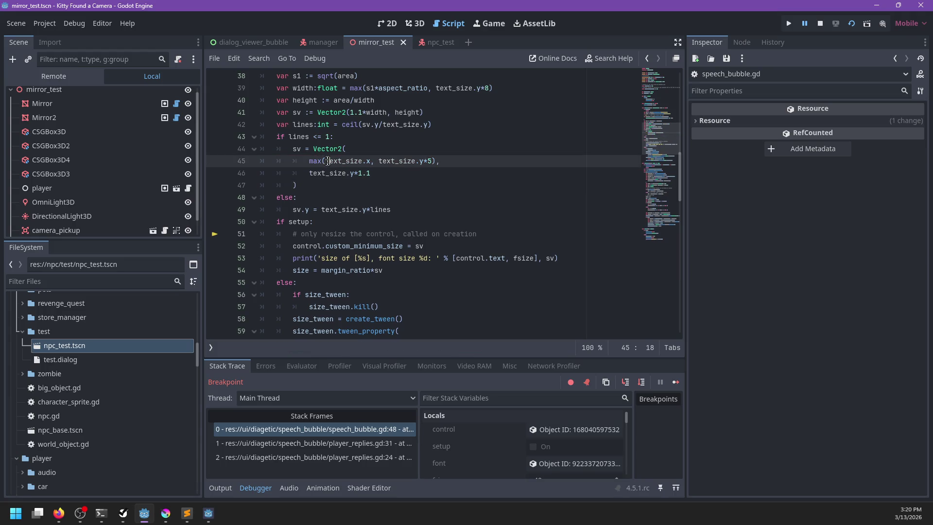
text(1.1*)
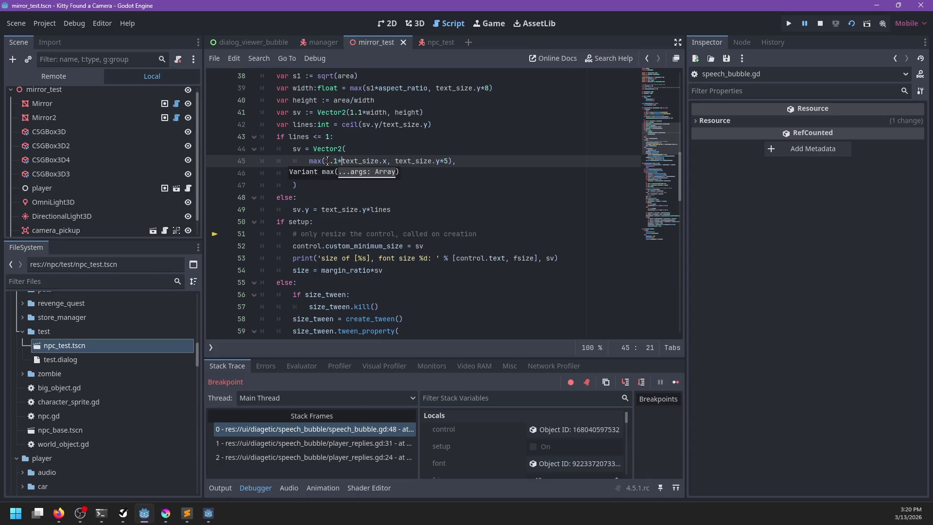
key(End)
key(Left)
key(Left)
key(BackSpace)
key(BackSpace)
key(ctrl+Left)
key(ctrl+Left)
text(5*)
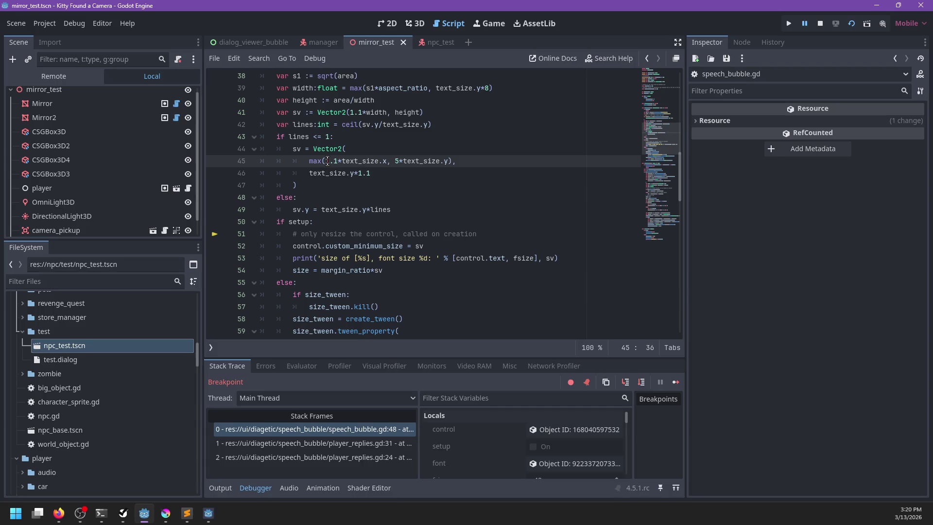
click(375, 188)
key(ctrl+s)
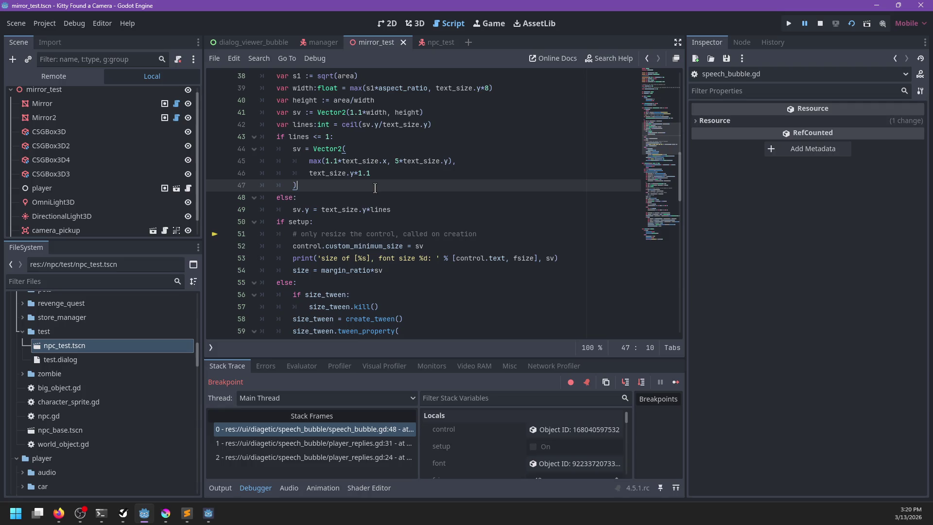
key(F12)
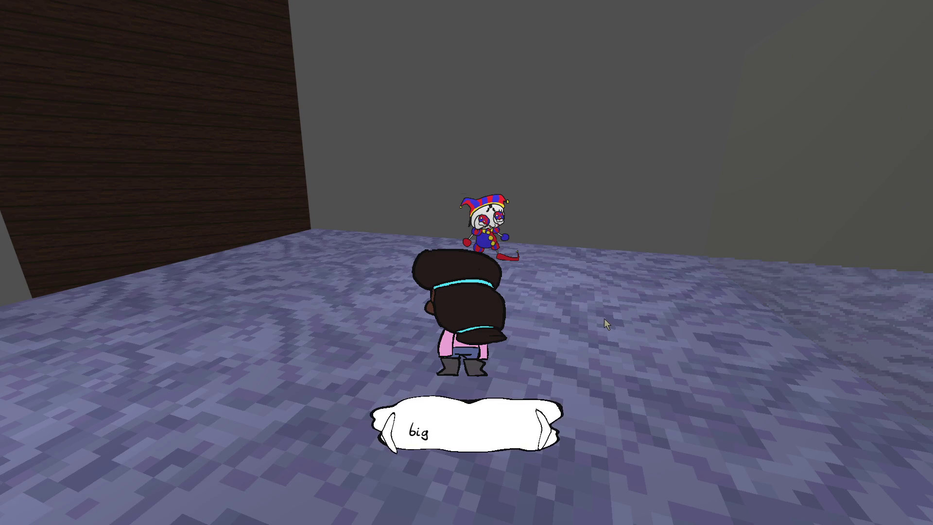
- Leave the game for the script editor and select the max(...) width expression on line 39
key(alt+Tab)
click(399, 162)
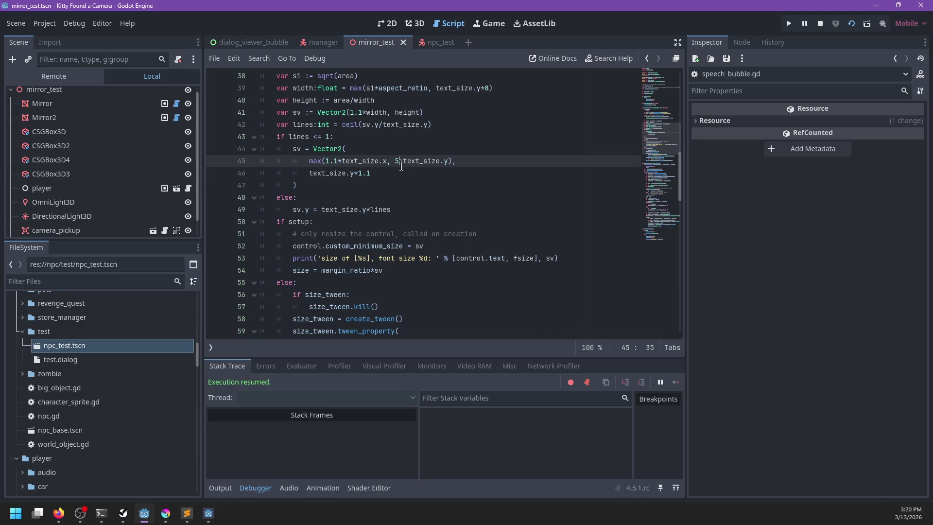
scroll(448, 209, up, 1)
drag(492, 125, 343, 128)
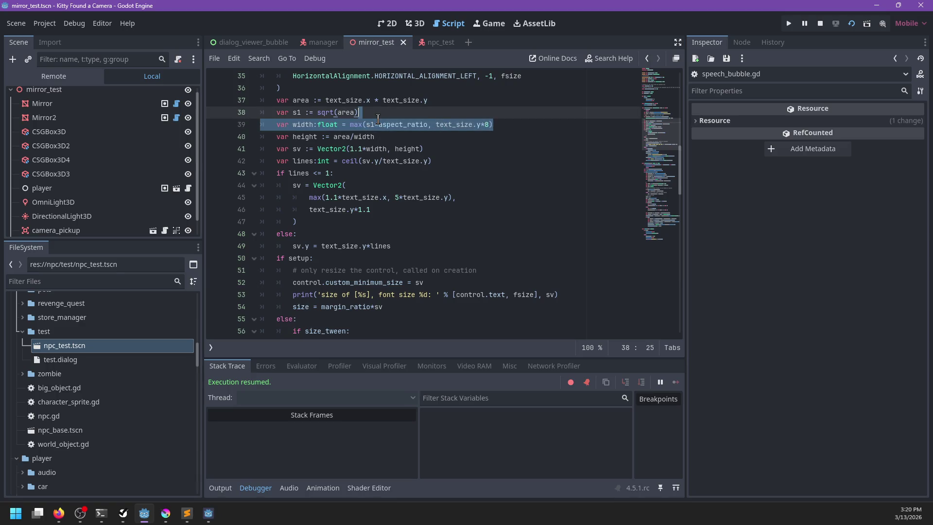
- Reduce line 39 to width = s1*aspect_ratio, save, and run the game to view the bubbles
click(429, 125)
drag(428, 124, 518, 128)
key(BackSpace)
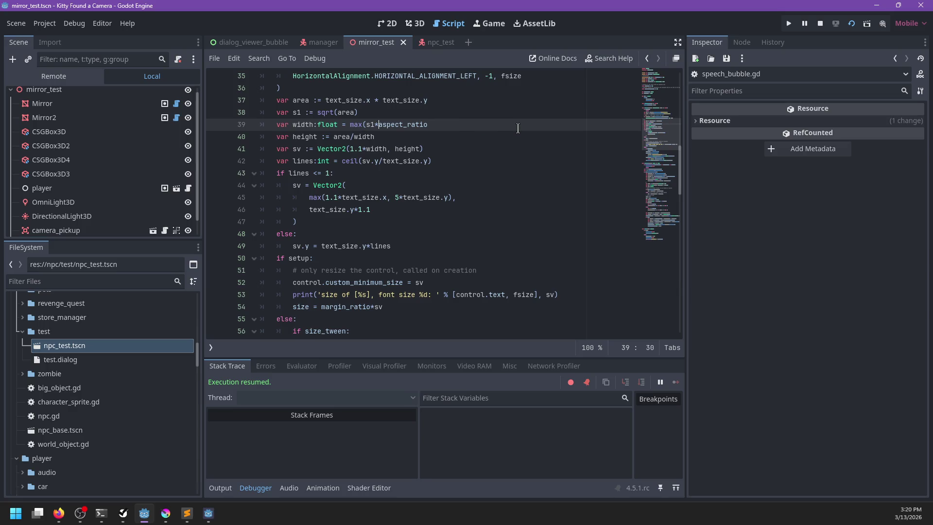
key(BackSpace)
key(BackSpace)
key(BackSpace)
key(ctrl+s)
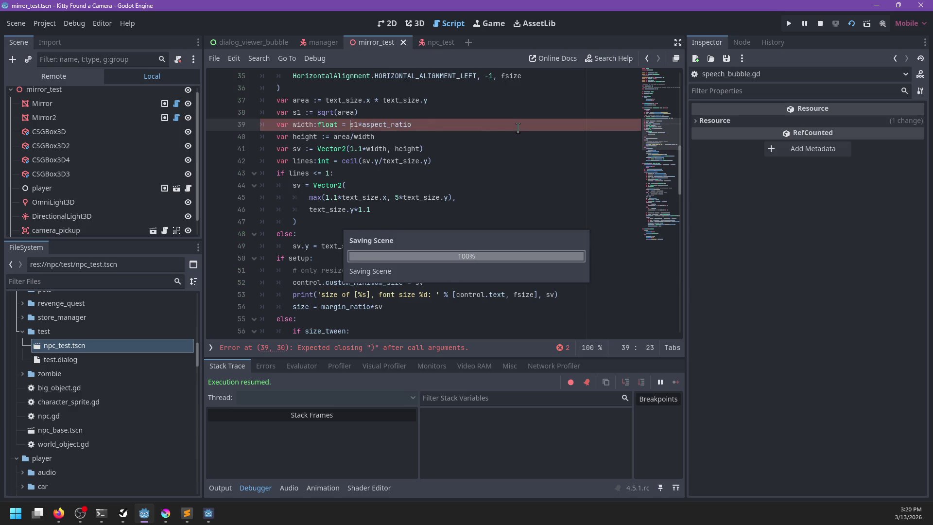
click(400, 209)
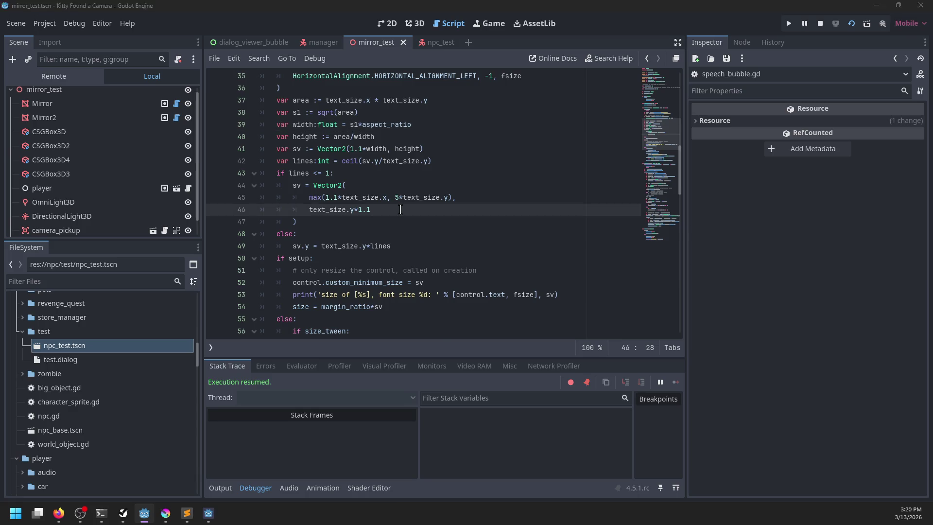
key(F5)
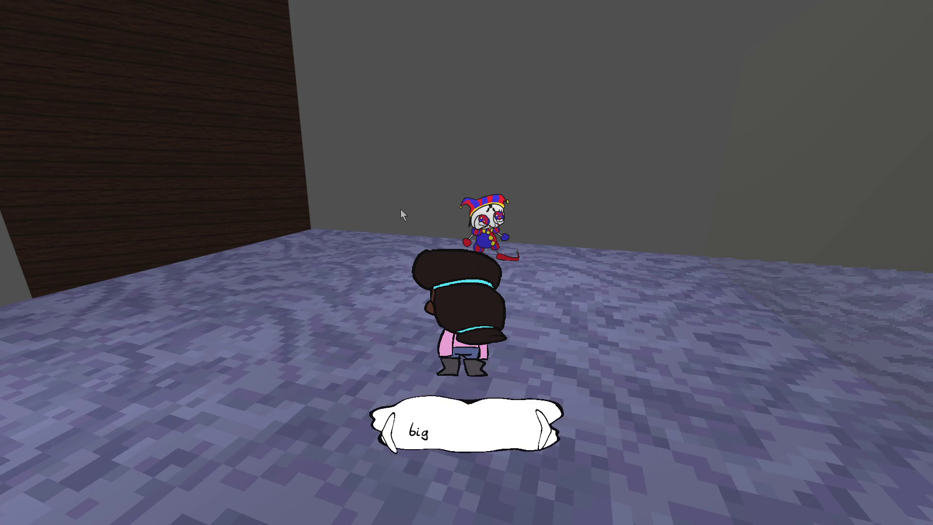
key(F8)
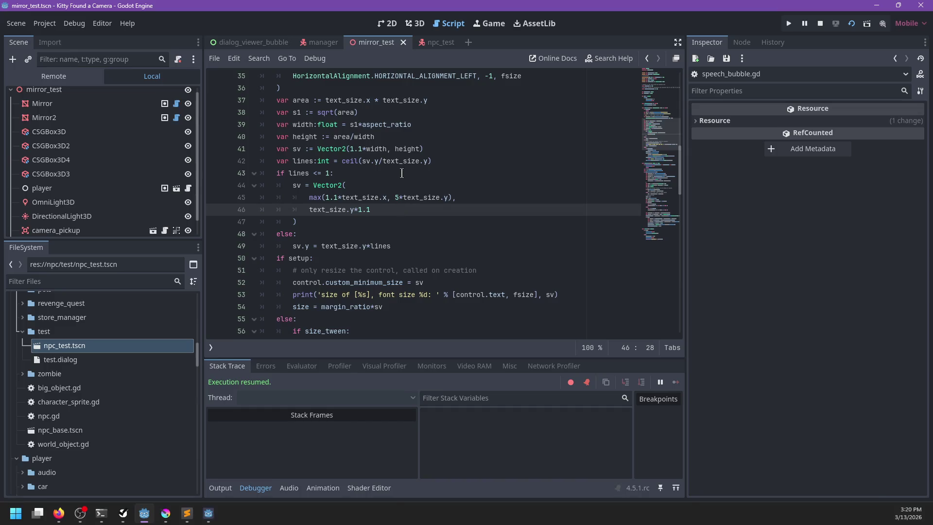
- Change the line-45 minimum width multiplier from 5 to 2.5, save, and test the bubble
click(401, 197)
double_click(401, 197)
click(400, 196)
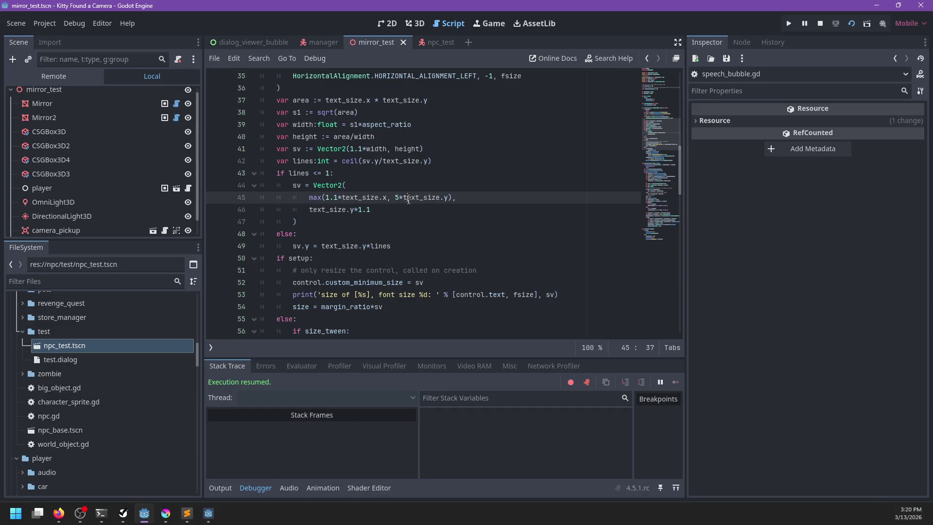
double_click(358, 200)
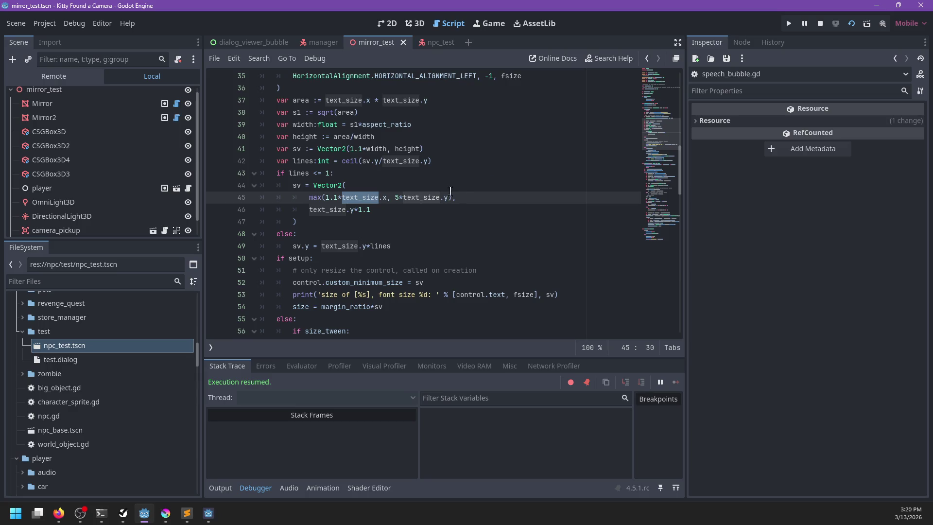
click(399, 199)
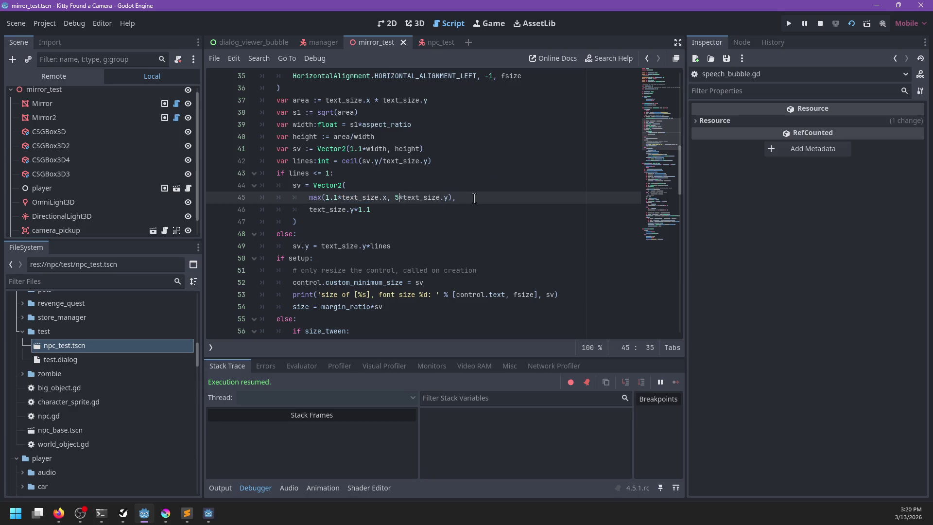
key(BackSpace)
text(2.5)
key(ctrl+s)
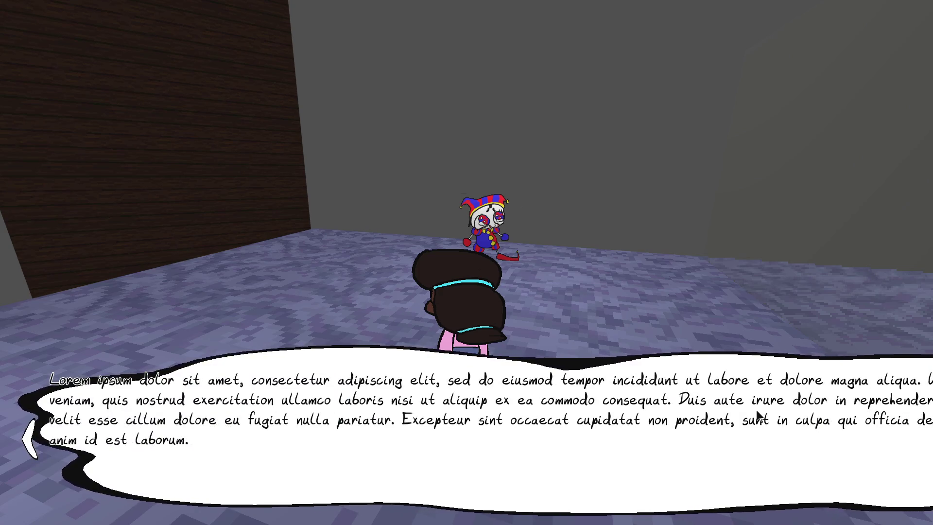
key(F8)
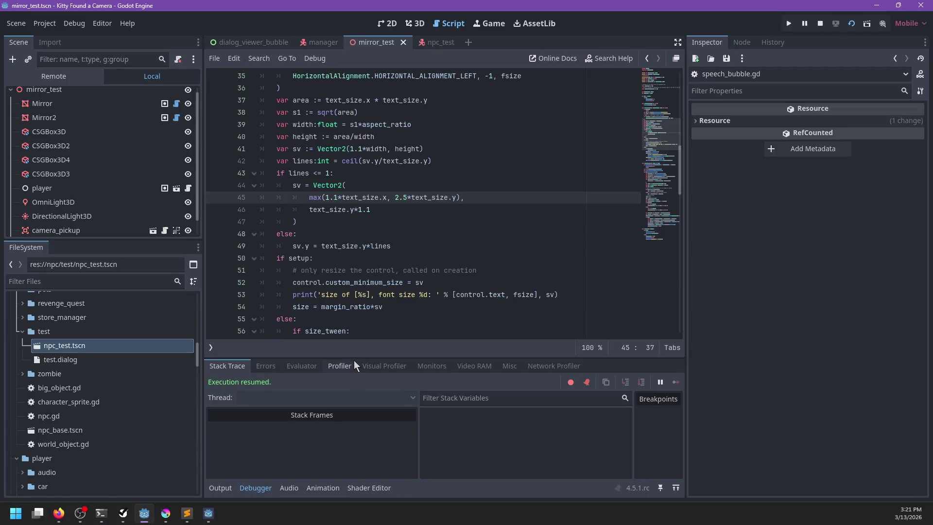
- Wrap the width in min(s1*aspect_ratio, 0.8*screen_size.x), add var screen_size := get_viewport_rect().size above it, and save
click(329, 209)
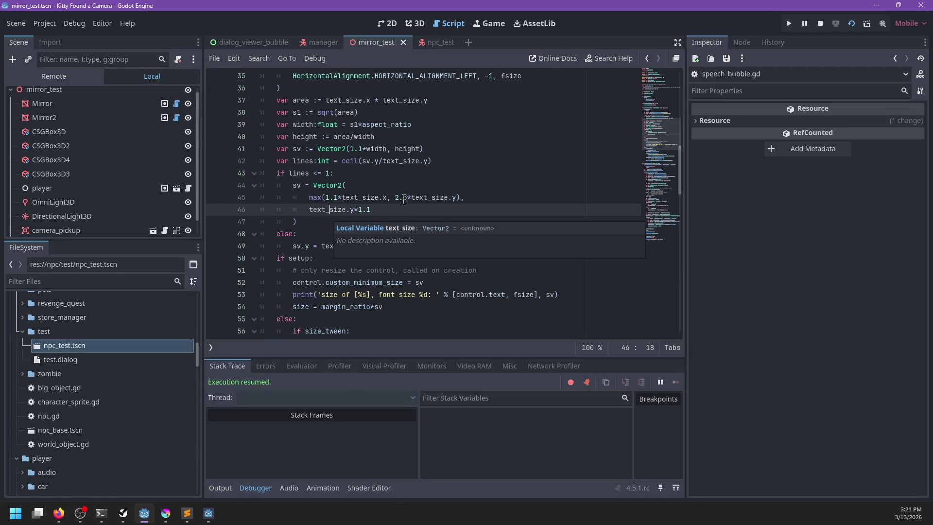
click(333, 138)
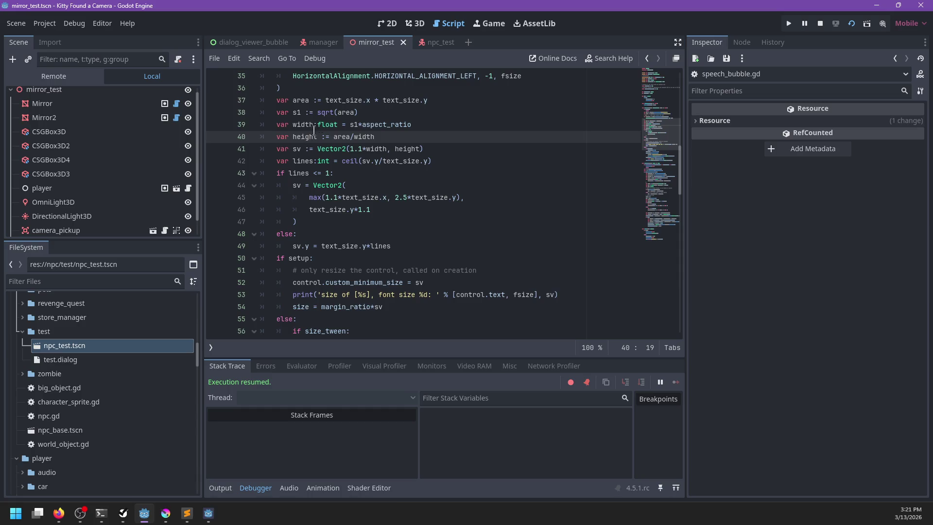
click(349, 124)
text(min()
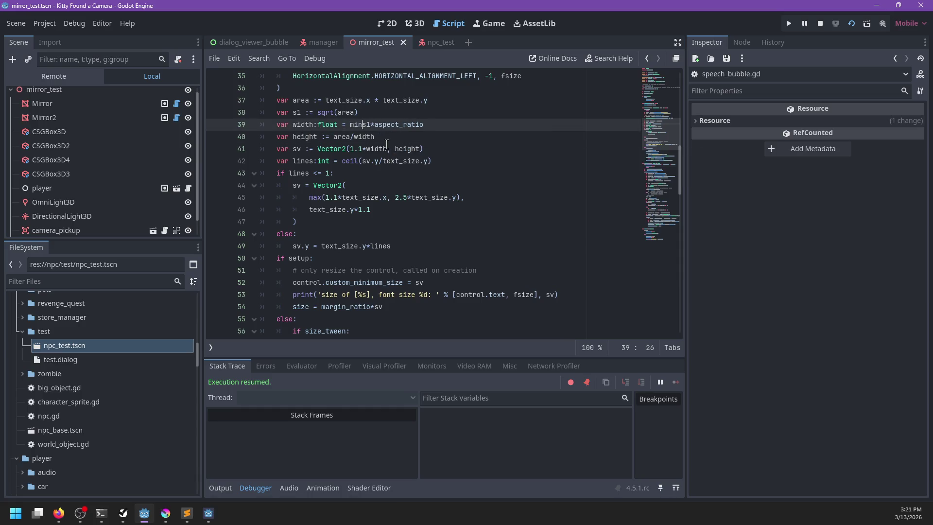
key(End)
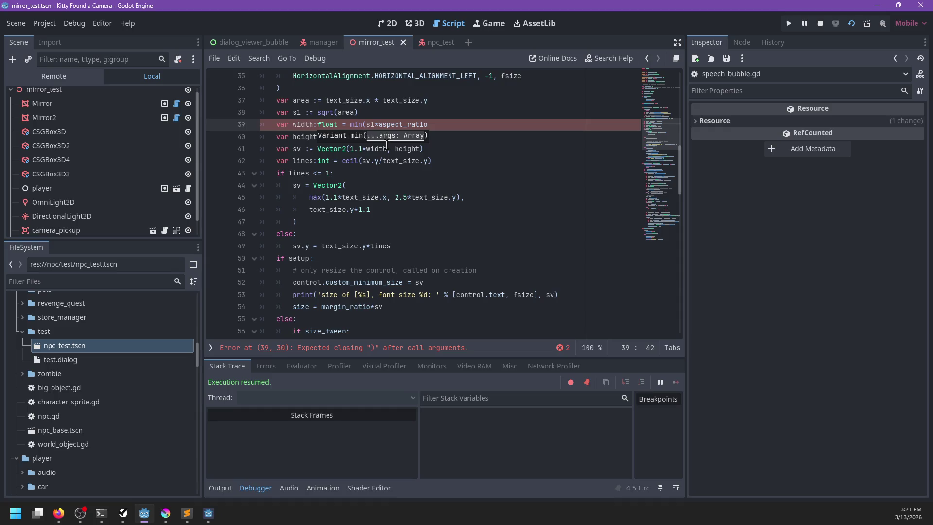
text(8*screen_)
text(size/.)
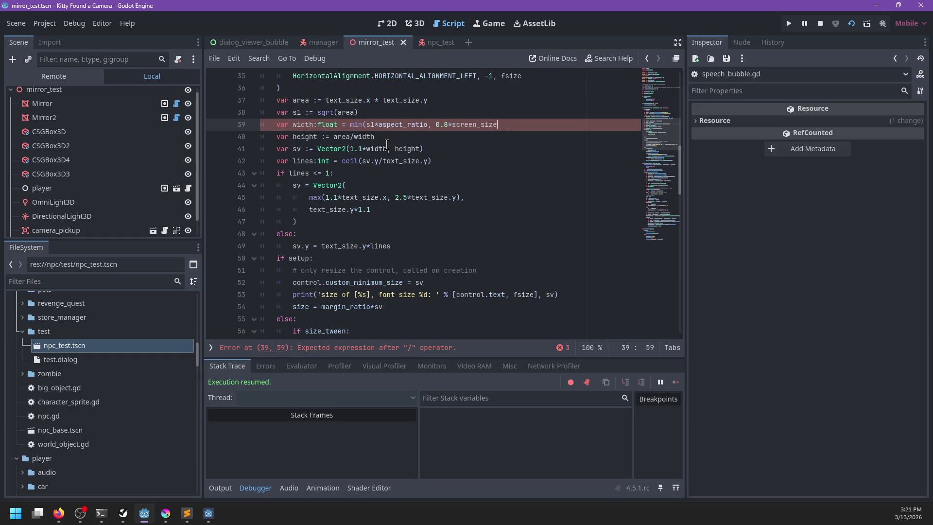
key(Left)
key(Escape)
key(Left)
key(BackSpace)
text(.)
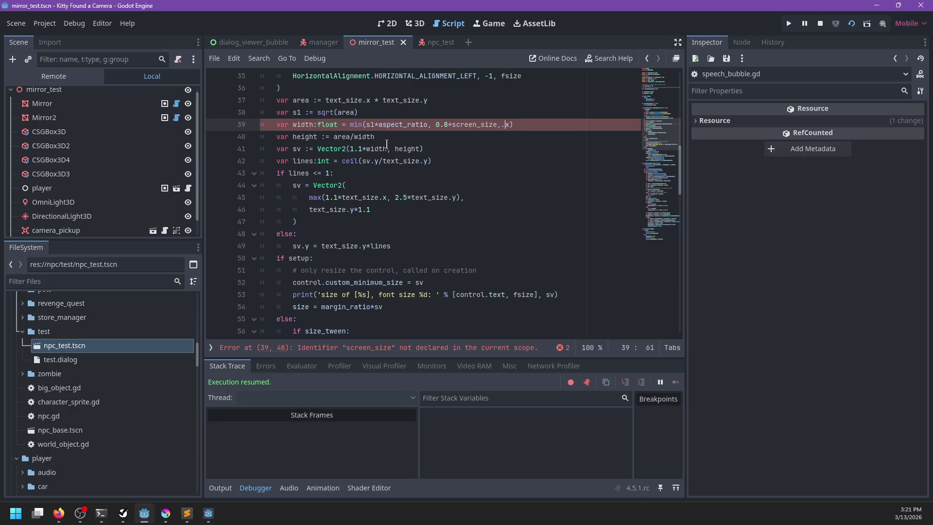
key(Up)
key(Return)
text(var screen_size := )
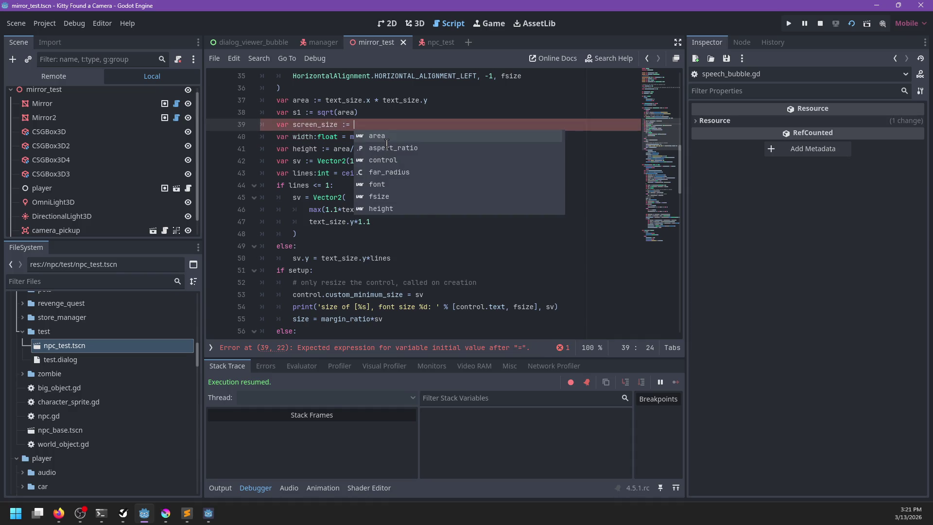
text(get_viewport_rect().size)
key(ctrl+s)
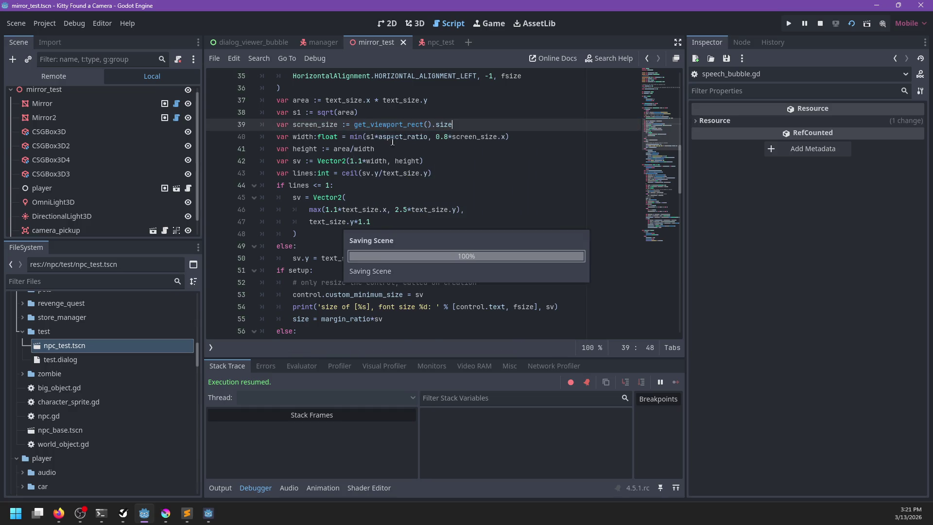
- Lower the width cap factor from 0.8 to 0.65, save, and test-run the game
click(447, 138)
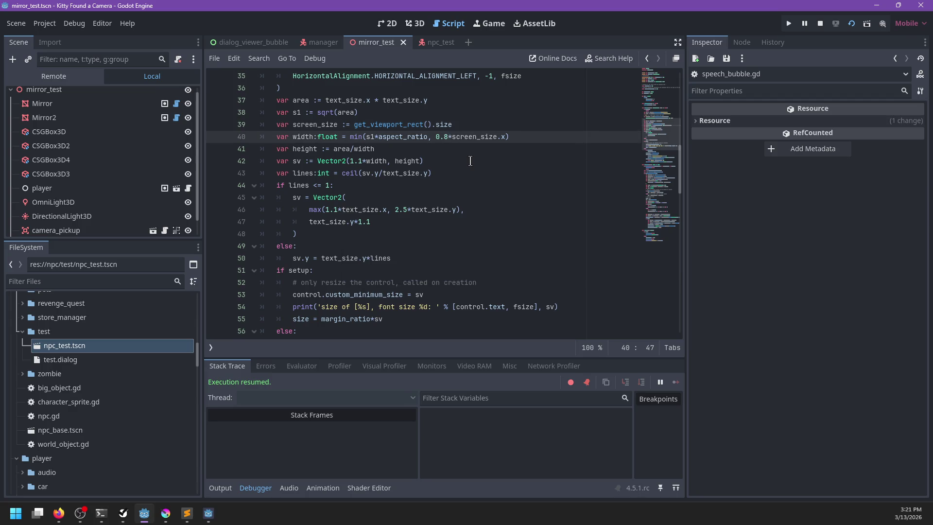
key(BackSpace)
text(65)
key(ctrl+s)
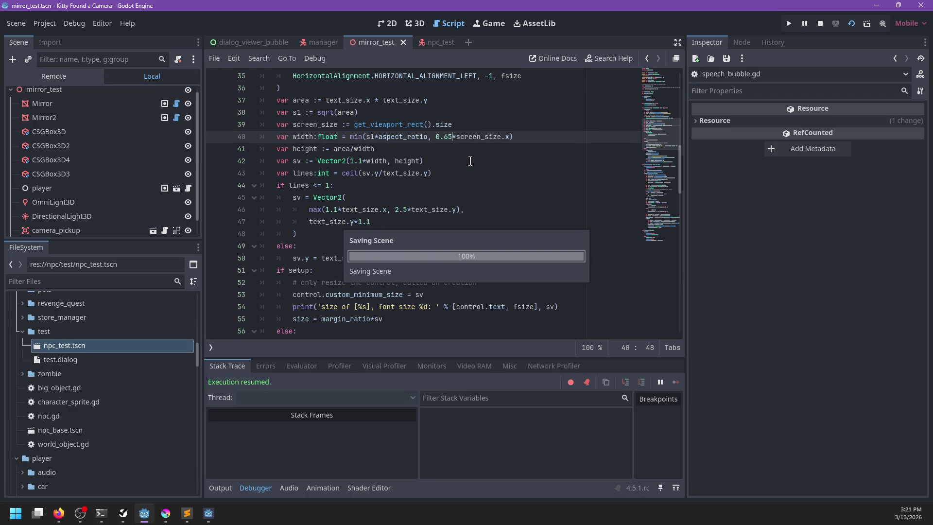
key(F6)
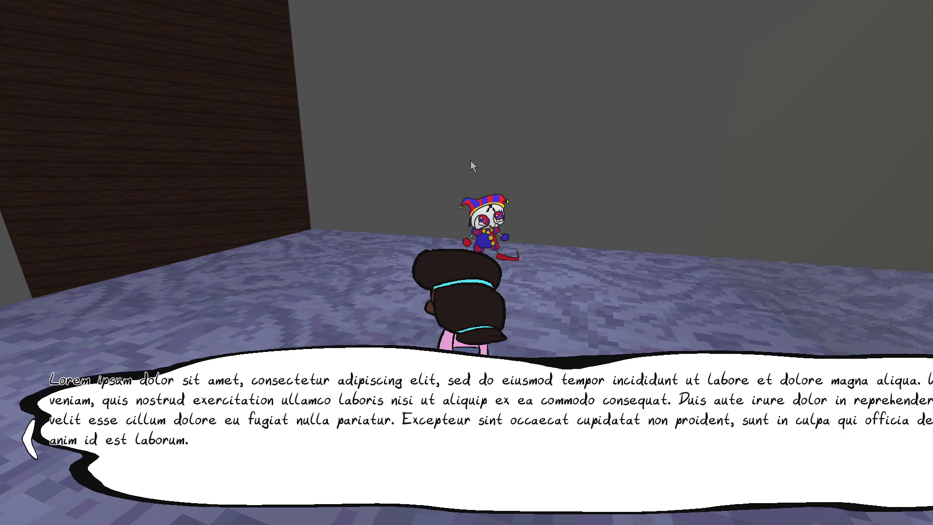
key(F8)
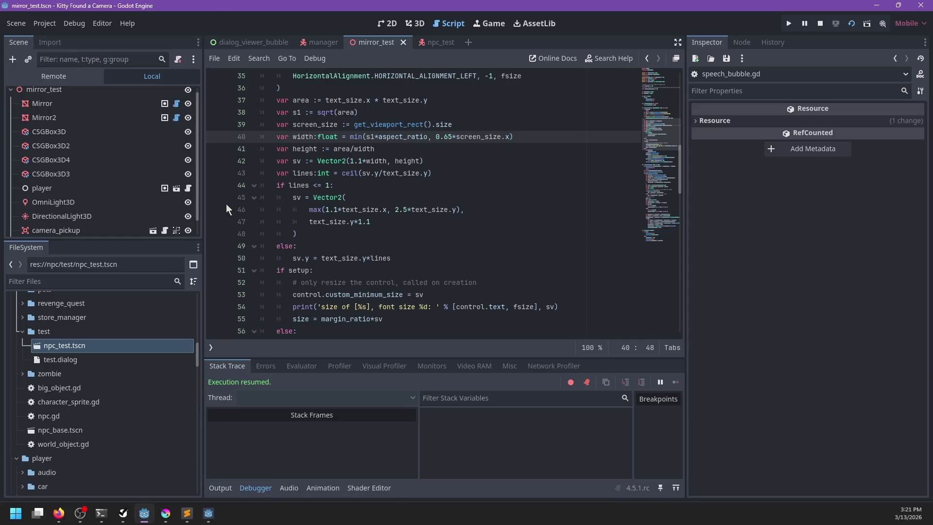
- Run to the line-44 breakpoint, read screen_size (1920, 1080) and width ≈1024.98, then stop debugging
key(F6)
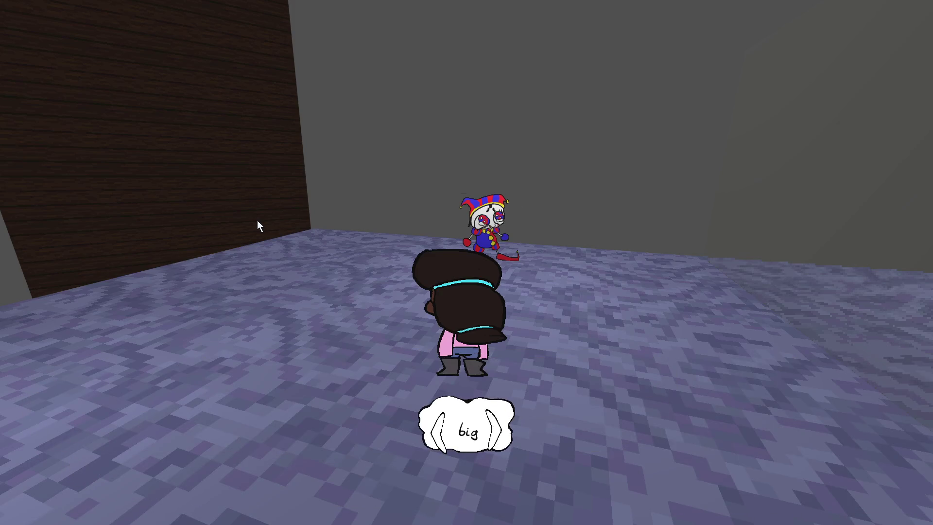
key(F8)
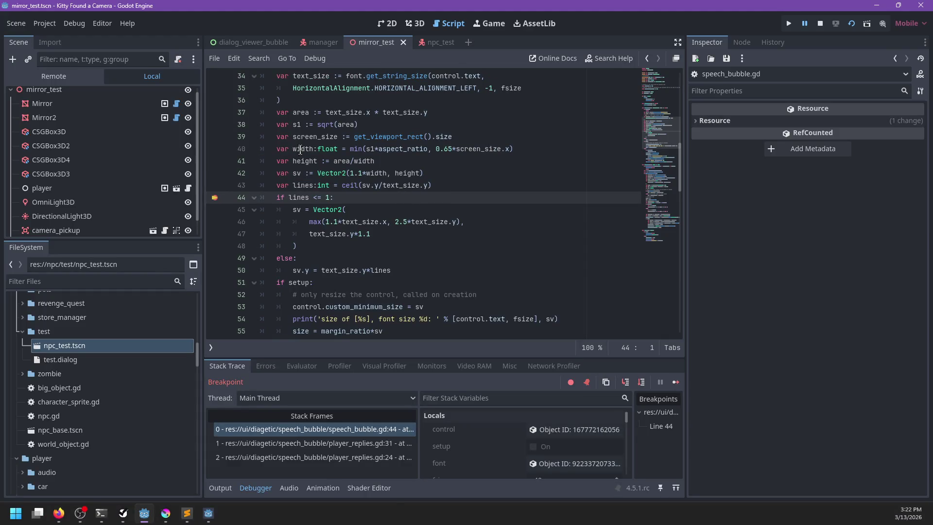
mouse_move(300, 149)
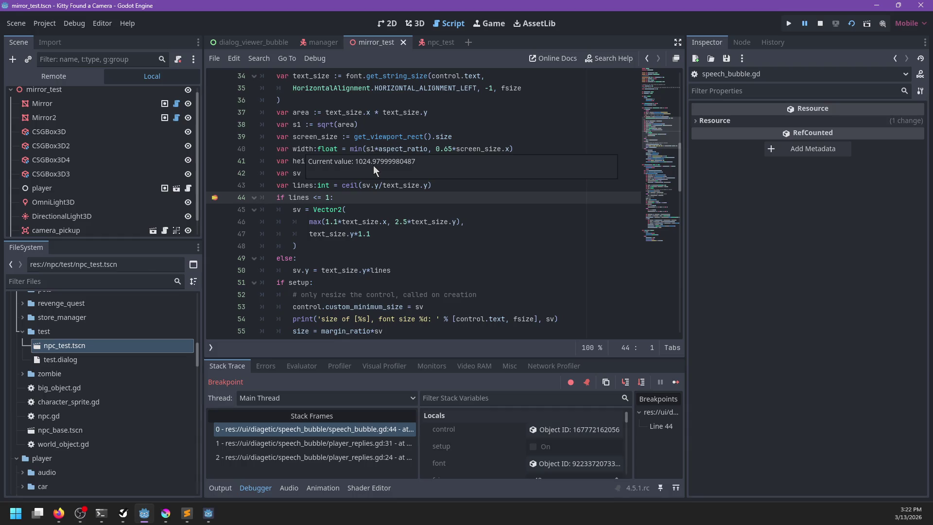
mouse_move(473, 149)
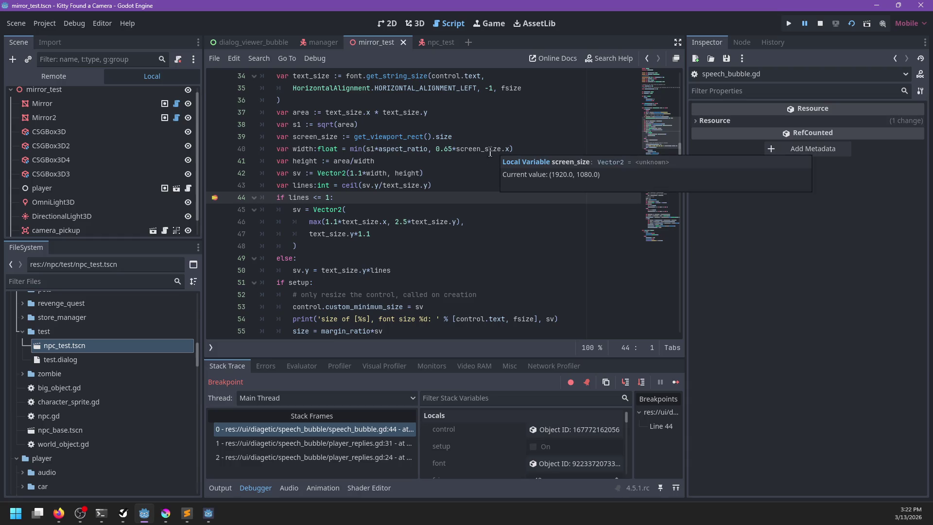
click(819, 24)
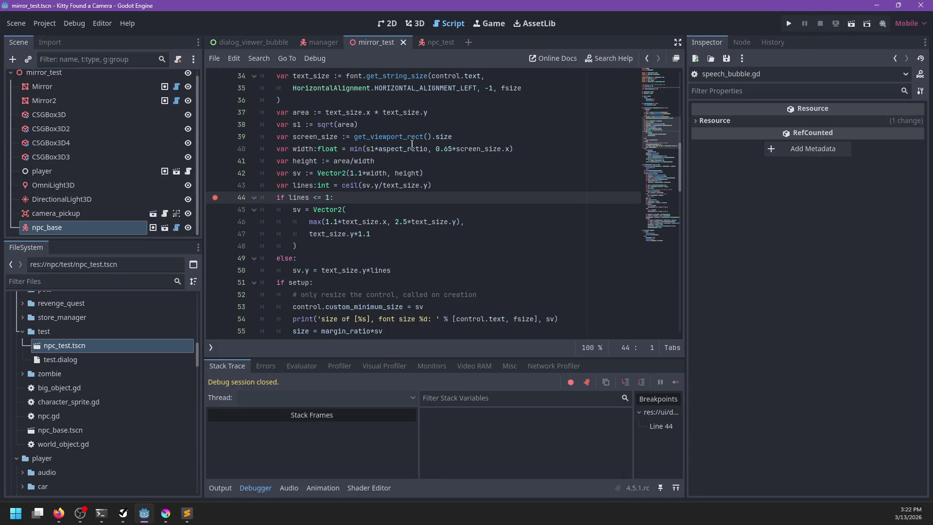
click(372, 149)
double_click(408, 149)
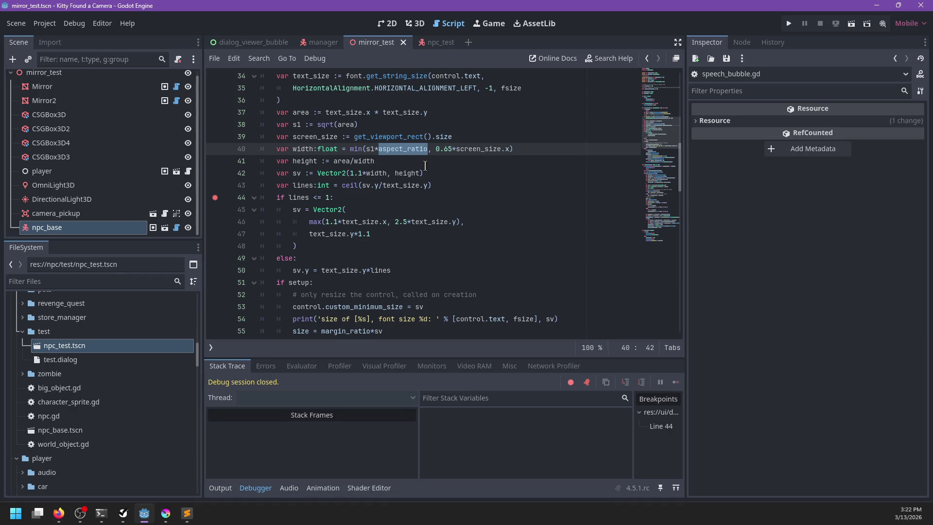
click(297, 174)
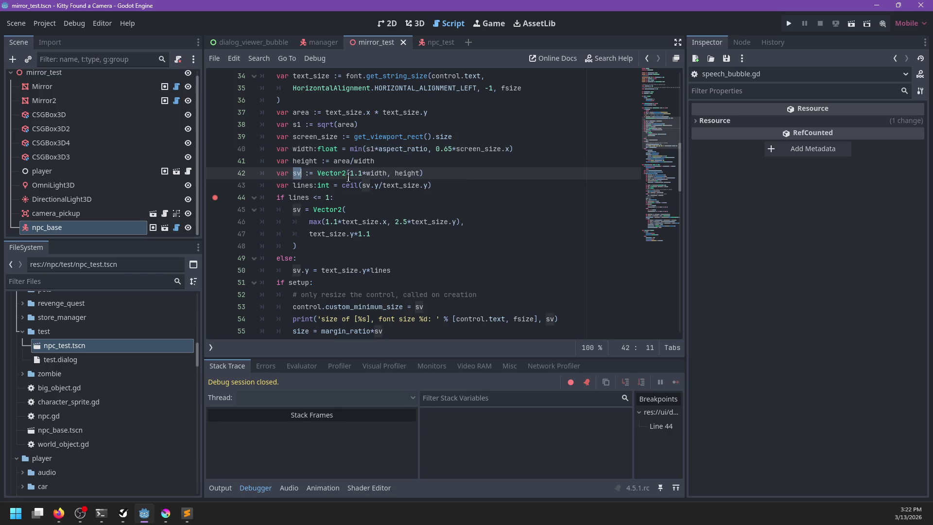
drag(367, 173, 351, 175)
key(BackSpace)
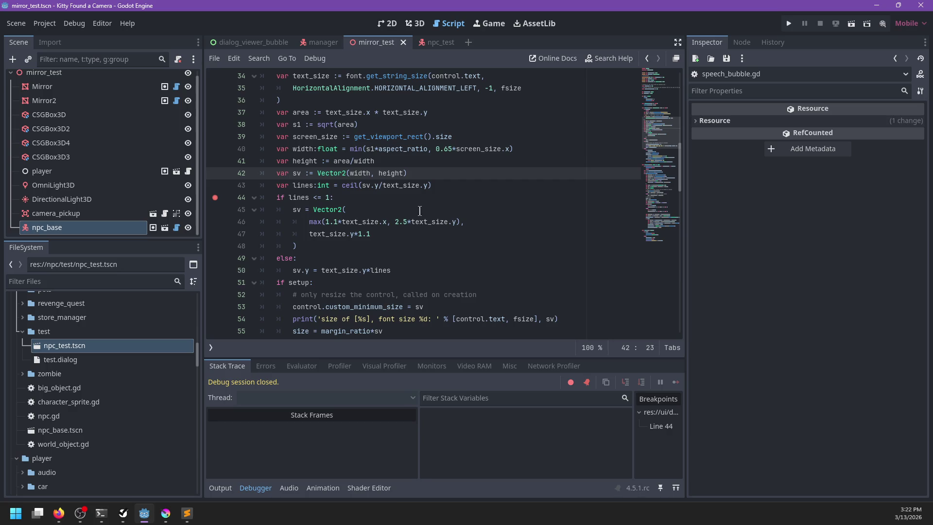
scroll(452, 211, down, 2)
key(ctrl+z)
click(391, 160)
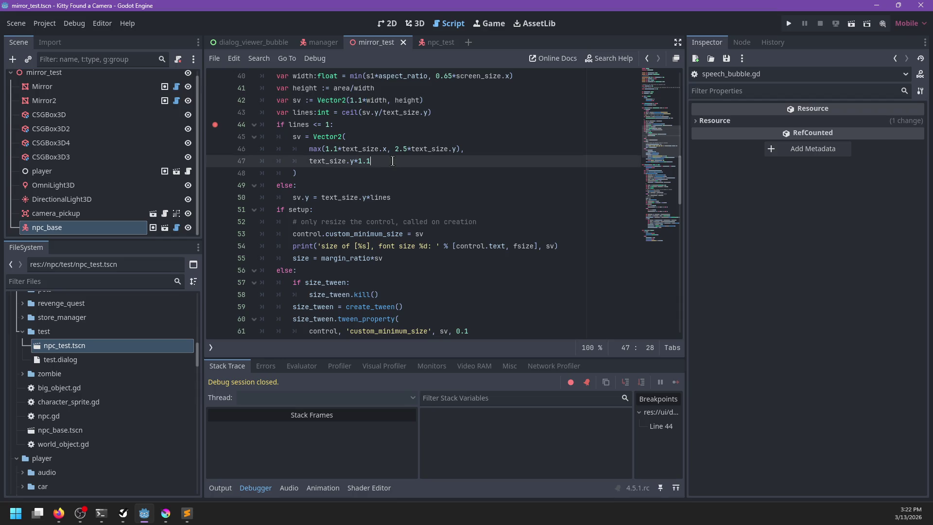
scroll(407, 165, up, 1)
key(ctrl+s)
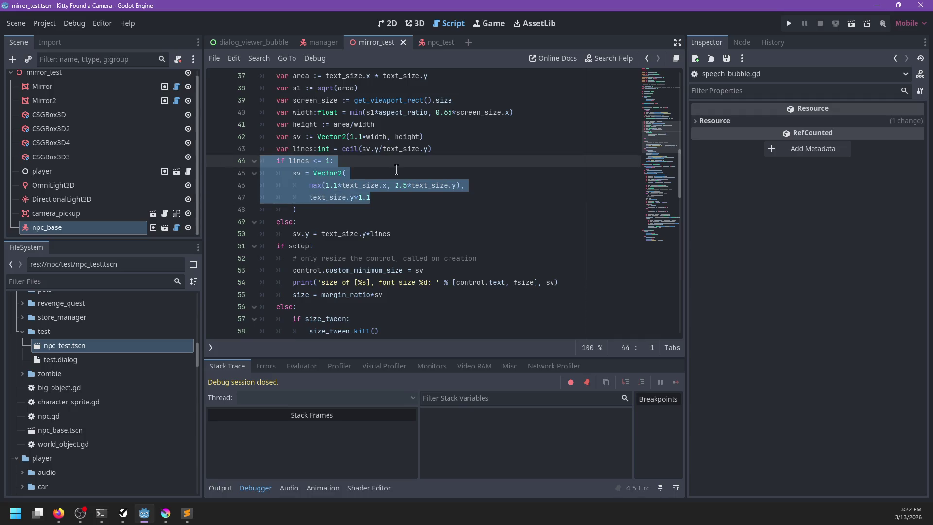
key(F6)
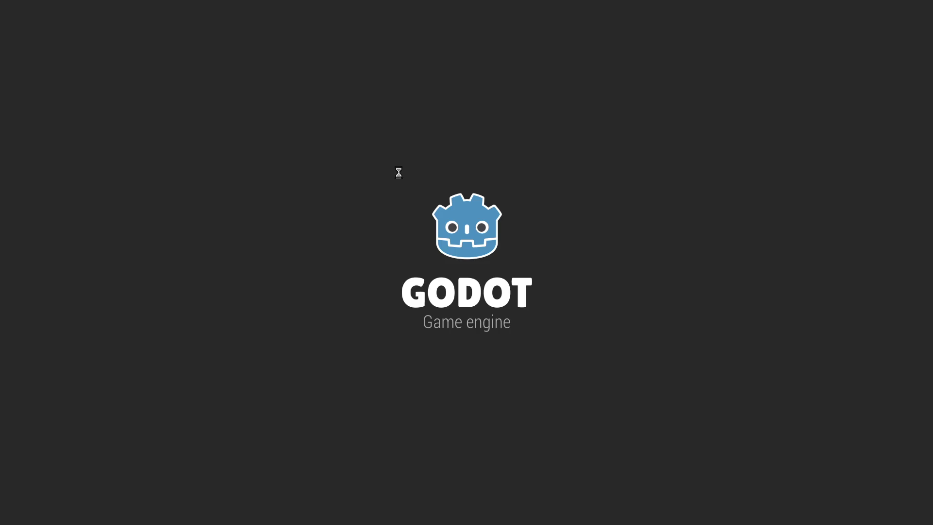
- Walk to the jester NPC and go through its dialogue, including the long Lorem ipsum bubble
key(w)
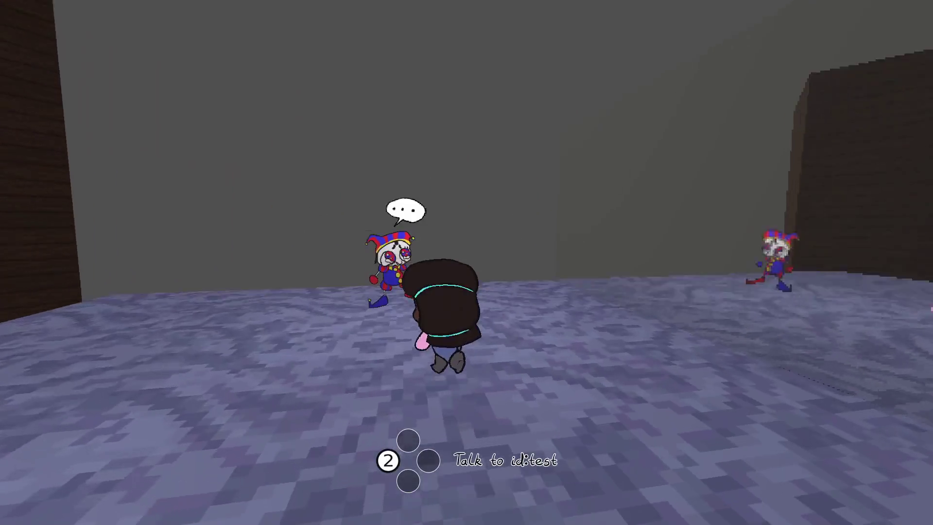
key(e)
key(e)
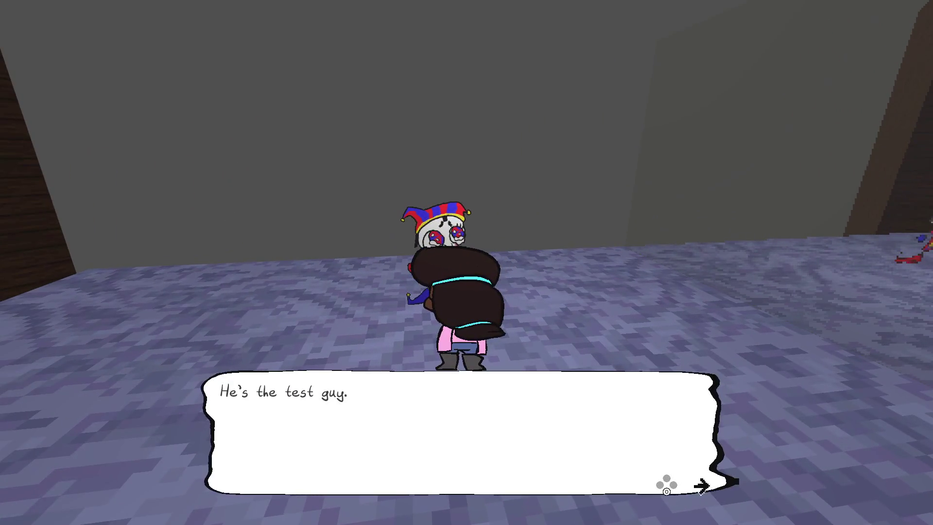
key(e)
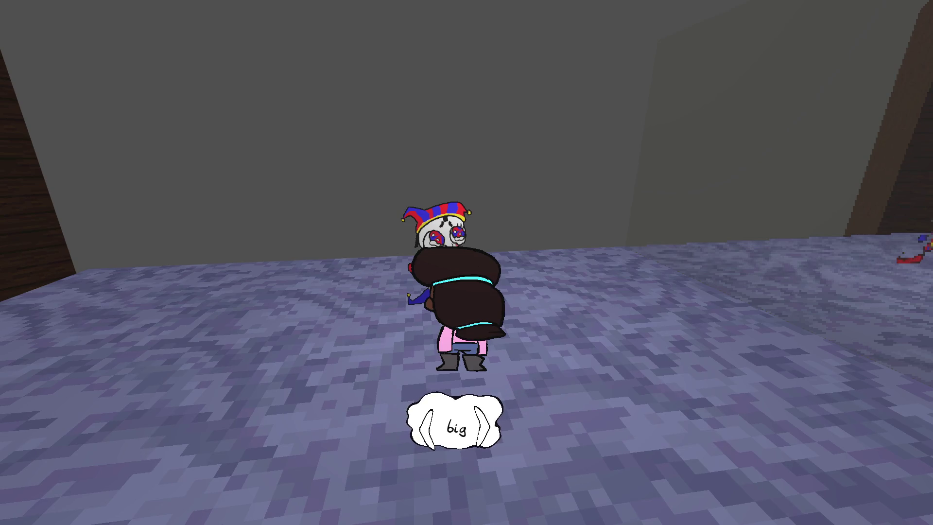
key(e)
key(e)
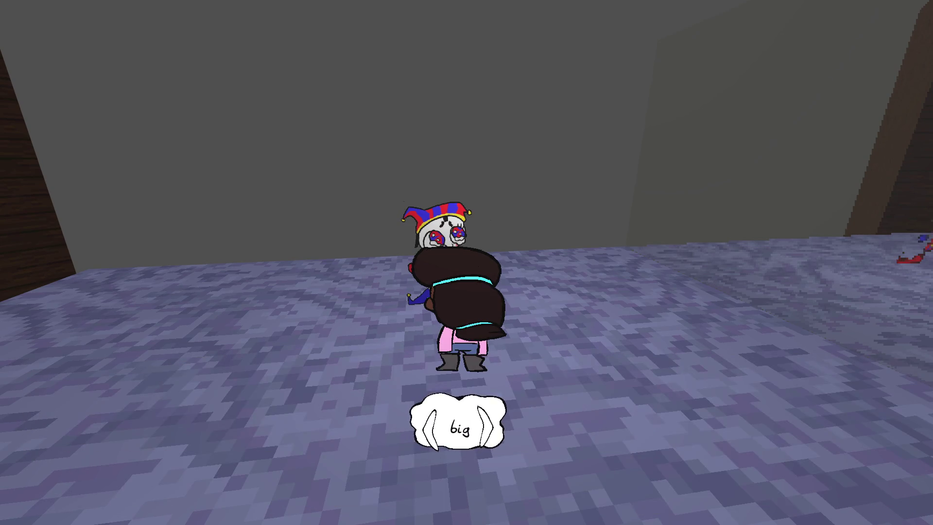
key(F8)
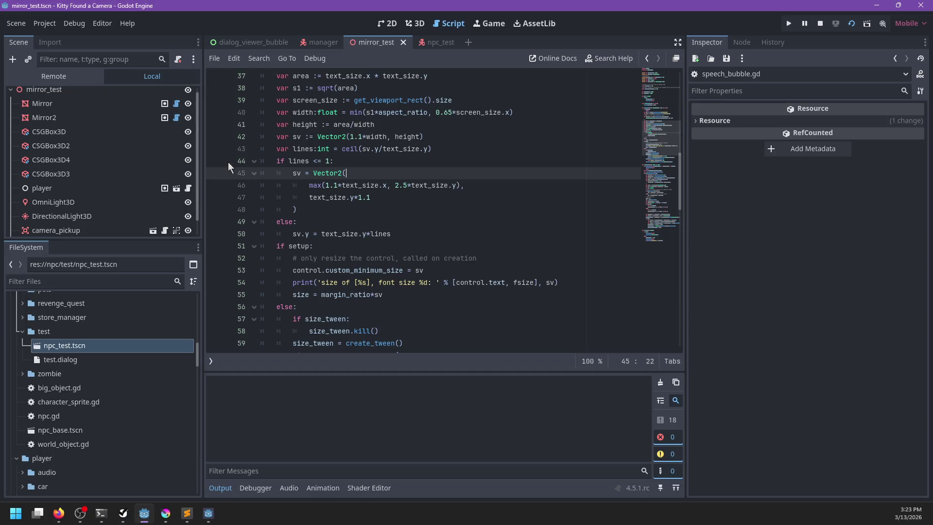
- Halt at a line-44 breakpoint and inspect text_size (6406.0, 41.0) and area (262646.0)
click(217, 161)
key(F6)
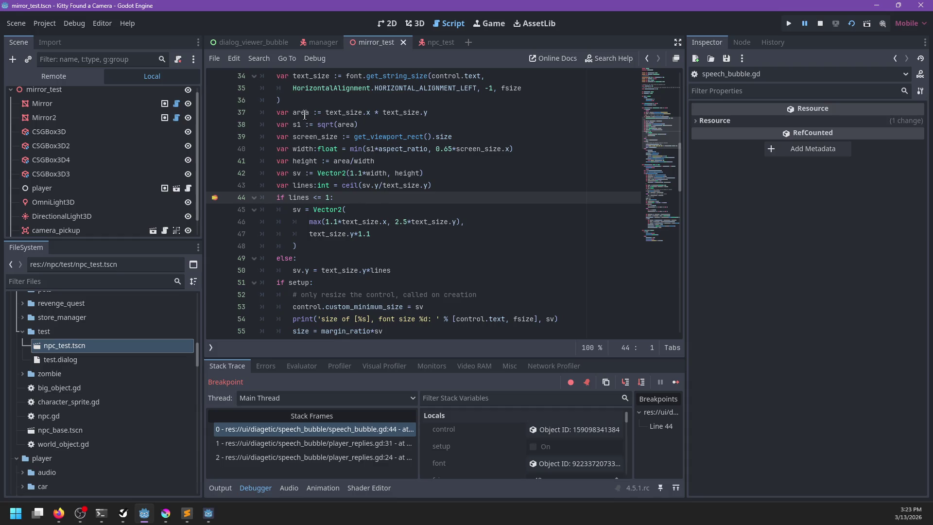
mouse_move(304, 115)
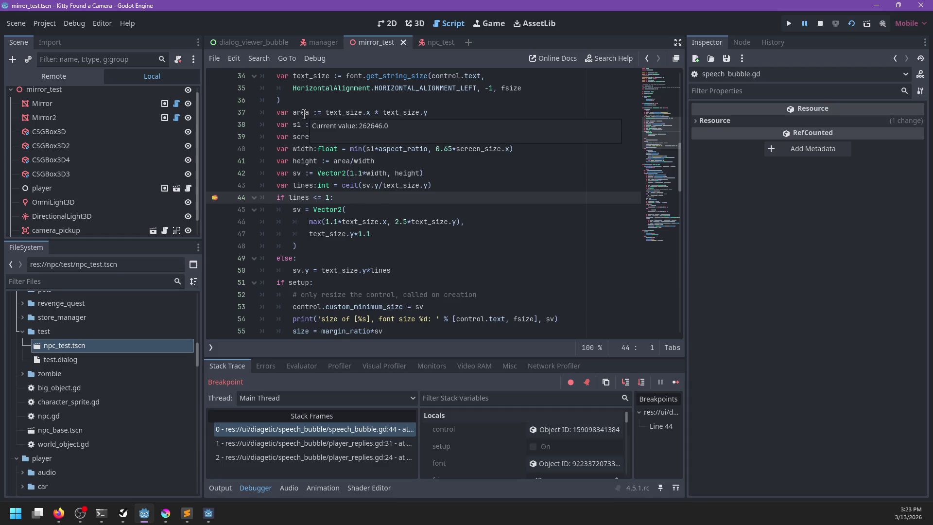
mouse_move(348, 114)
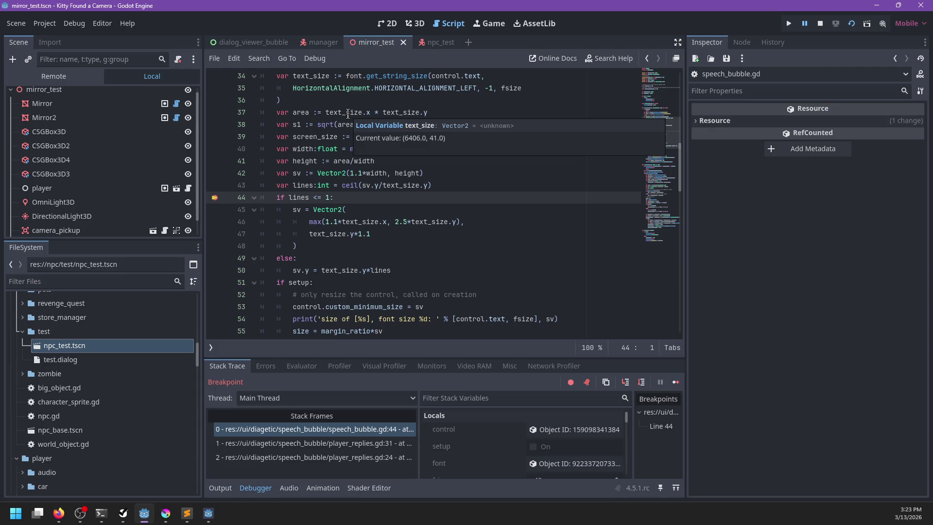
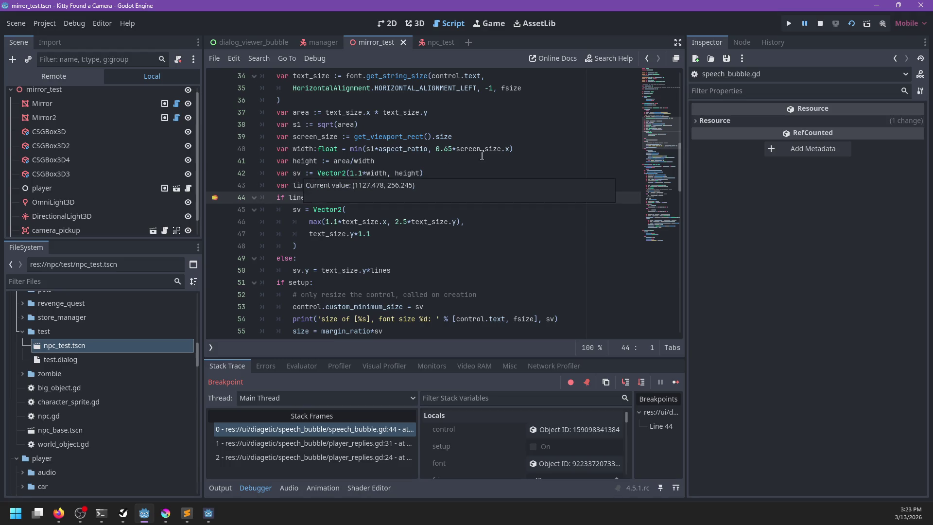
- Step through the resize tween code from line 44 until the debugger pauses in ui.gd at line 72
scroll(482, 156, down, 2)
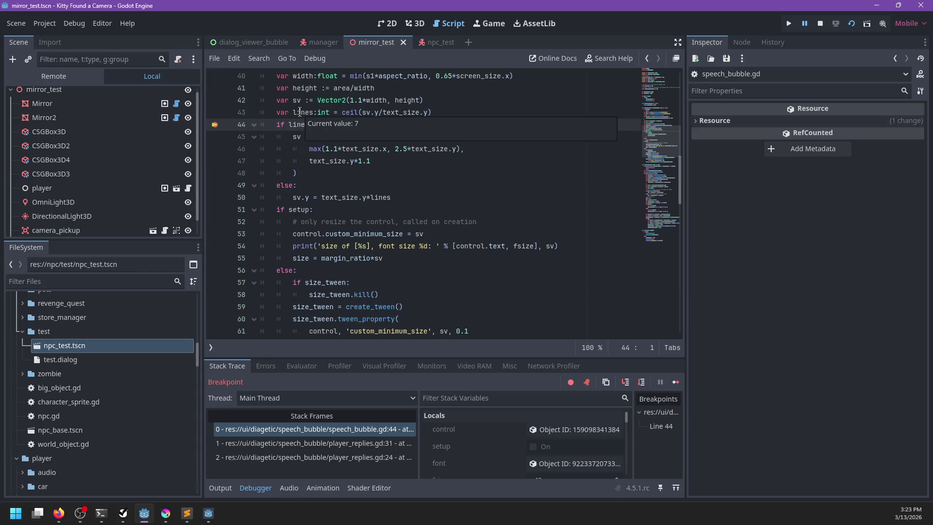
key(F10)
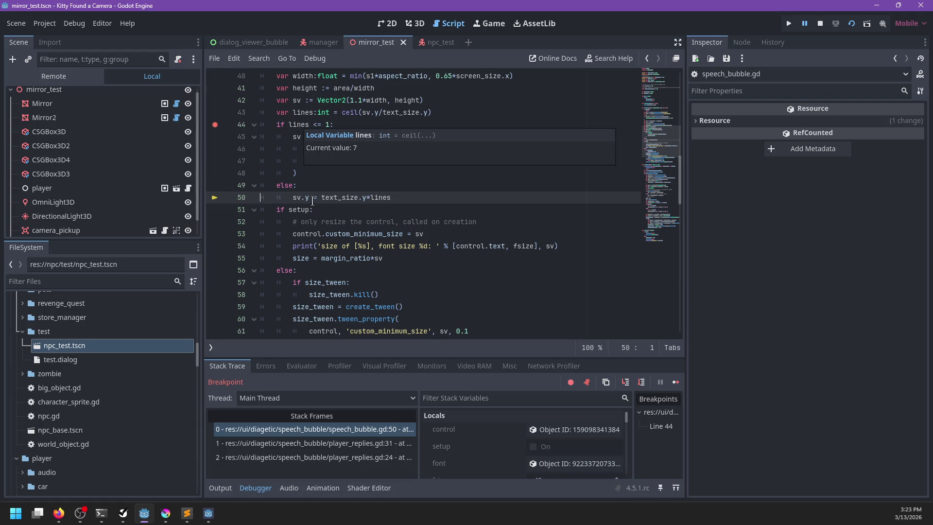
key(F10)
mouse_move(295, 185)
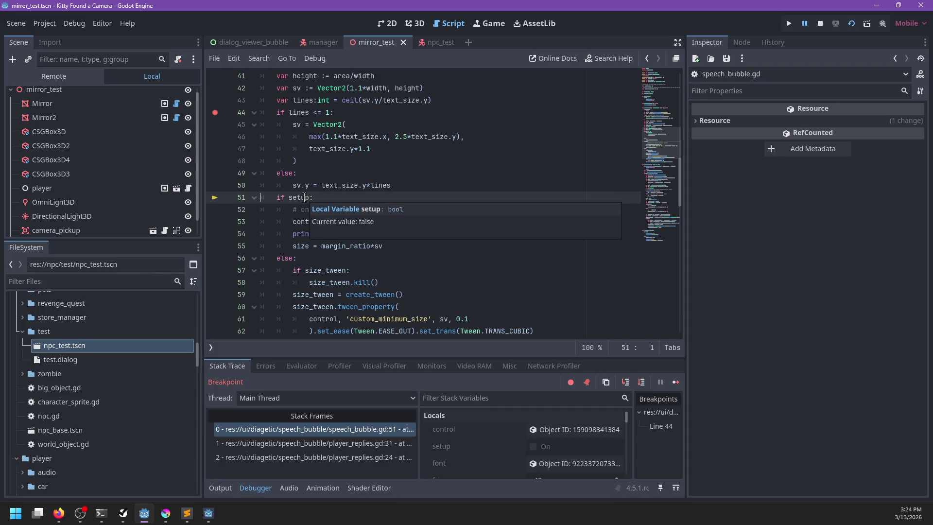
key(F10)
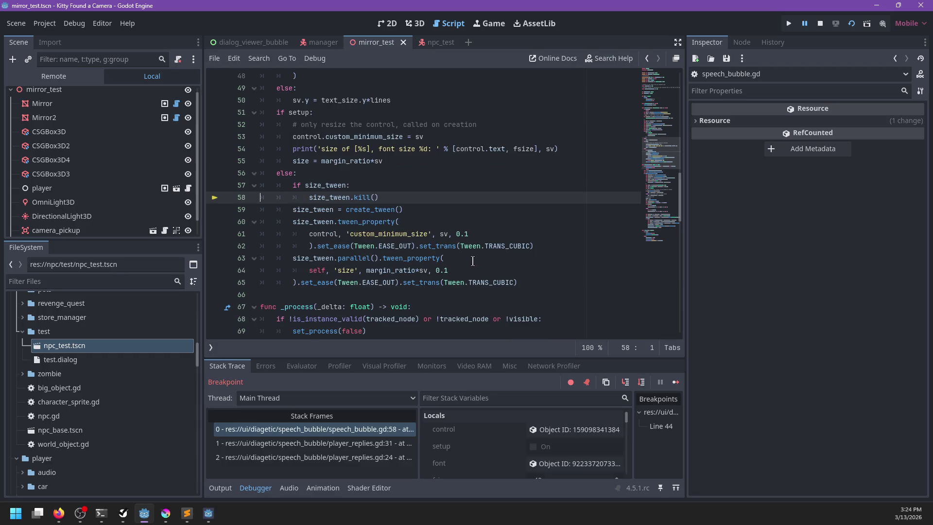
key(F10)
key(F10)
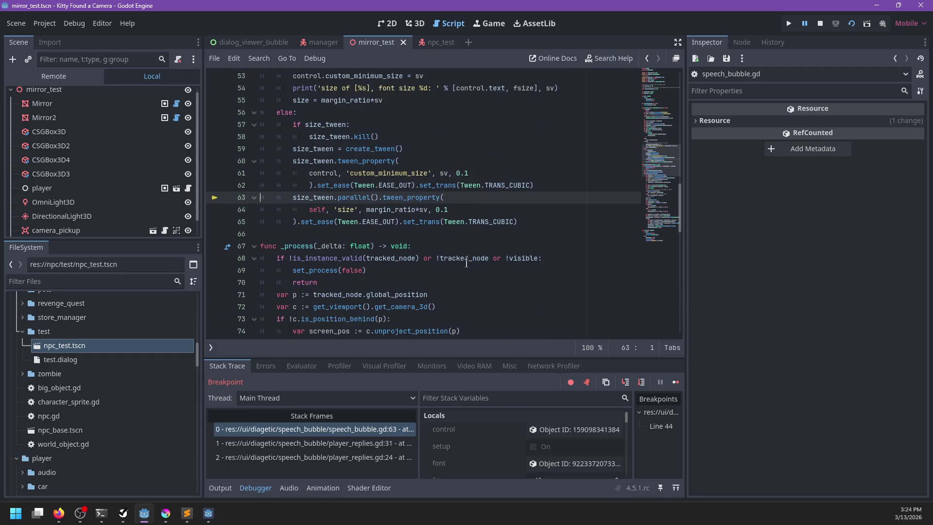
key(F10)
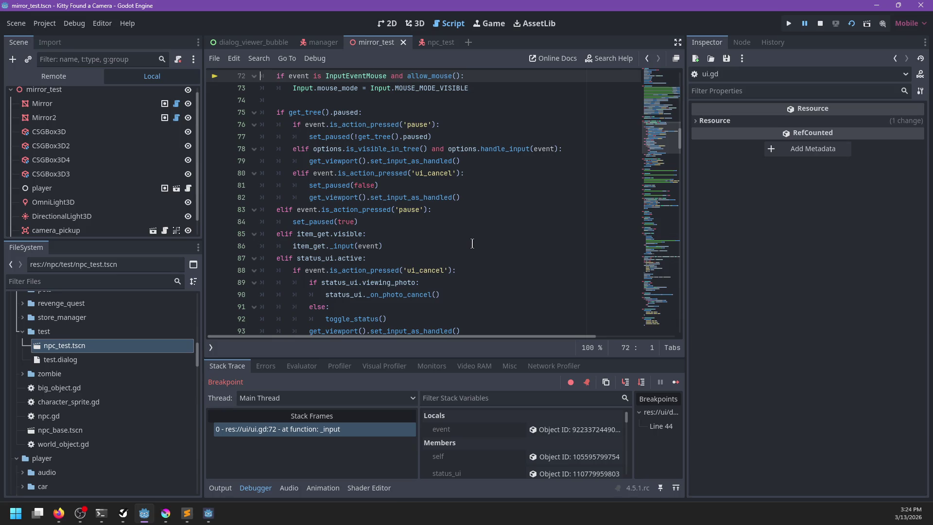
- Resume the game to view the lorem ipsum bubble, then return to the editor
scroll(472, 243, up, 2)
key(F12)
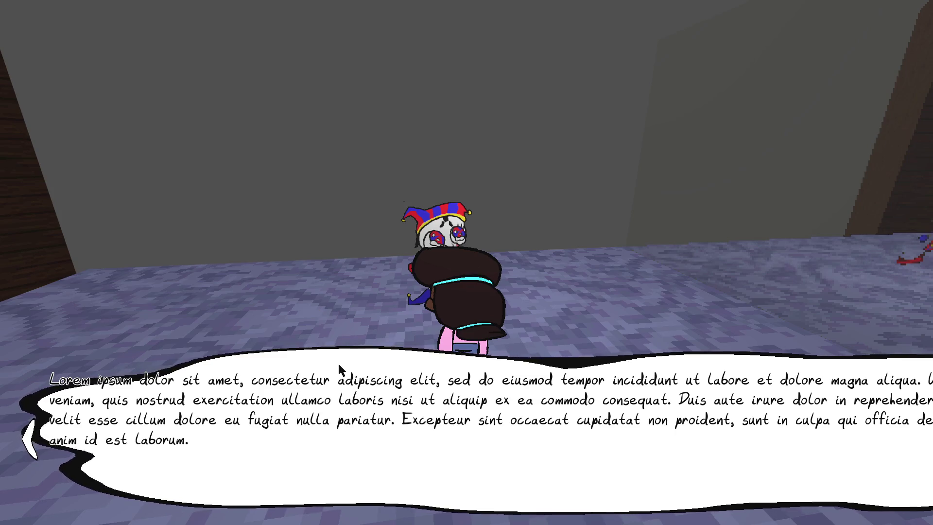
key(alt+Tab)
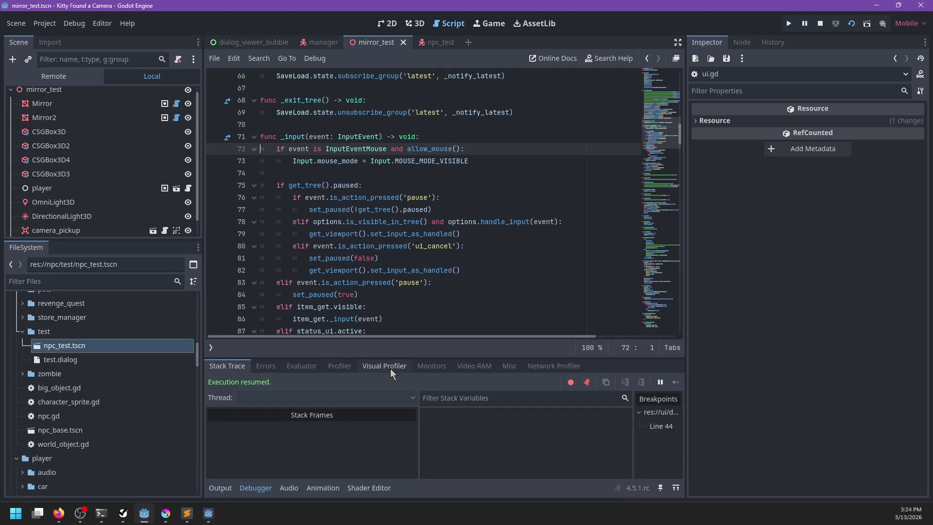
- Check the Errors, Evaluator and Profiler debugger tabs while ui.gd runs until the line-44 breakpoint hits
click(265, 365)
click(287, 367)
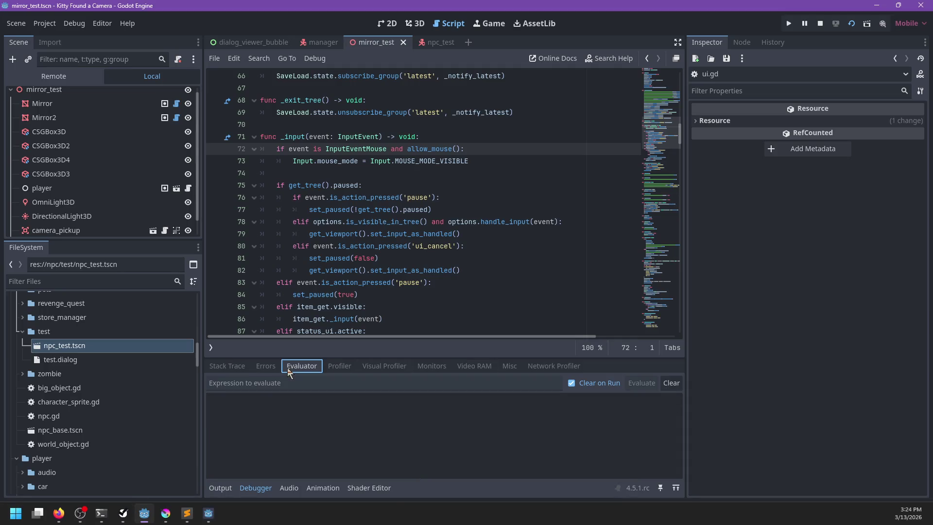
click(335, 366)
click(305, 366)
click(346, 368)
scroll(407, 285, up, 4)
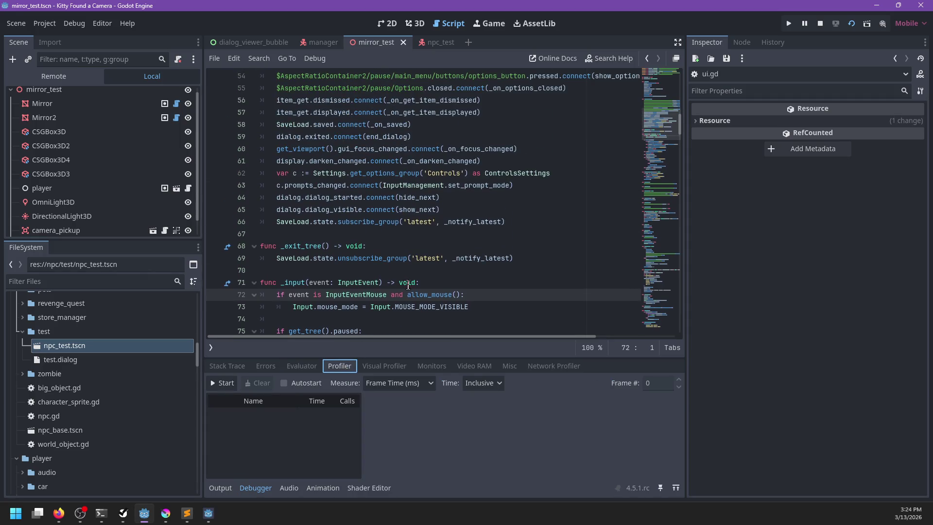
scroll(417, 286, up, 2)
scroll(417, 286, down, 17)
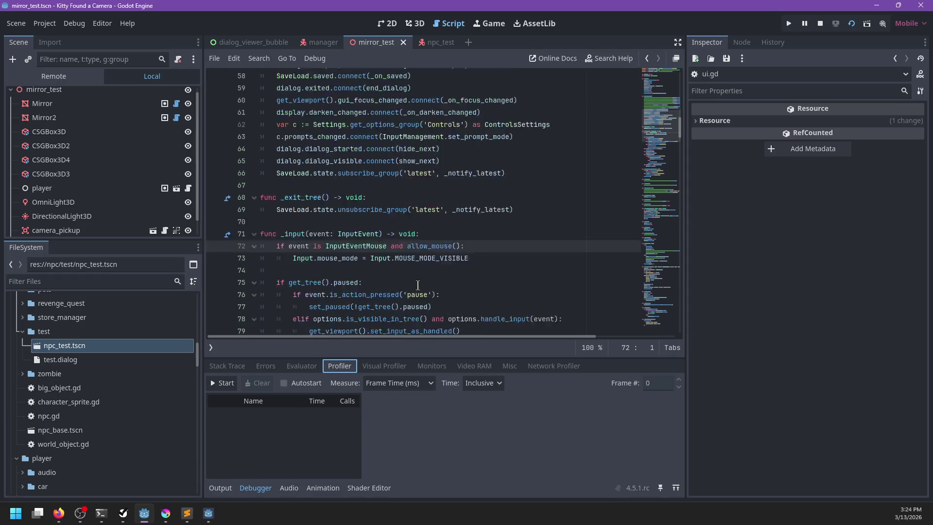
scroll(417, 287, down, 10)
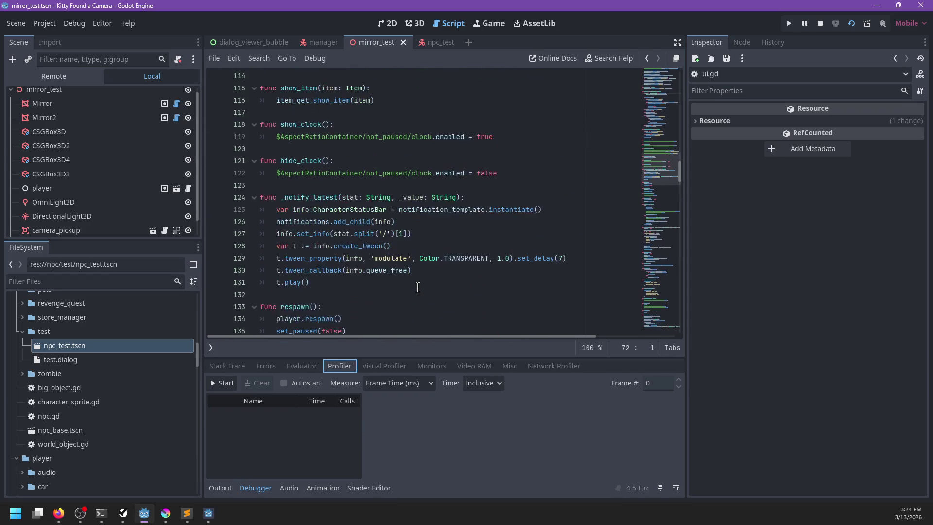
scroll(417, 286, up, 20)
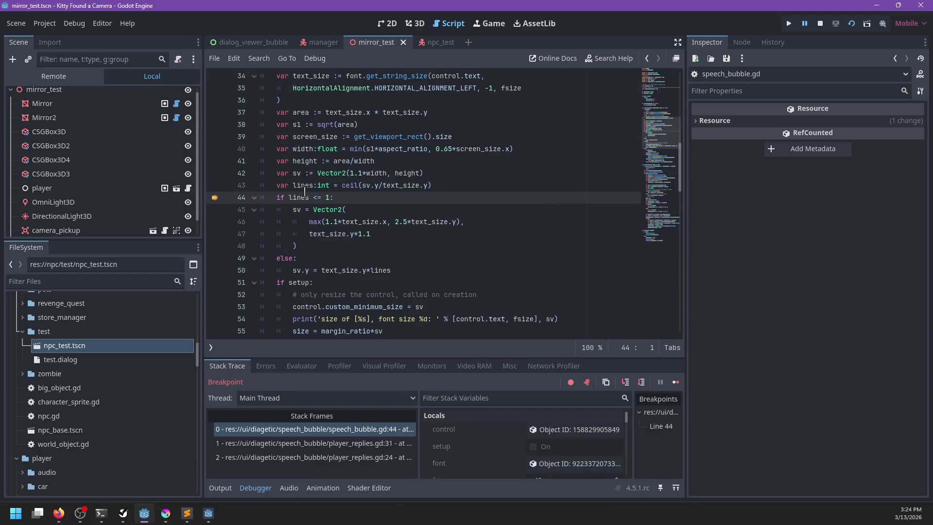
- Remove the line-44 breakpoint, resume the game, and return to the _process code
click(215, 198)
key(F12)
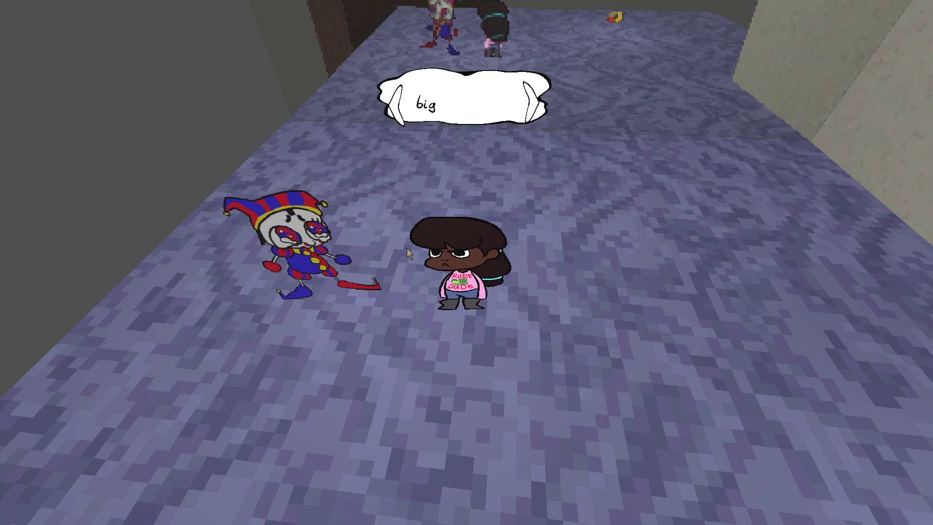
key(alt+Tab)
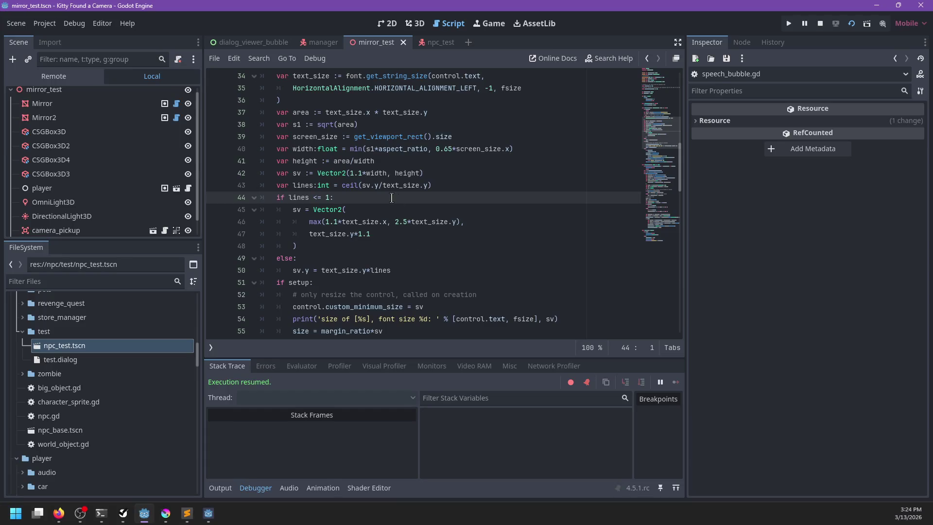
scroll(396, 237, down, 2)
scroll(397, 237, down, 3)
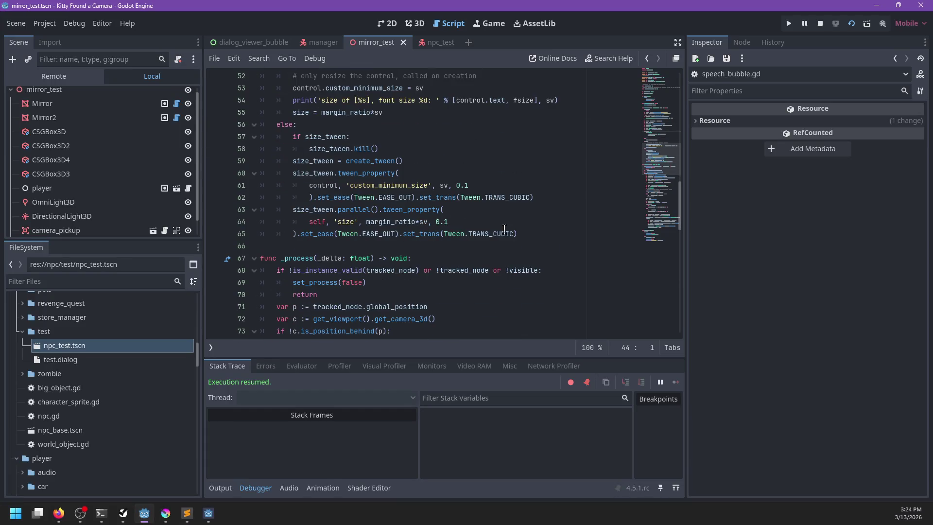
mouse_move(504, 229)
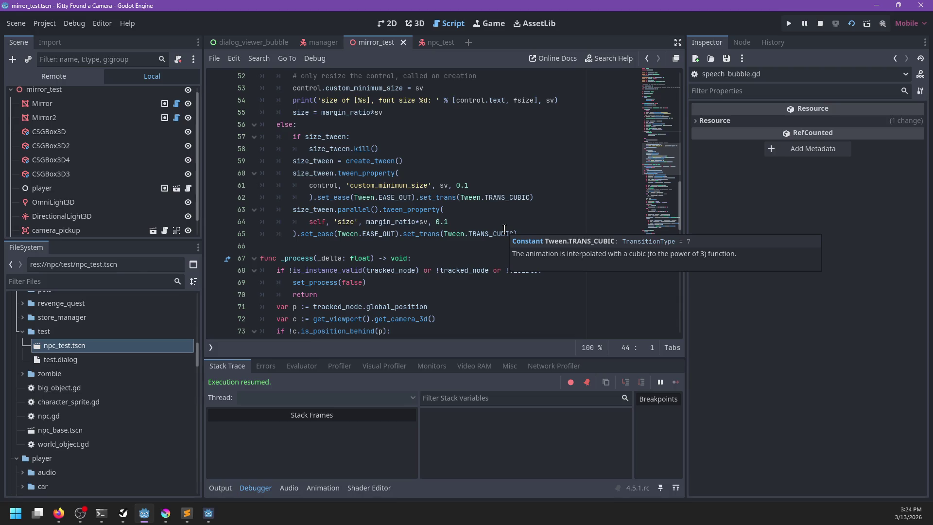
scroll(488, 239, down, 3)
- Add 'if rich_text:' with an indented print(rich_text.size) after the return, and save
click(387, 191)
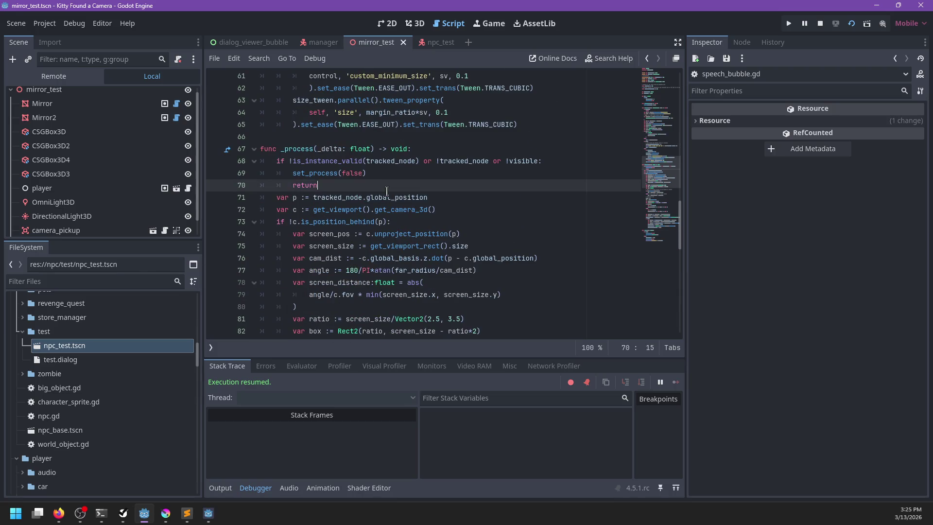
key(Return)
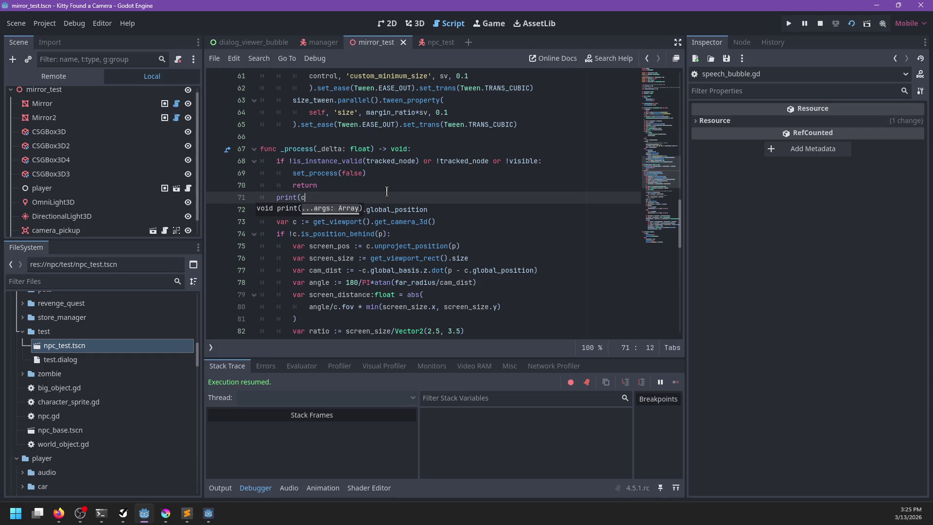
key(BackSpace)
text(ri)
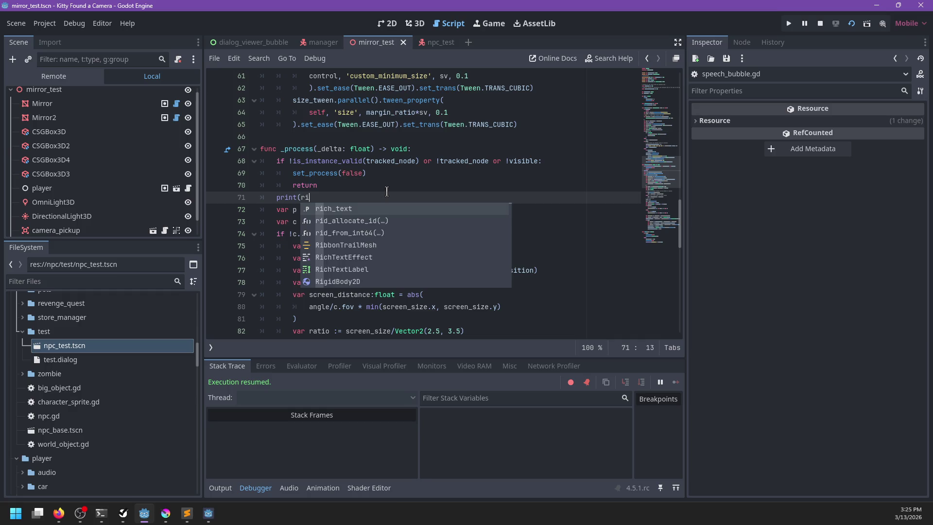
text(ch_text.size))
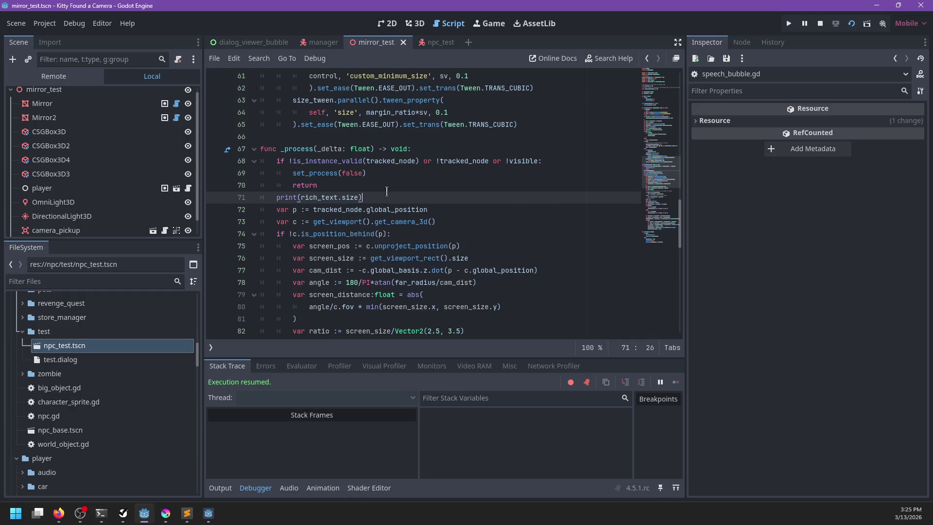
click(386, 191)
key(Return)
text(rich_text:)
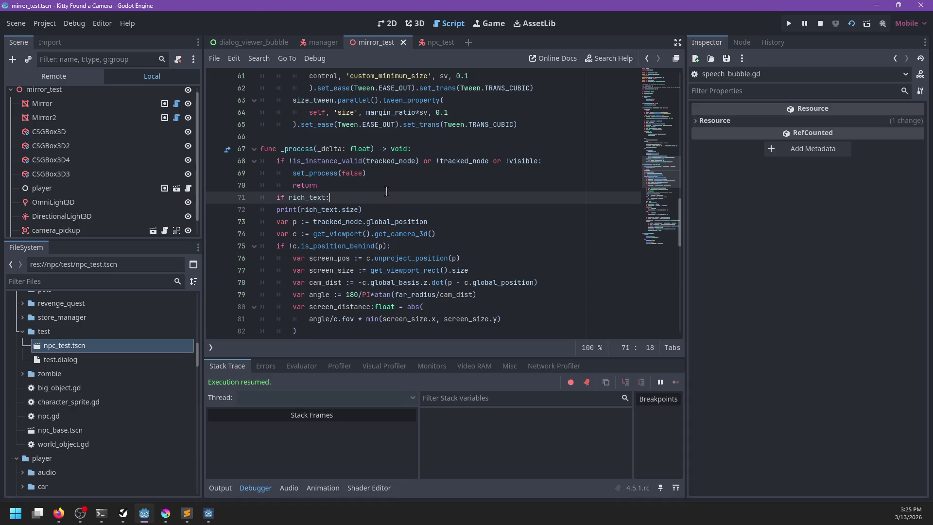
key(Down)
key(Tab)
key(ctrl+s)
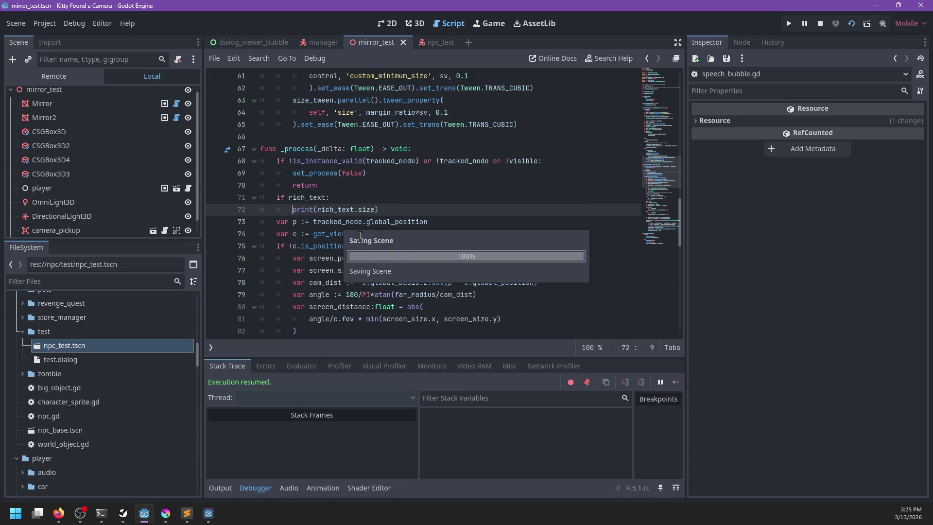
- Show the Output log and briefly check the running game
click(225, 488)
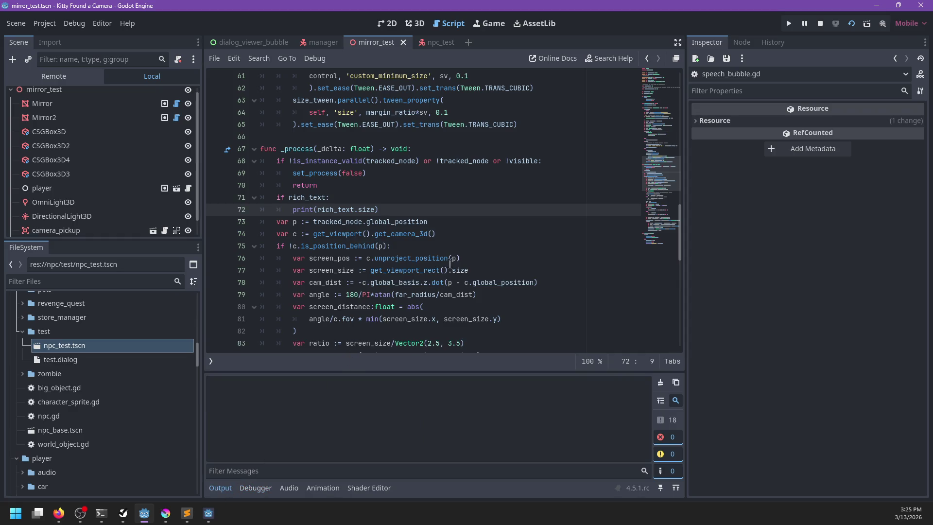
key(alt+Tab)
key(alt+Tab)
scroll(410, 201, up, 15)
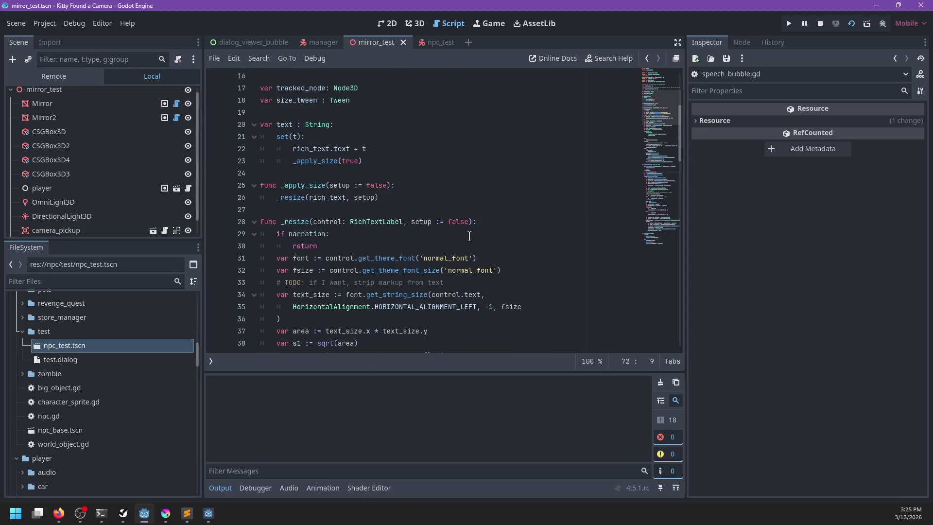
scroll(469, 236, down, 14)
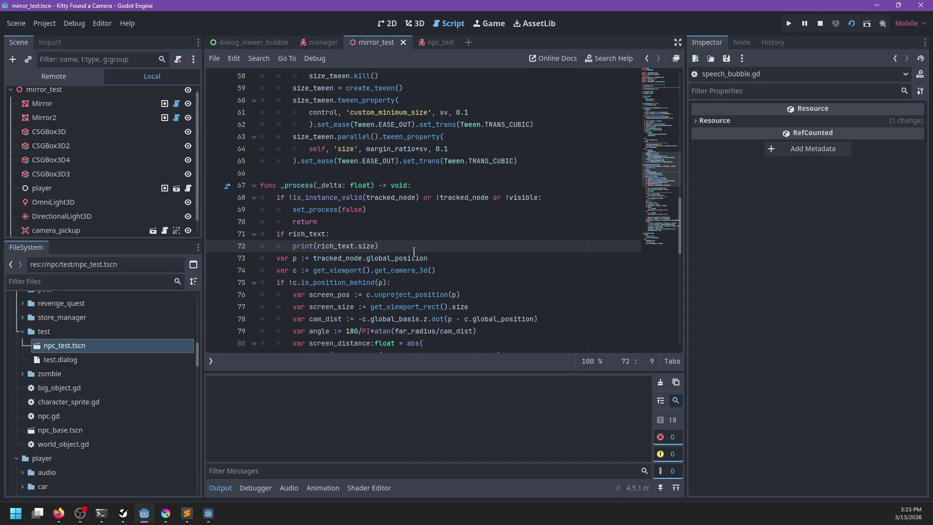
- Delete the 'if rich_text:' and print(rich_text.size) debug lines from _process
drag(381, 246, 387, 221)
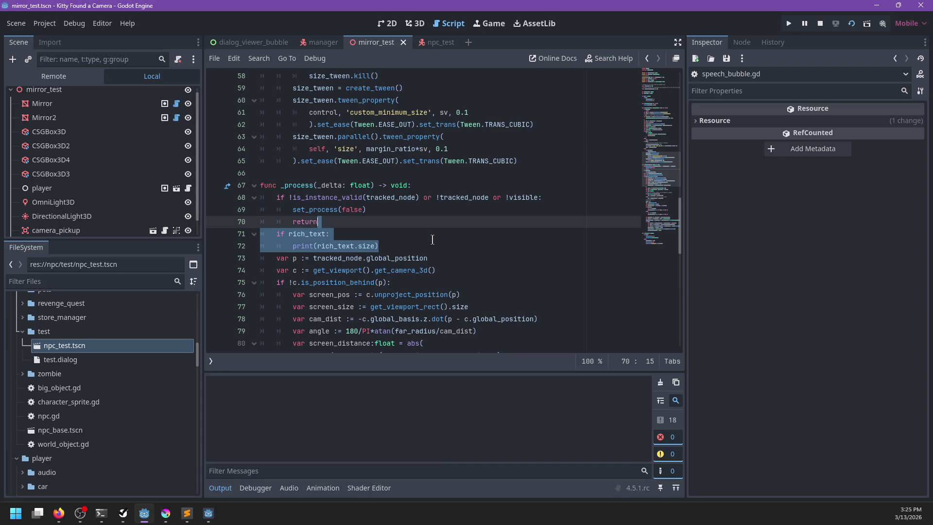
key(Down)
key(ctrl+shift+Left)
scroll(432, 240, up, 15)
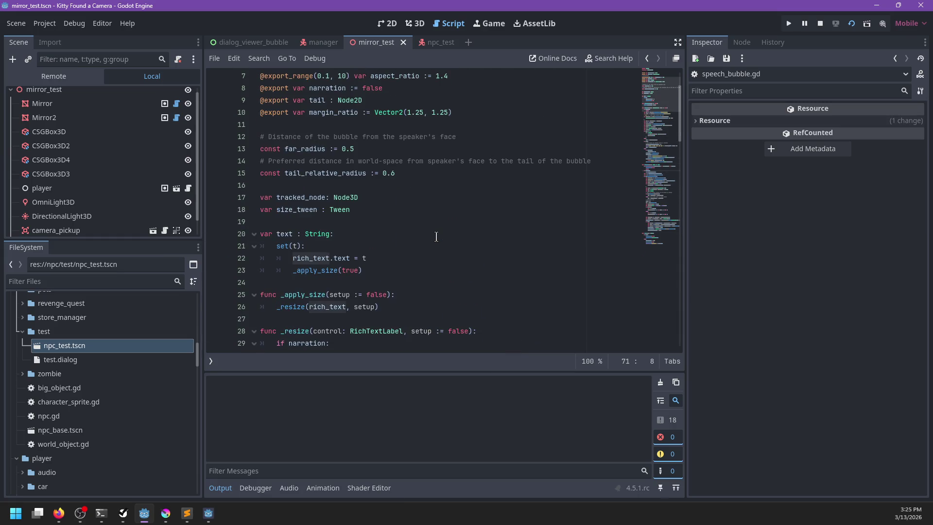
scroll(435, 237, down, 15)
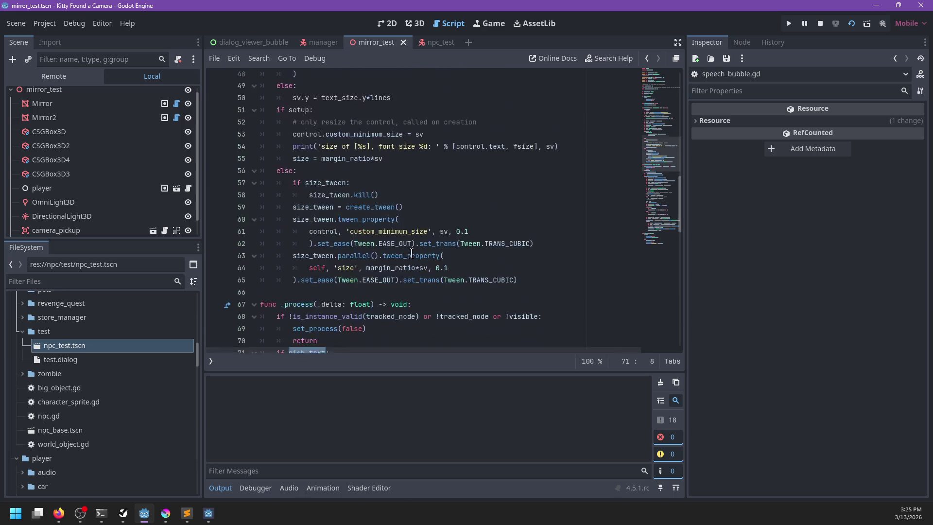
key(shift+Down)
key(shift+End)
key(BackSpace)
- Drag npc_base.tscn into the scene tree as a new node and save
drag(60, 430, 103, 171)
key(ctrl+s)
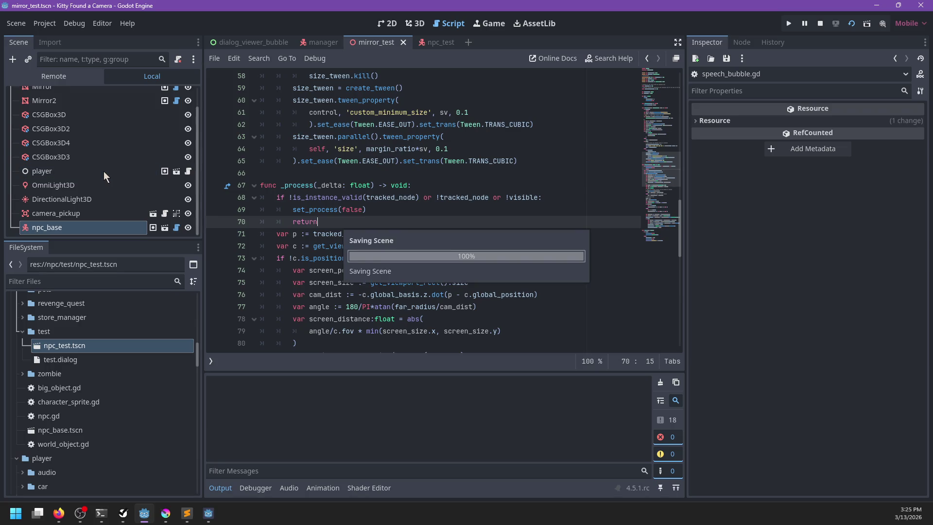
click(551, 160)
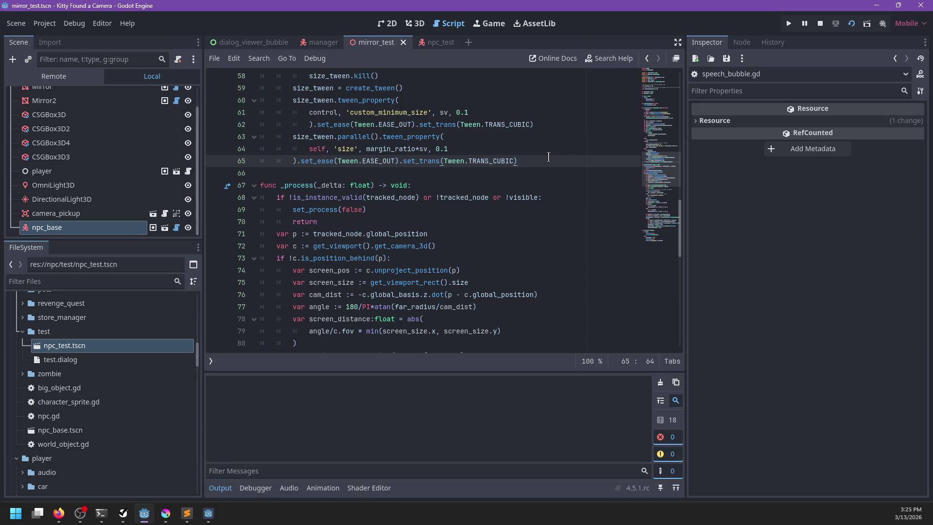
- Start a size_tween.tween_callback call on a new line after line 65
key(Return)
text(_)
key(Return)
text(.c)
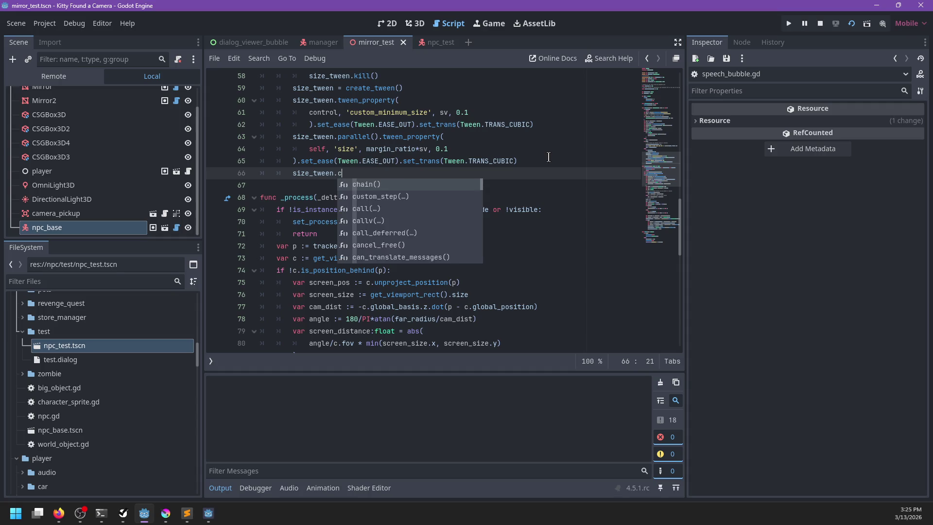
text(allb)
key(Return)
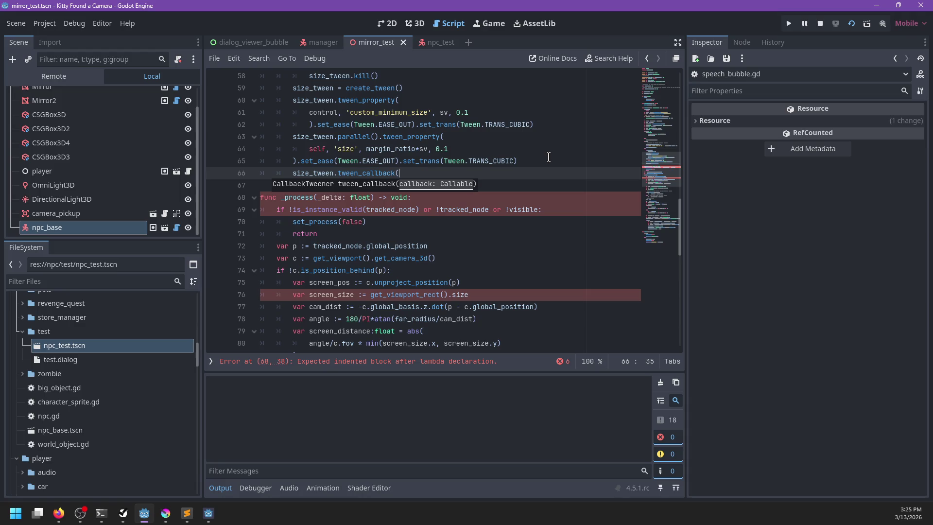
text(iz)
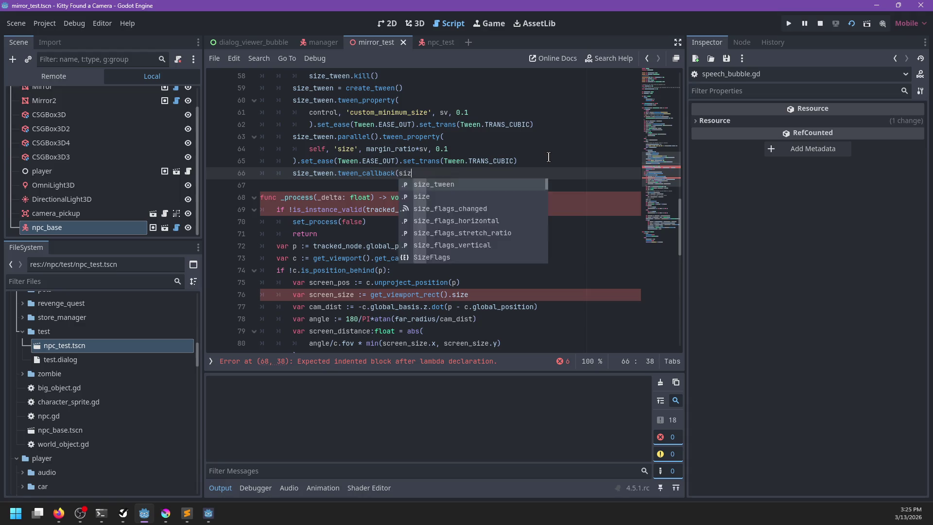
key(Escape)
key(Return)
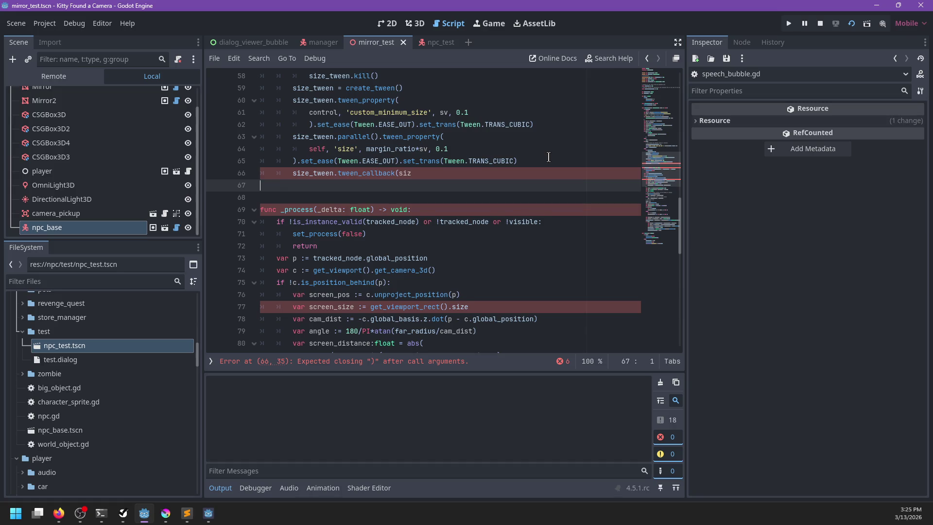
key(BackSpace)
key(BackSpace)
- Pass print_size.bind(control) as the tween callback
text(print_debug.bind()
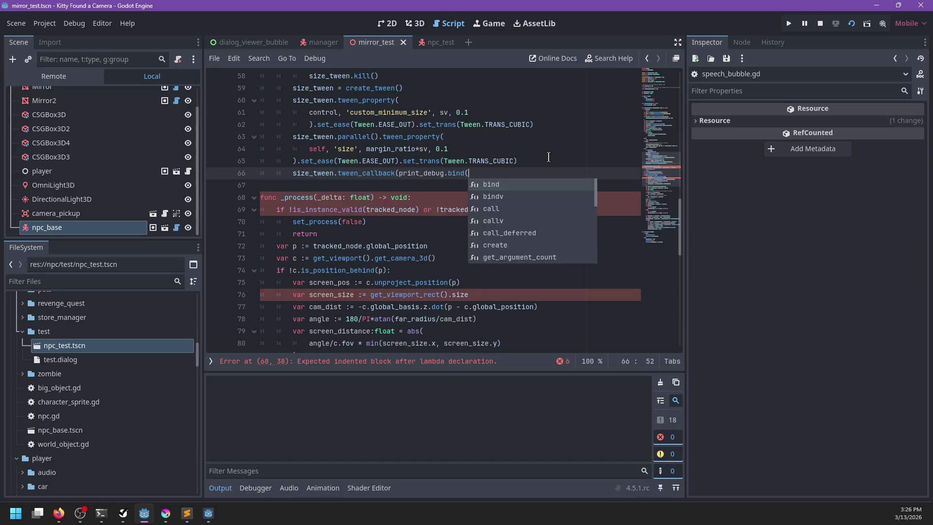
key(Return)
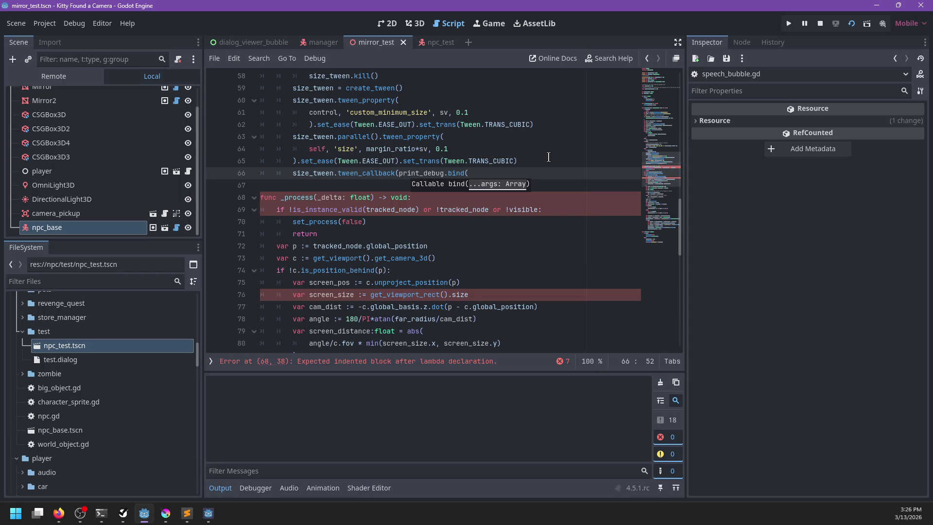
text(control.size))
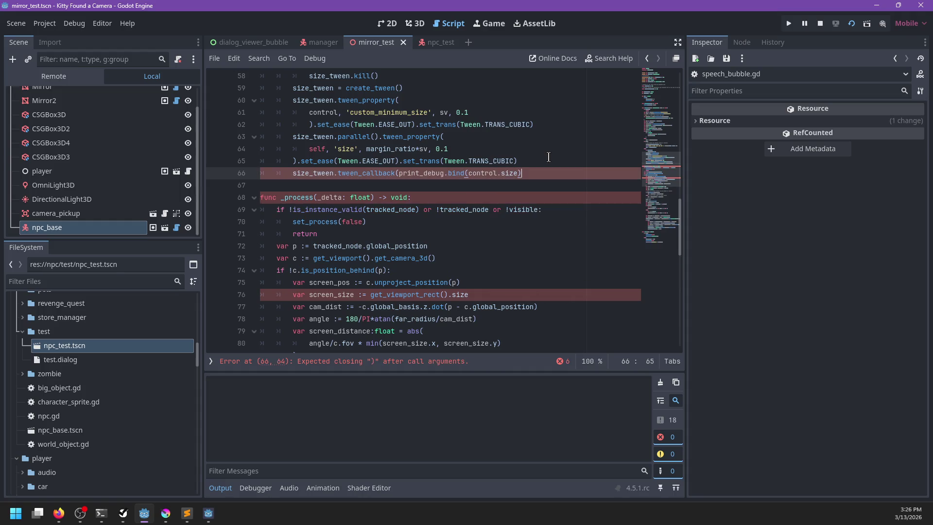
key(BackSpace)
key(BackSpace)
key(BackSpace)
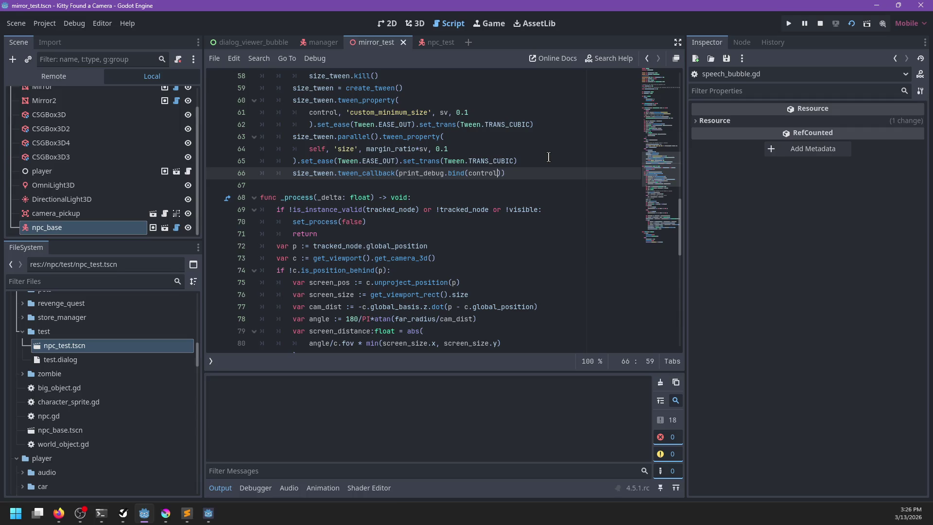
key(Left)
key(BackSpace)
key(BackSpace)
key(BackSpace)
text(size)
- Define a print_size(control) function whose body calls print_debug(control.size)
key(Down)
key(Return)
key(Up)
key(Return)
text(print_size()
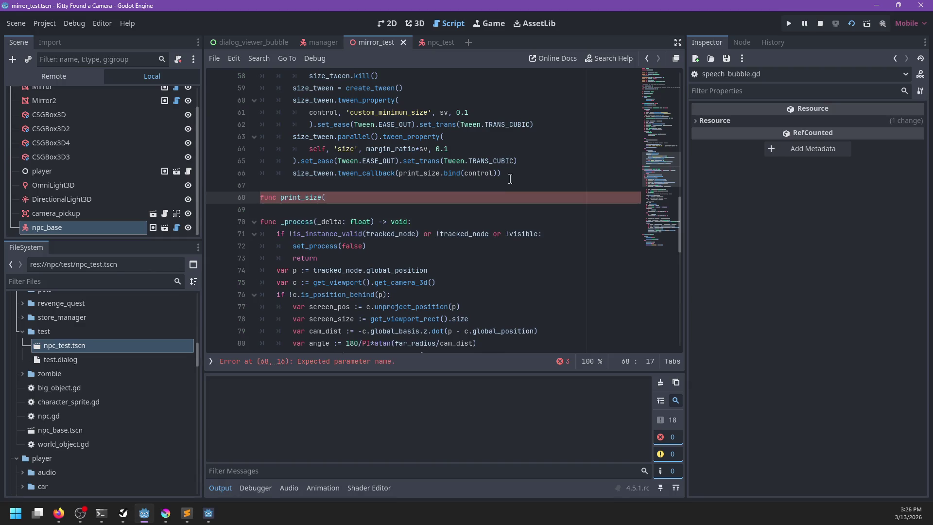
text(control):)
key(Return)
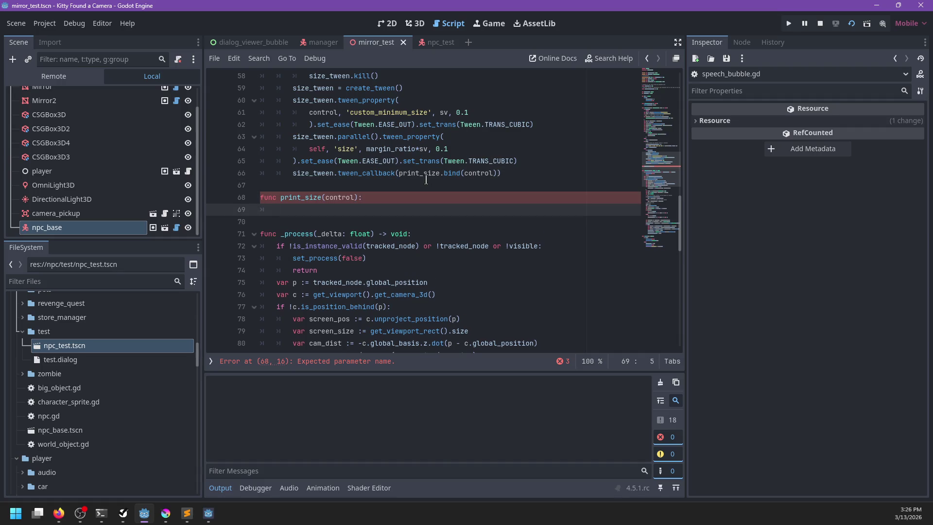
text(_debug(control.szie)
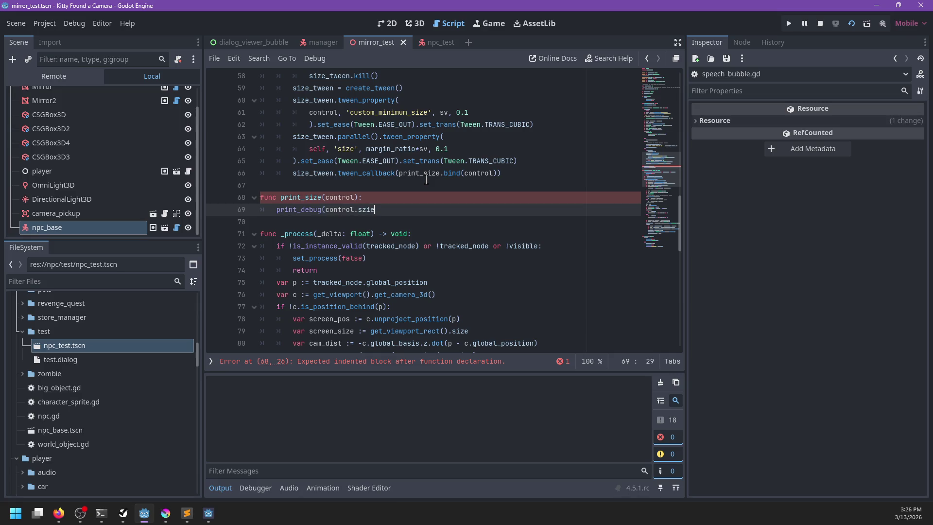
key(BackSpace)
key(BackSpace)
key(BackSpace)
text(i)
text())
- Type the print_size parameter as RichTextLabel
key(Up)
key(Left)
key(Left)
text(L Con)
key(BackSpace)
key(BackSpace)
key(BackSpace)
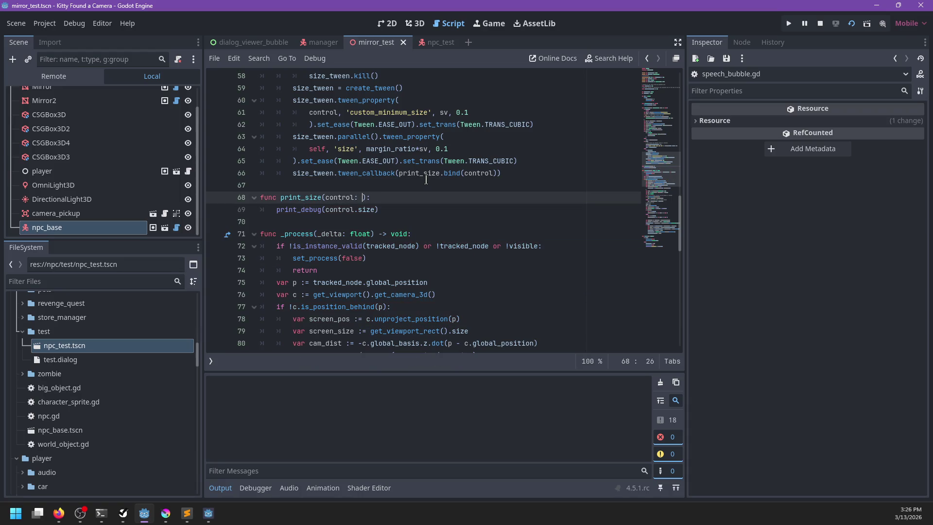
text(ic)
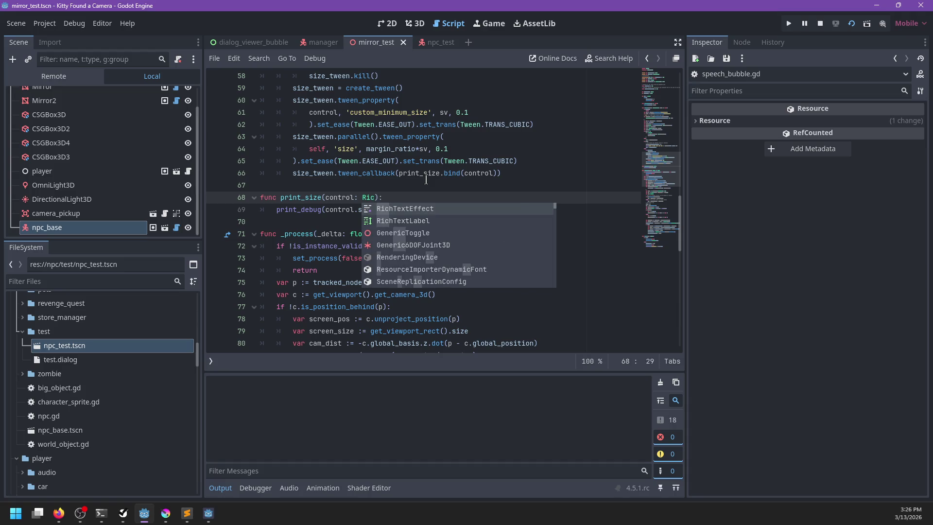
key(Down)
key(Return)
- Save the script and briefly run the game to test the print
key(ctrl+s)
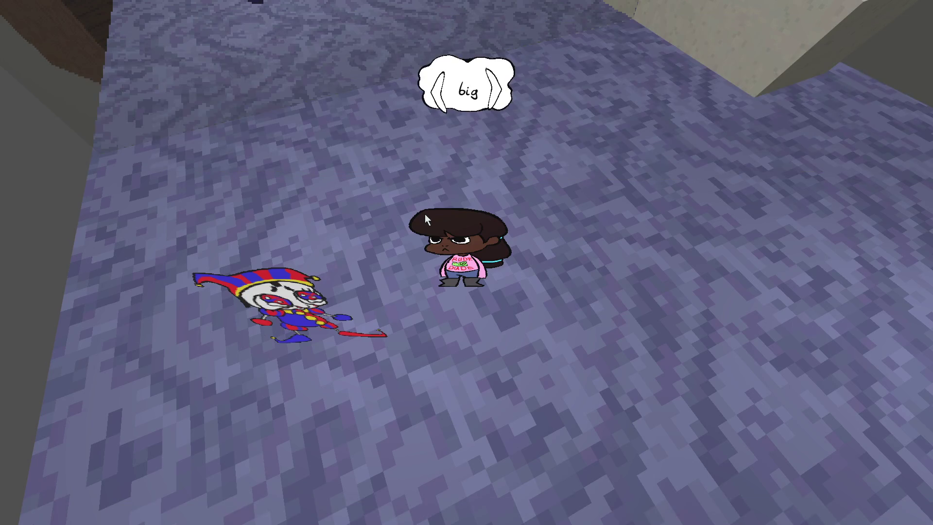
key(F8)
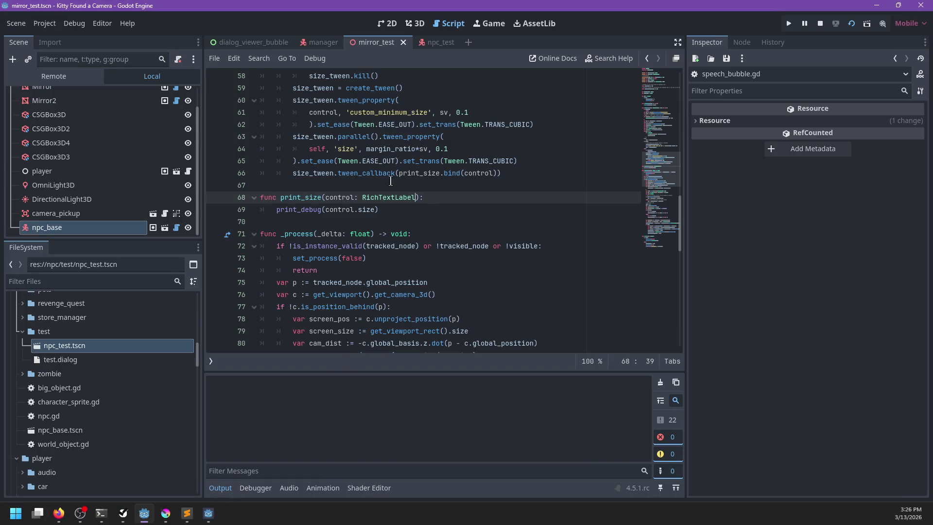
double_click(403, 174)
scroll(488, 194, up, 2)
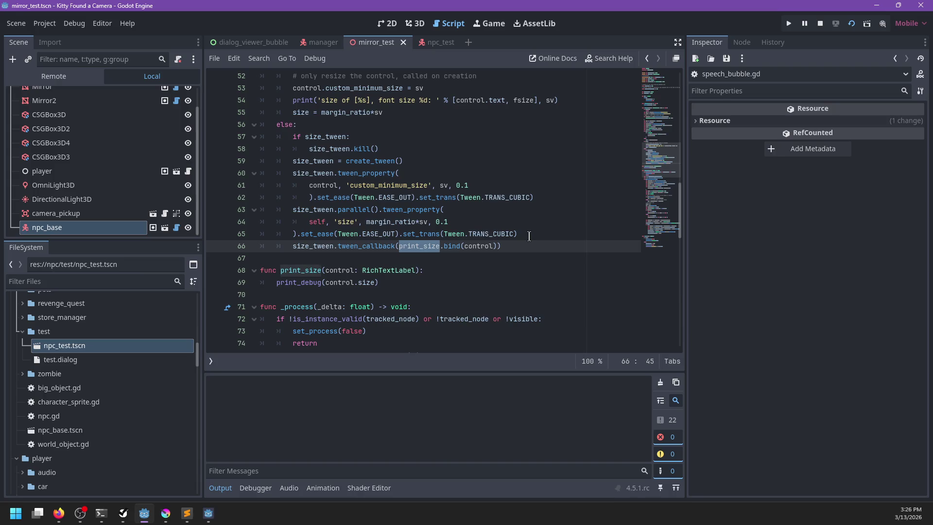
- Make print_debug output control.name and ': ' before the size
click(432, 266)
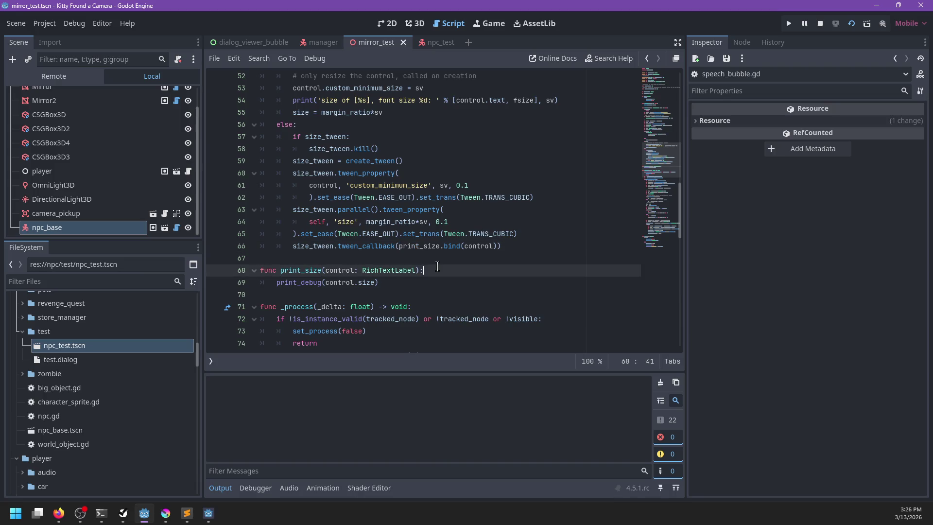
click(322, 283)
text(control.)
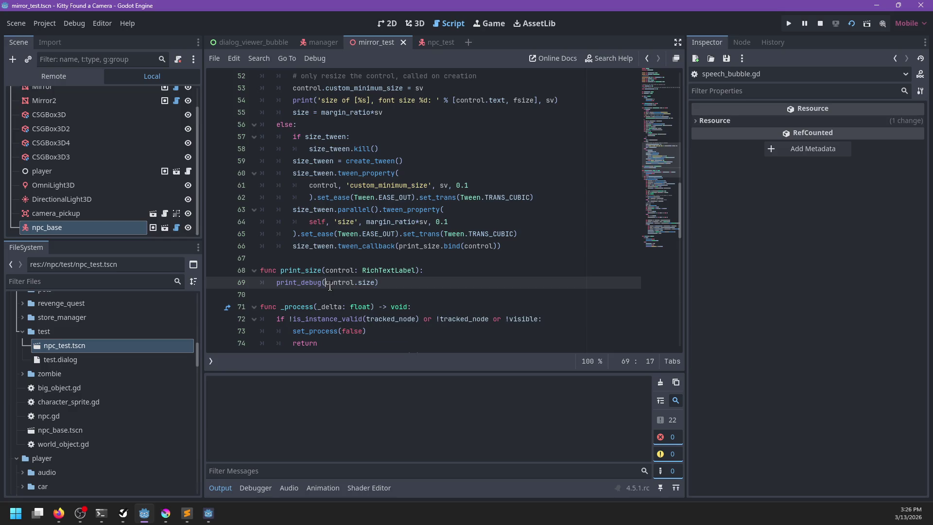
text(name, ': ')
text(, control.)
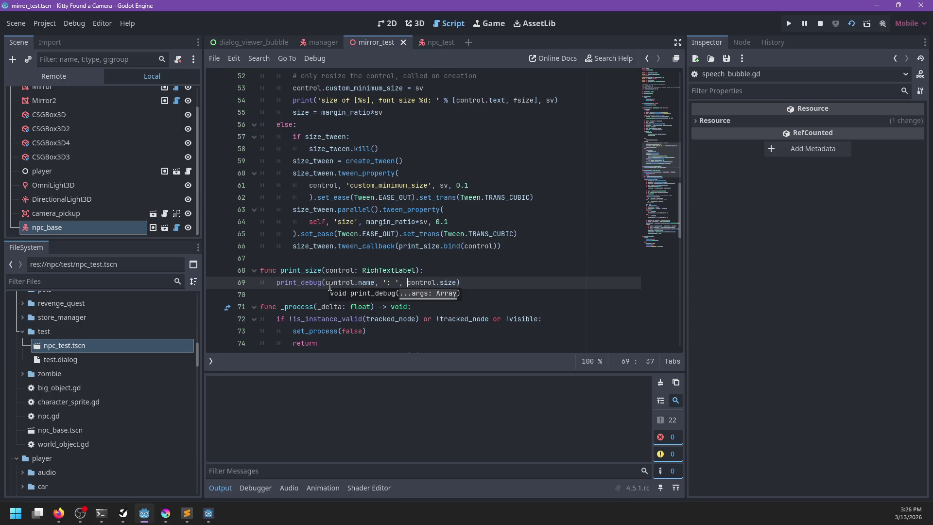
click(524, 199)
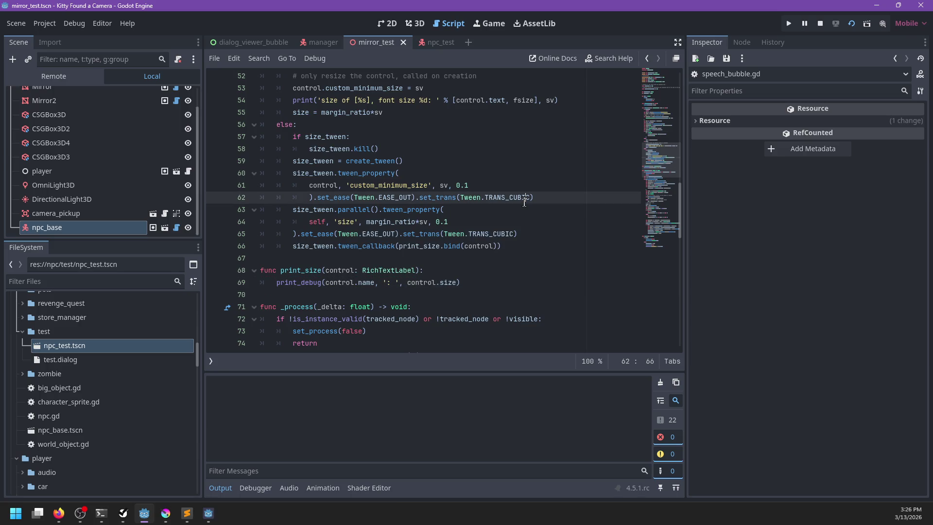
- Run the scene, walk to the test guy, and advance his dialogue, then return to the editor's Output
key(F6)
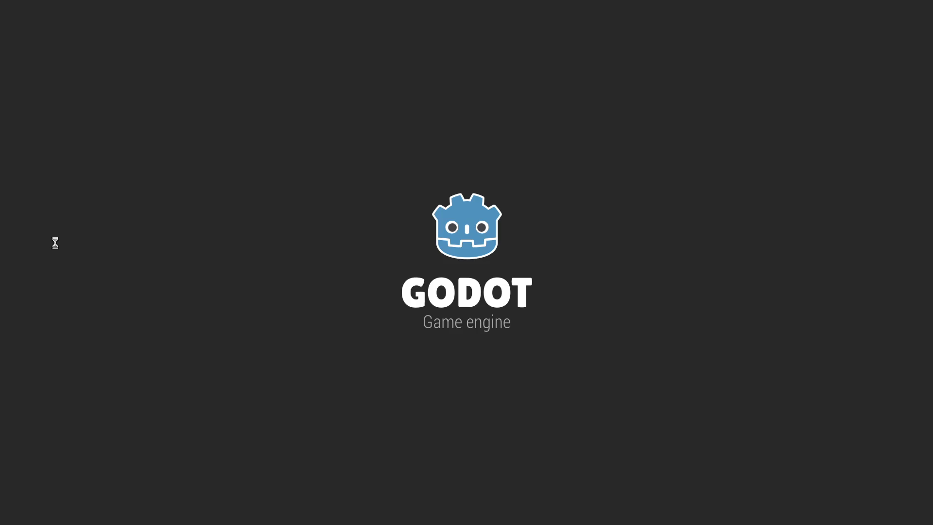
key(a)
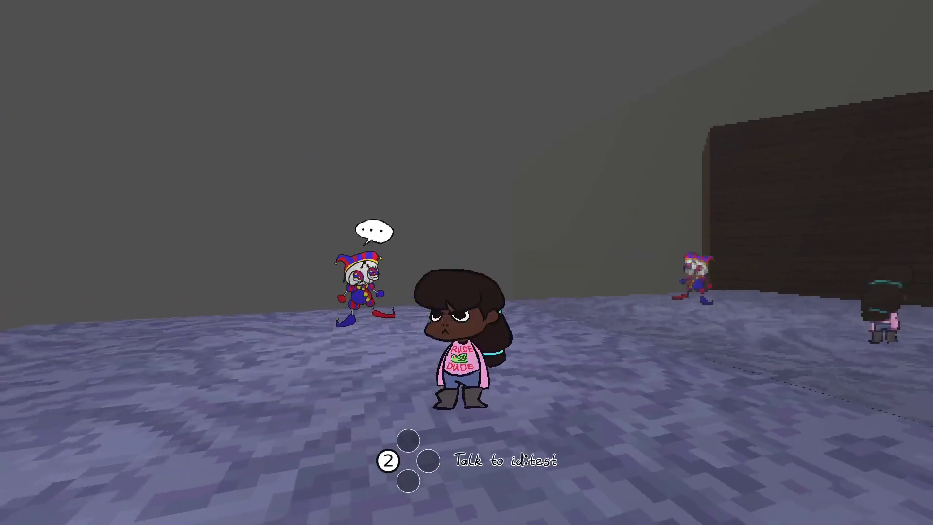
key(e)
key(e)
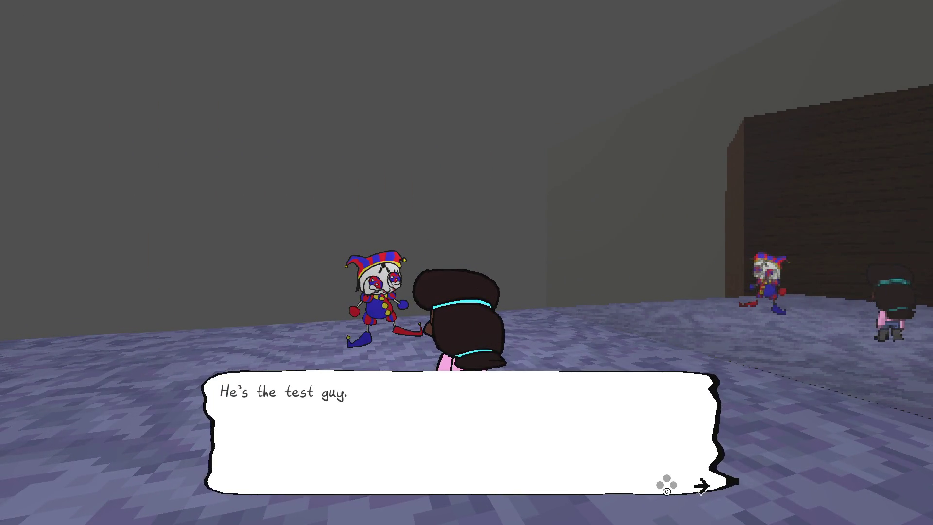
key(e)
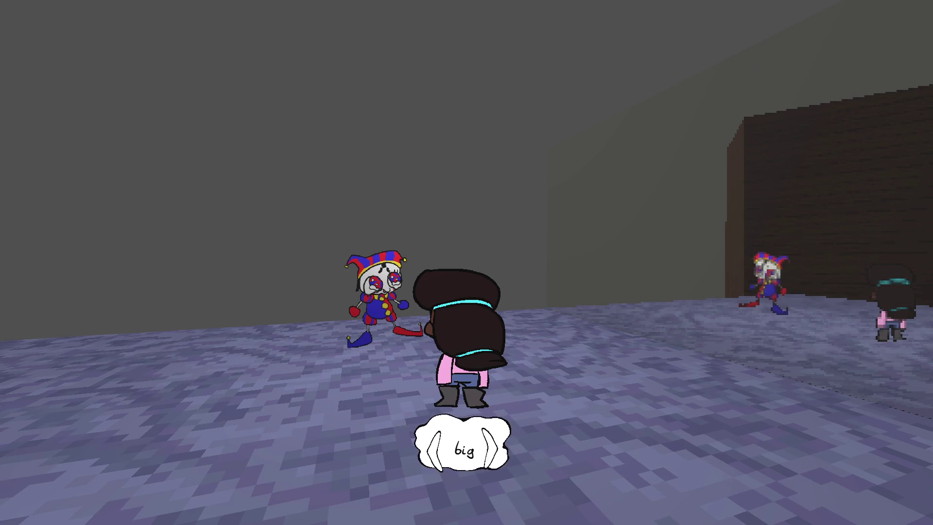
key(alt+F4)
key(alt+Tab)
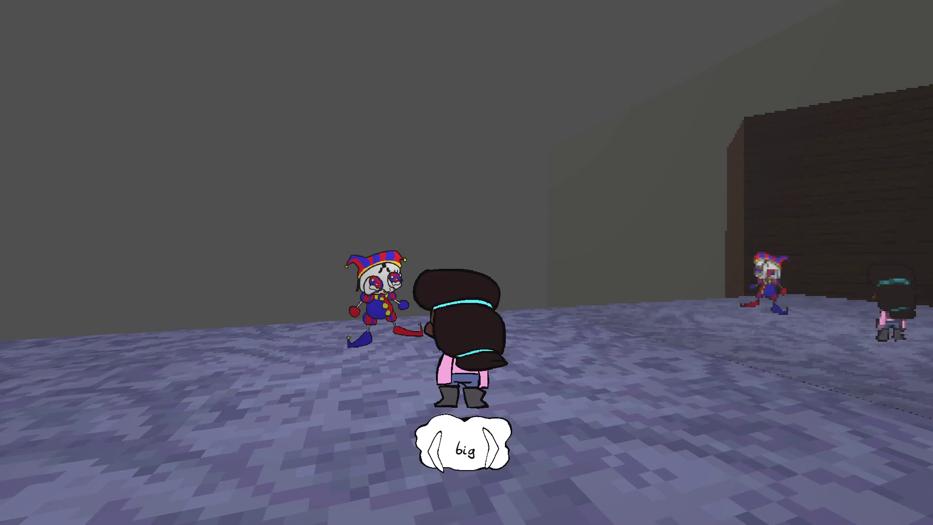
key(e)
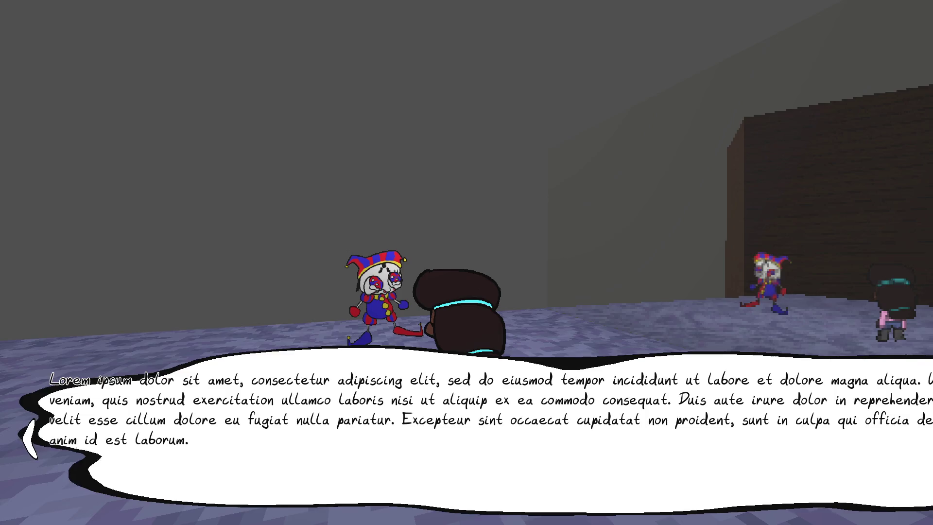
key(alt+Tab)
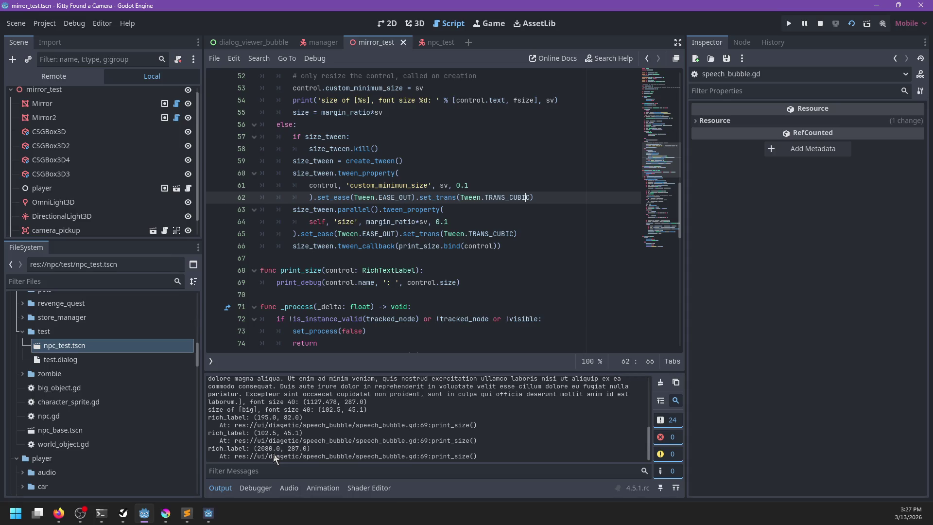
click(531, 229)
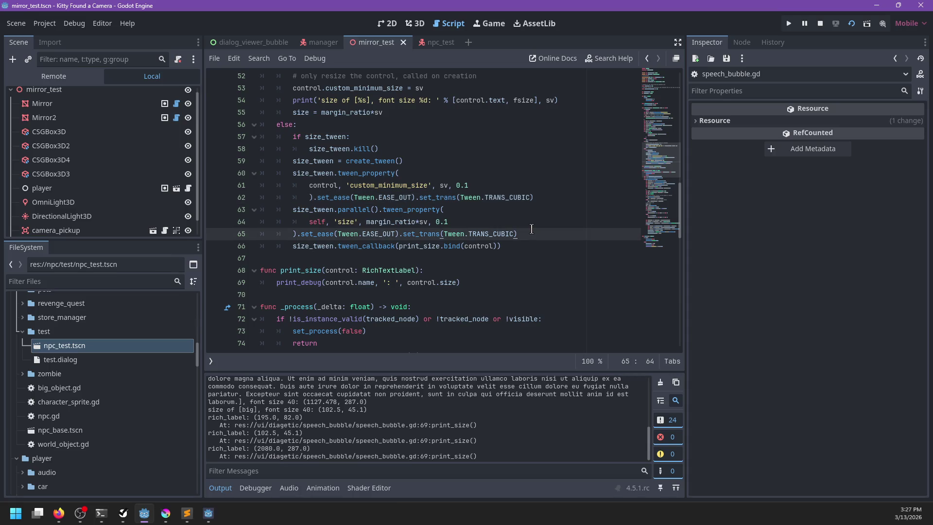
key(Return)
text(print_size(control))
key(ctrl+s)
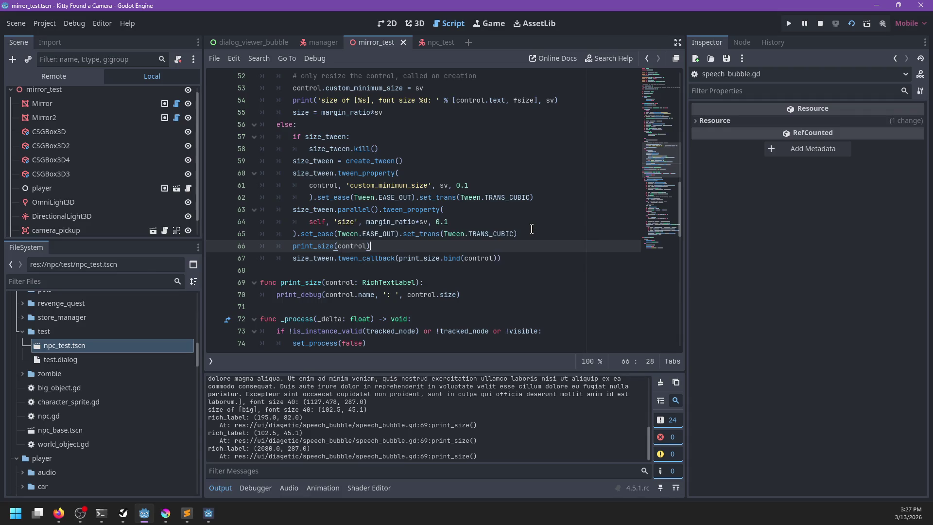
key(F6)
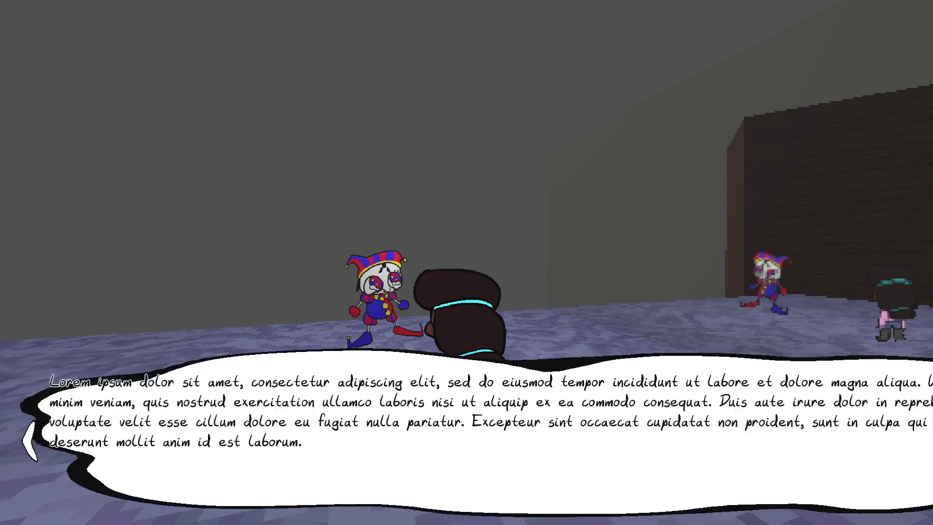
key(F8)
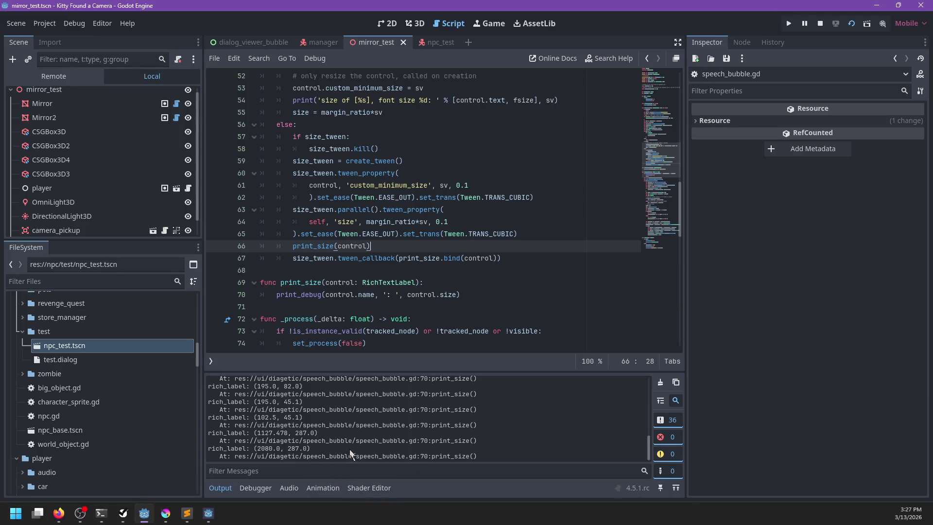
double_click(350, 222)
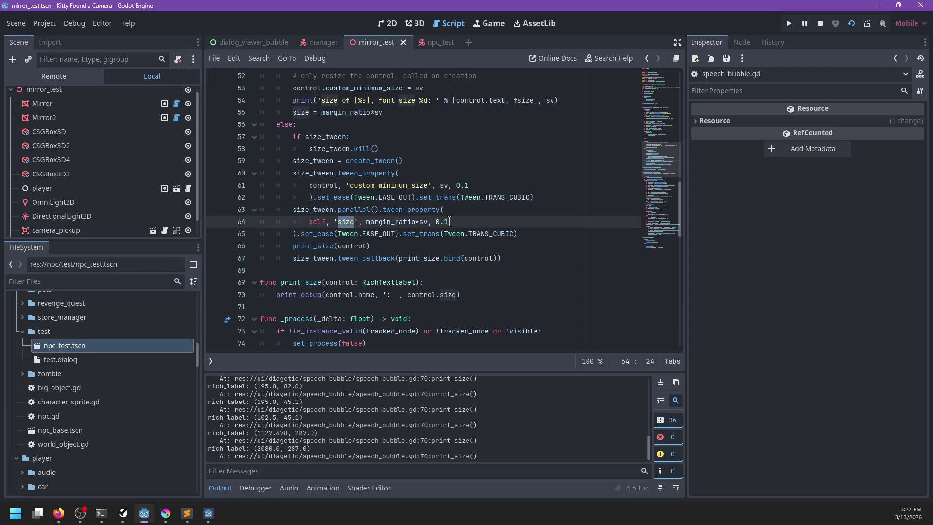
scroll(450, 221, up, 4)
click(414, 197)
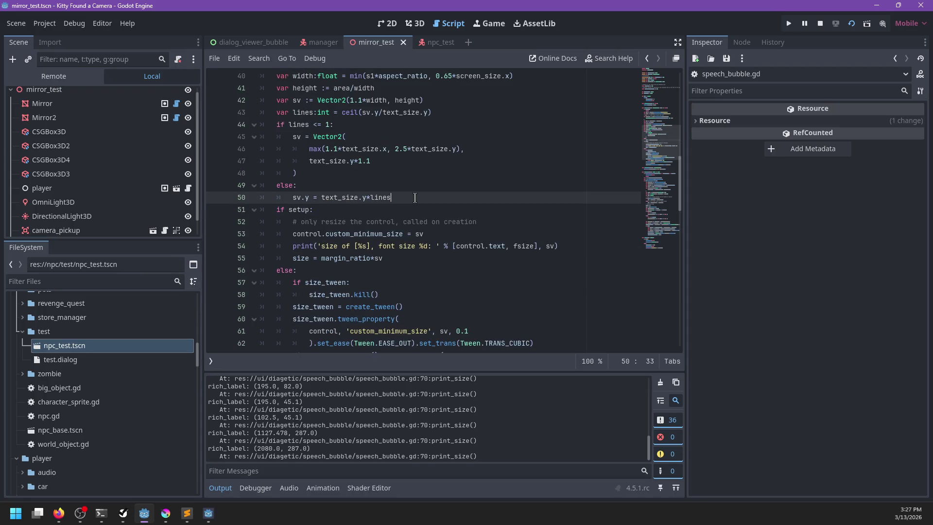
- Declare 'var control_size := (margin_ratio*sv).clamp(sv, screen_size*0.8)' on line 51
key(Return)
text(var control)
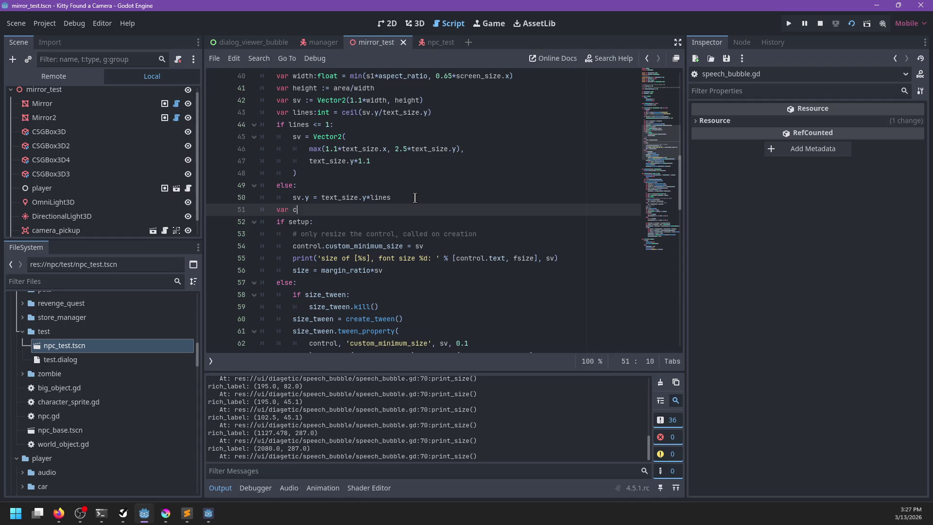
key(ctrl+BackSpace)
text(control_size :=)
key(ctrl+space)
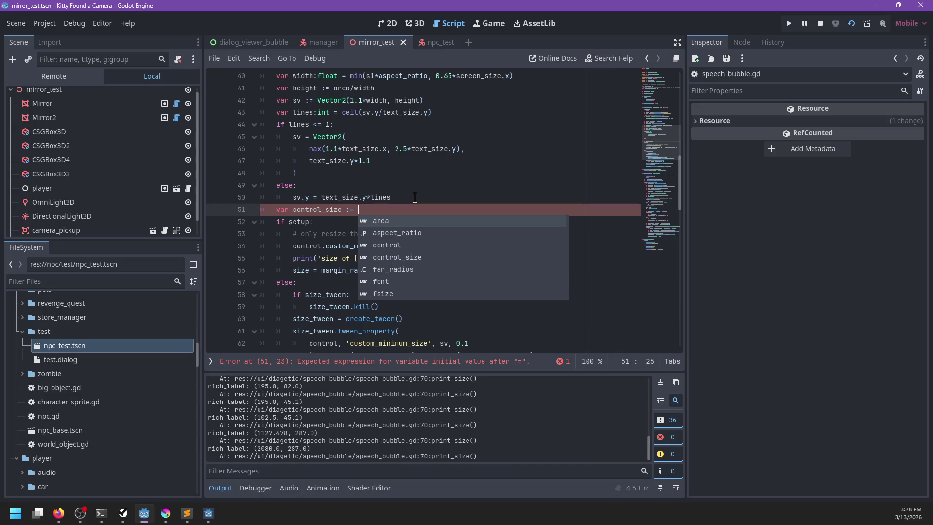
key(Escape)
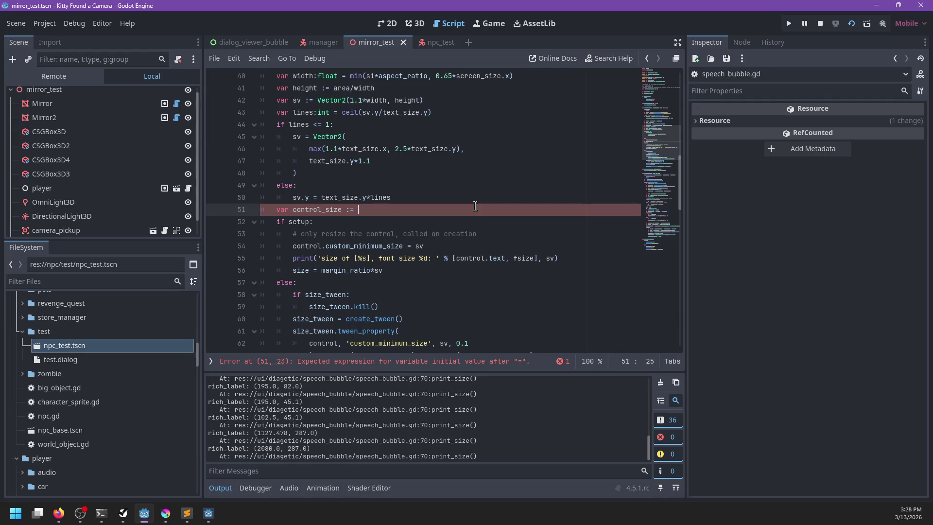
text(margin_ratio*)
text(sv.clamp)
text(()
key(ctrl+Left)
key(ctrl+Left)
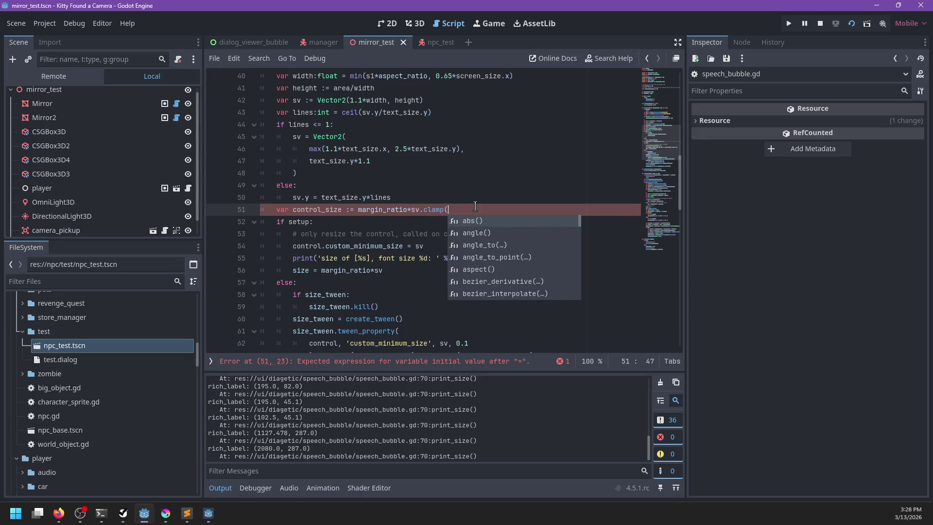
key(ctrl+shift+Left)
key(ctrl+shift+Left)
key(ctrl+shift+Left)
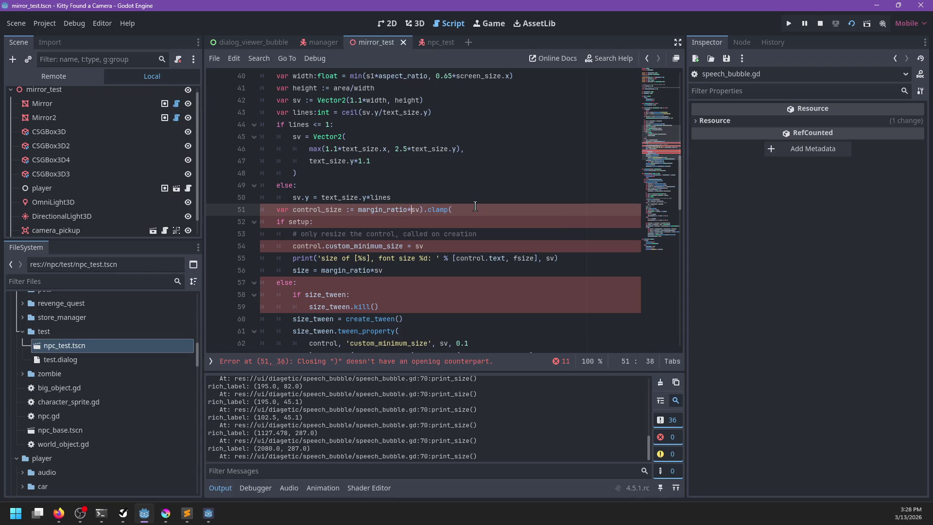
text(()
key(End)
text(s)
text(v, s)
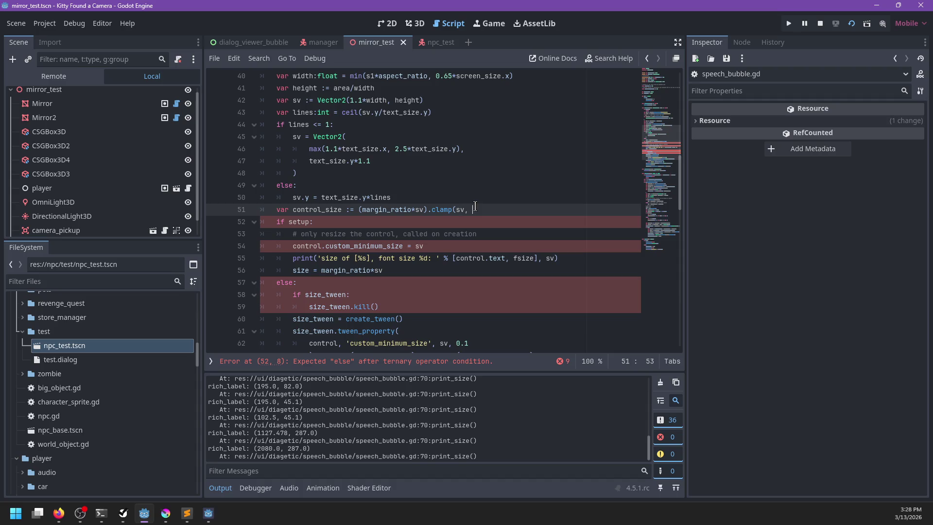
text(creen_size*0)
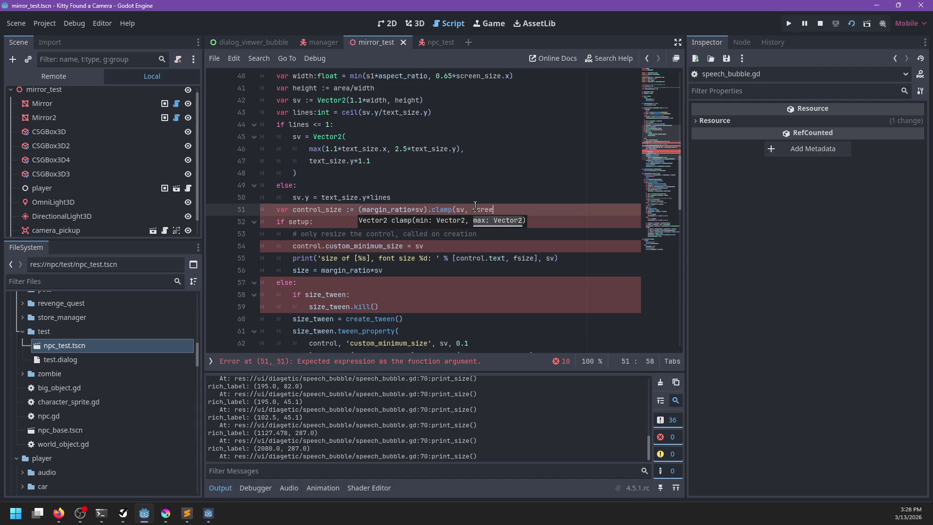
text(.8))
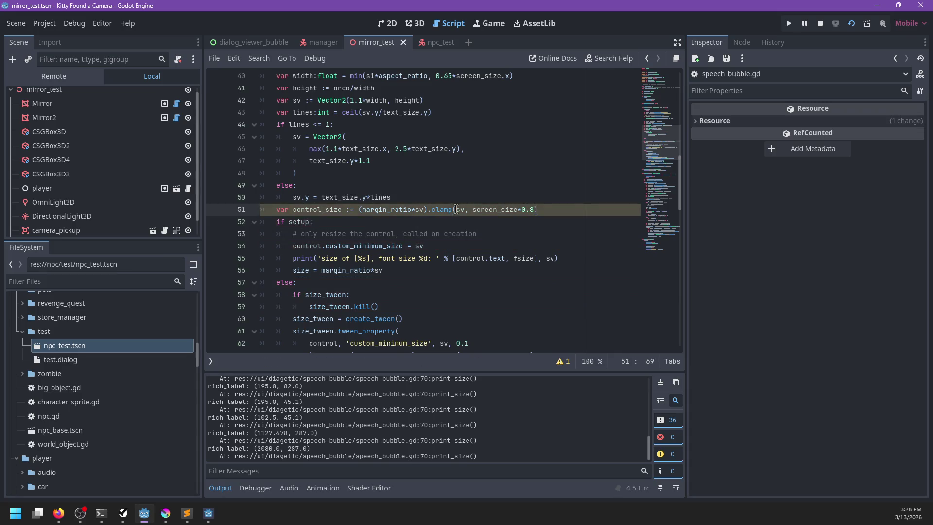
- Replace margin_ratio*sv with control_size on lines 56 and 65, and save
click(384, 222)
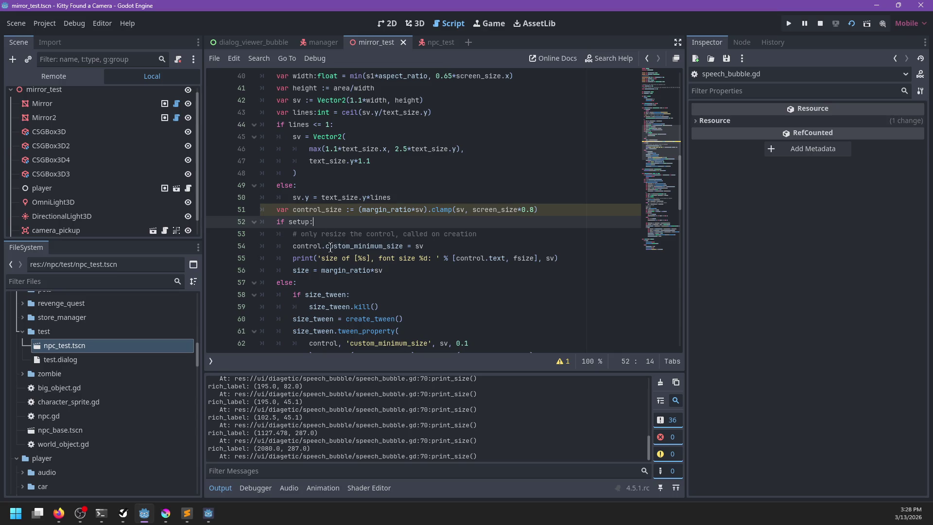
double_click(326, 210)
key(ctrl+c)
drag(321, 270, 428, 270)
key(ctrl+v)
scroll(405, 268, down, 2)
scroll(404, 268, down, 1)
key(ctrl+v)
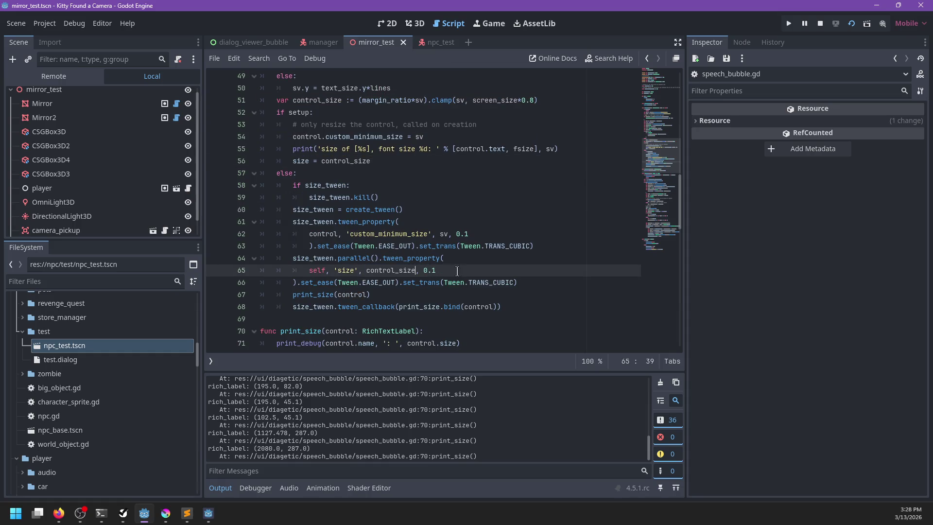
scroll(437, 243, up, 2)
key(ctrl+s)
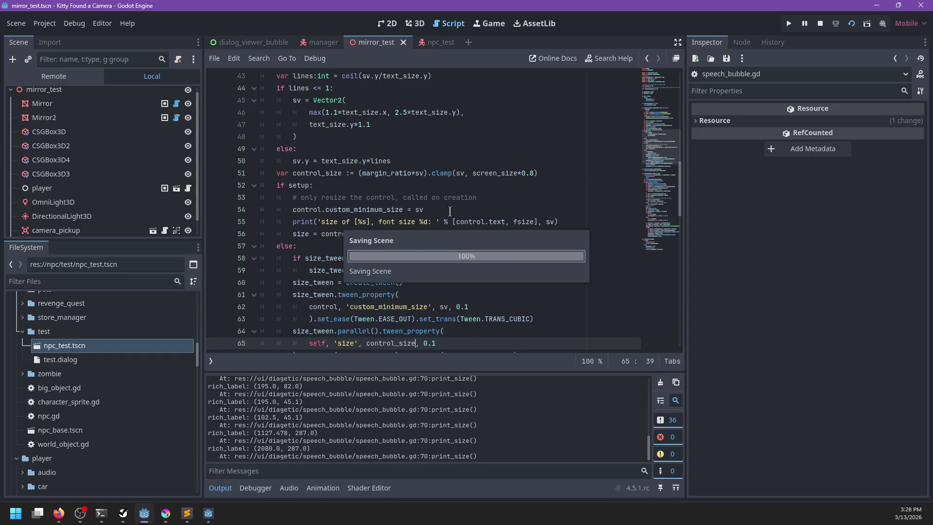
- Change the bubble width factor on line 40 from 0.65 to 0.5
click(450, 210)
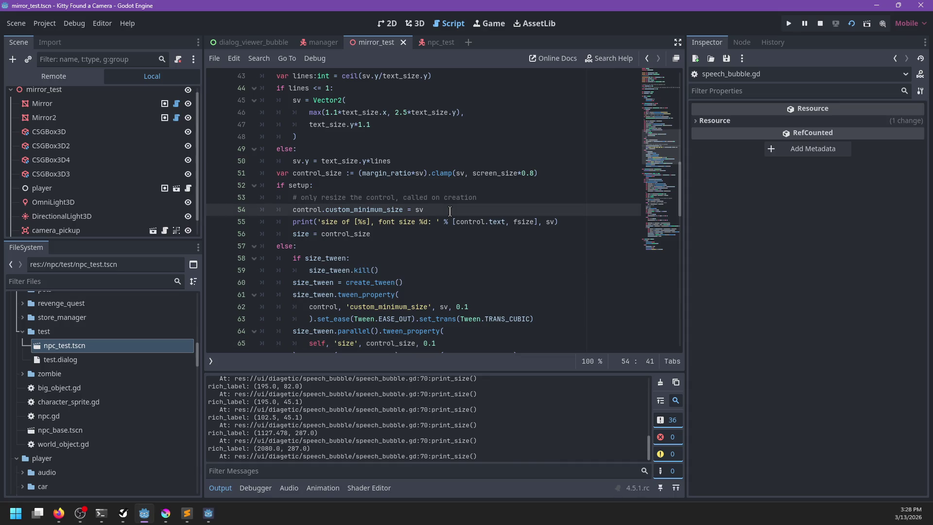
scroll(450, 211, up, 1)
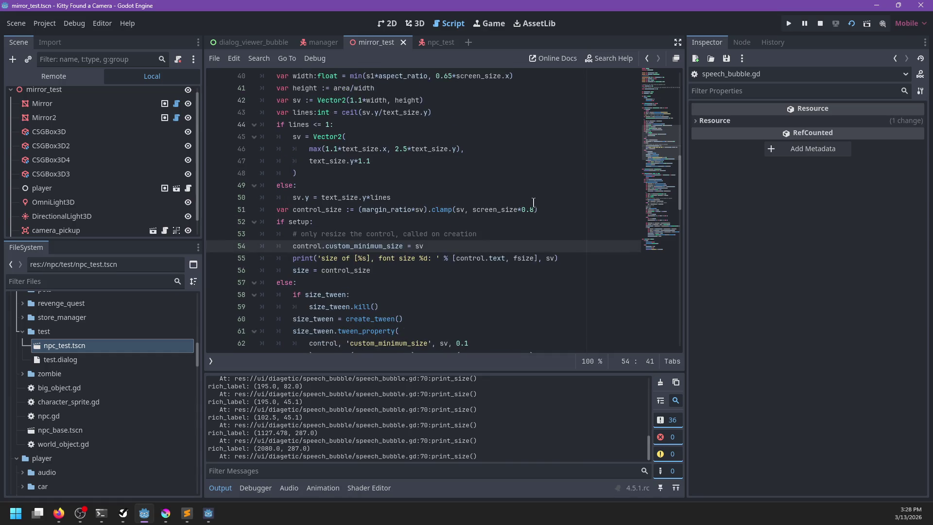
click(532, 210)
key(shift+Left)
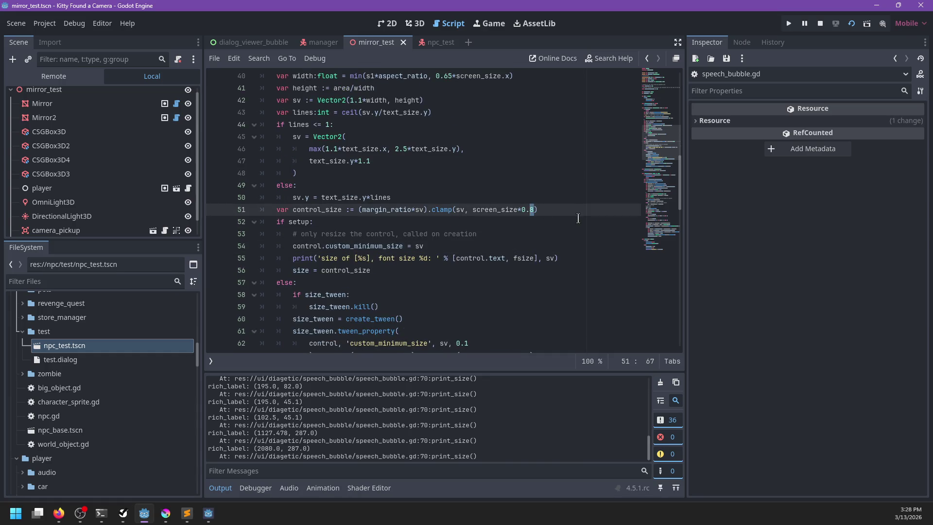
scroll(575, 219, up, 1)
double_click(447, 112)
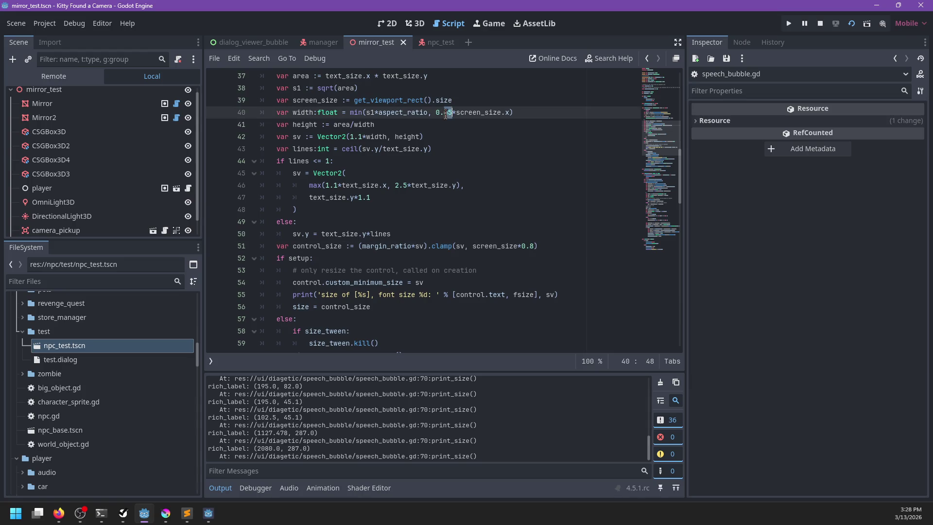
text(5)
- Lower the control_size cap to screen_size*0.75, save, and run the scene to test
click(532, 246)
key(shift+Left)
text(95)
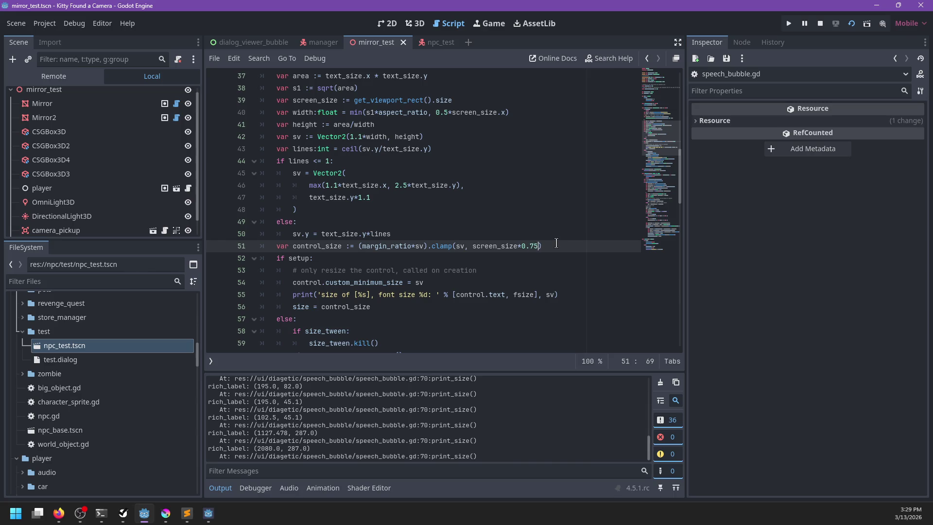
key(ctrl+s)
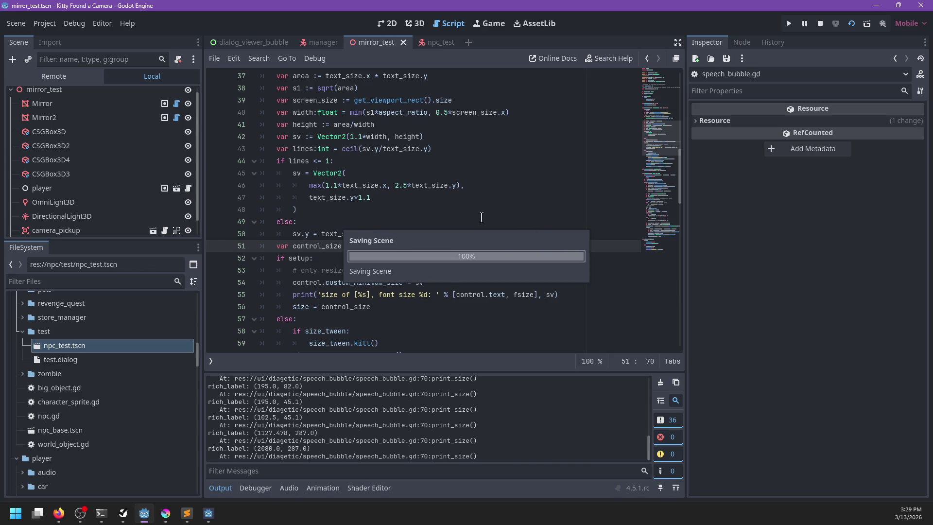
click(478, 222)
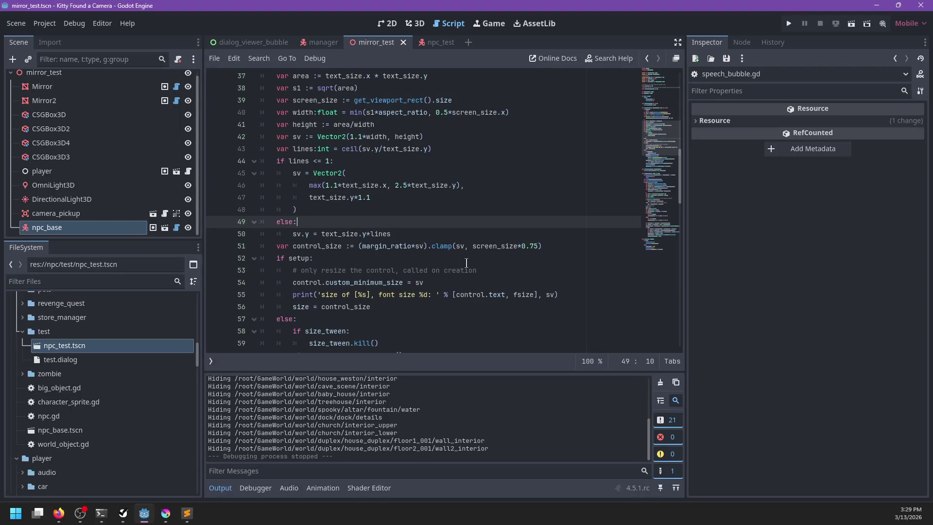
key(F6)
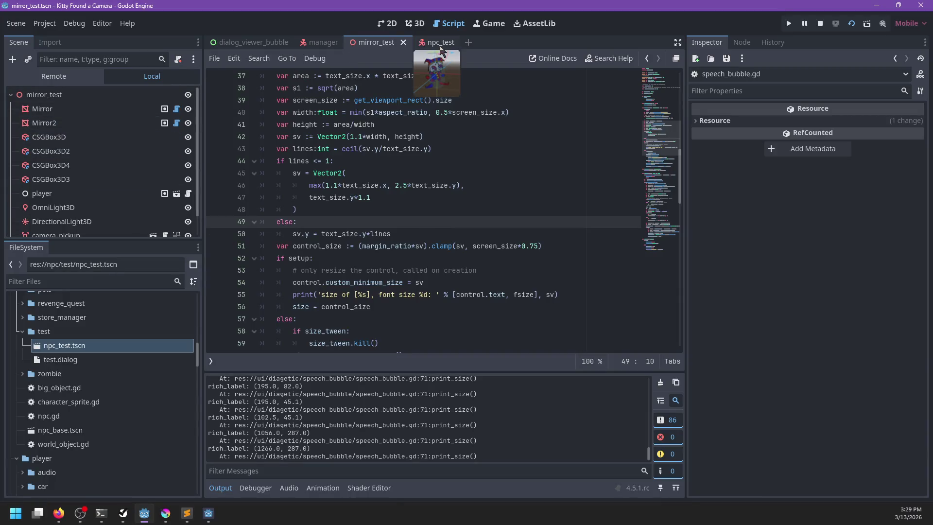
- Open the dialog_viewer_bubble scene and inspect thought_bubble's Layout properties
click(259, 42)
scroll(93, 123, up, 2)
scroll(72, 122, down, 5)
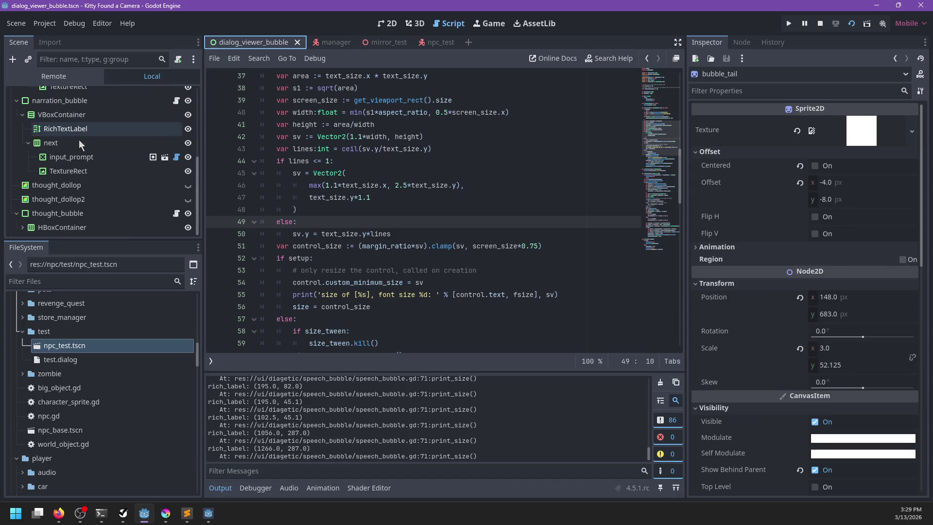
click(50, 213)
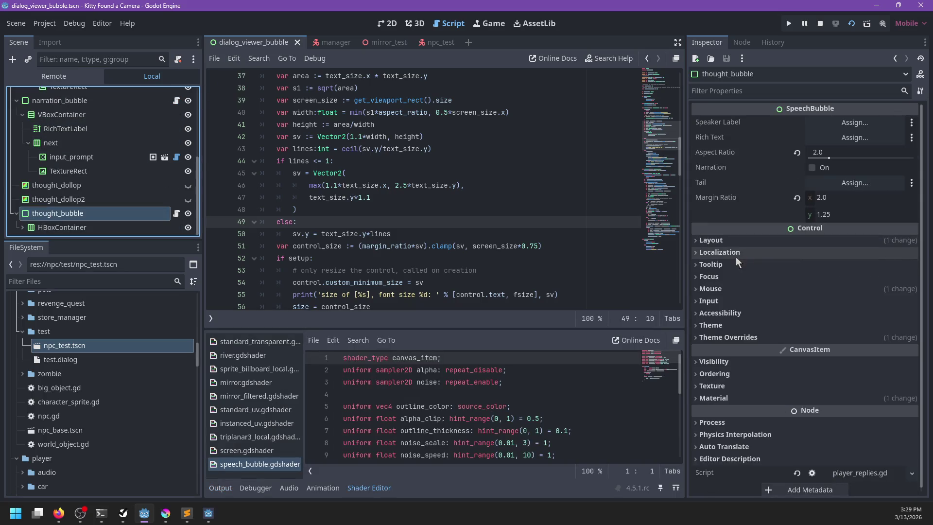
click(729, 241)
click(729, 241)
- Filter the properties for 'overflo', clear the filter, and expand HBoxContainer to show Left, Replies and Right
click(750, 90)
text(overflo)
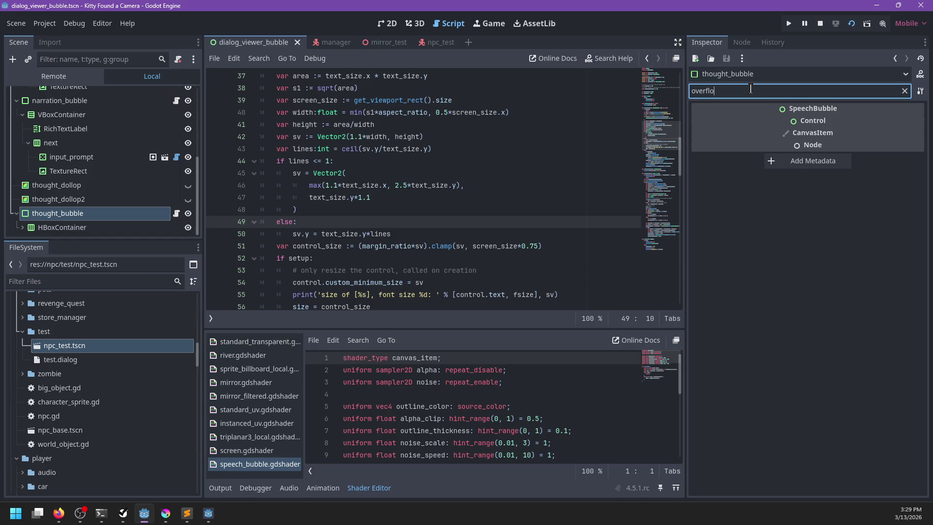
key(ctrl+a)
key(BackSpace)
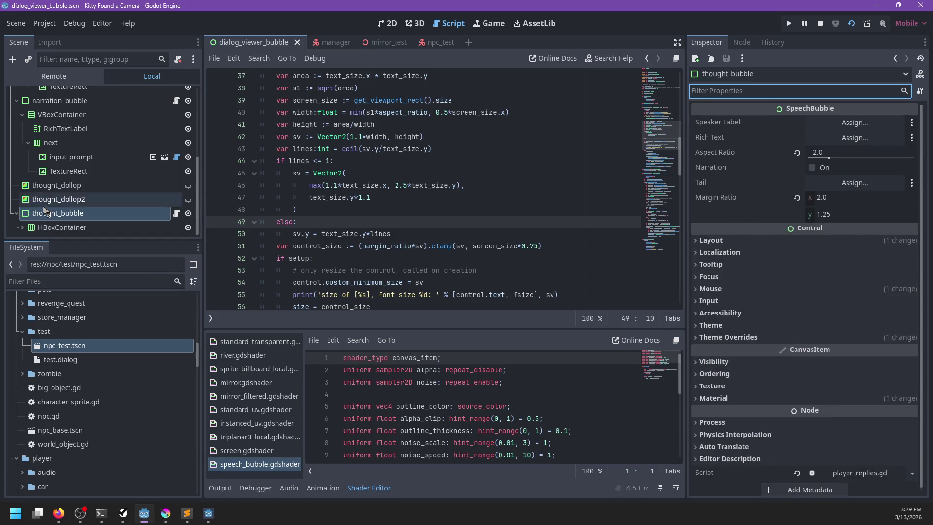
click(23, 227)
scroll(44, 221, down, 4)
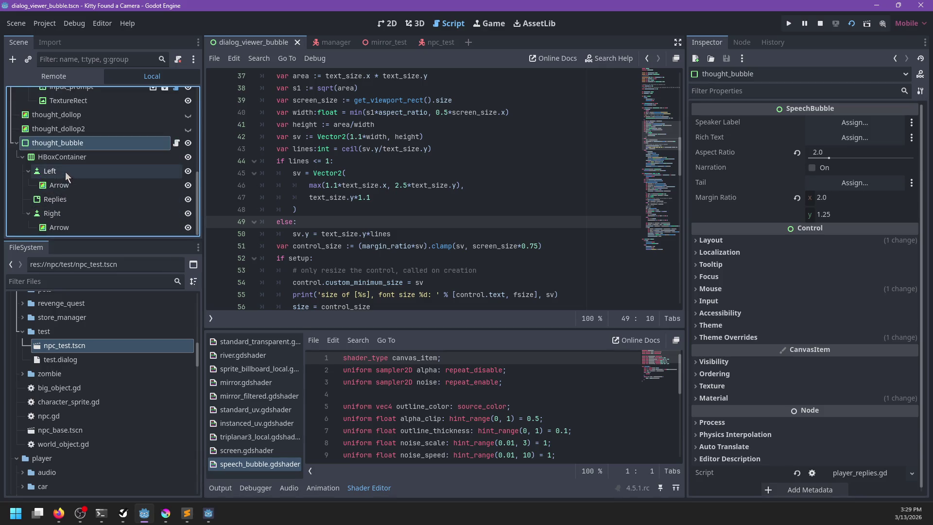
click(71, 197)
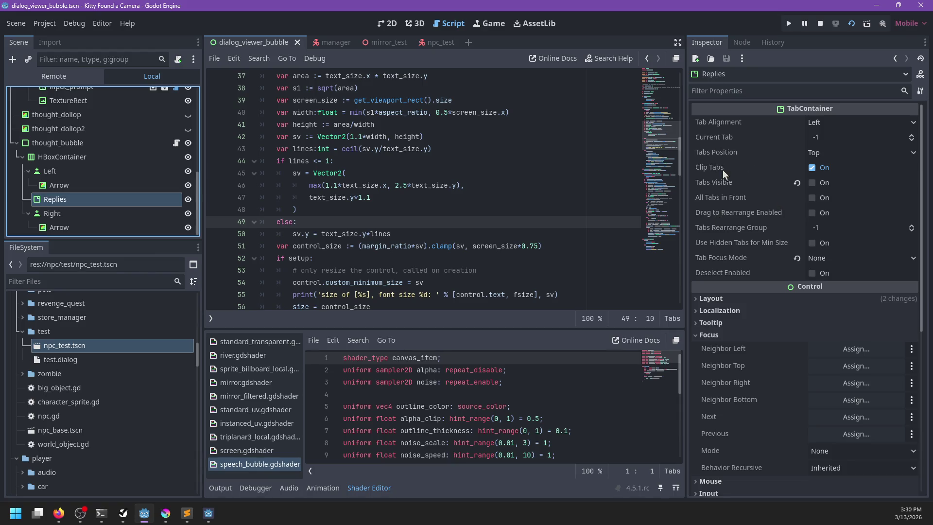
mouse_move(711, 168)
click(714, 335)
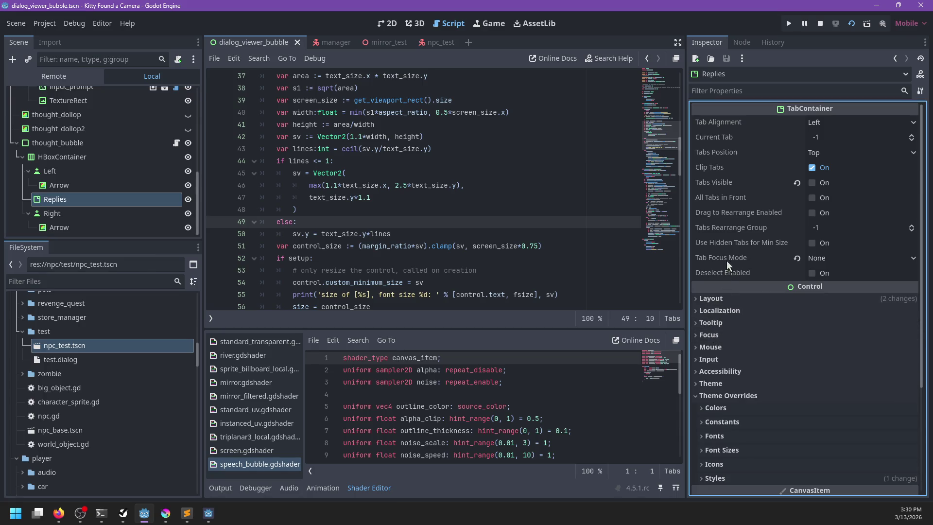
click(726, 91)
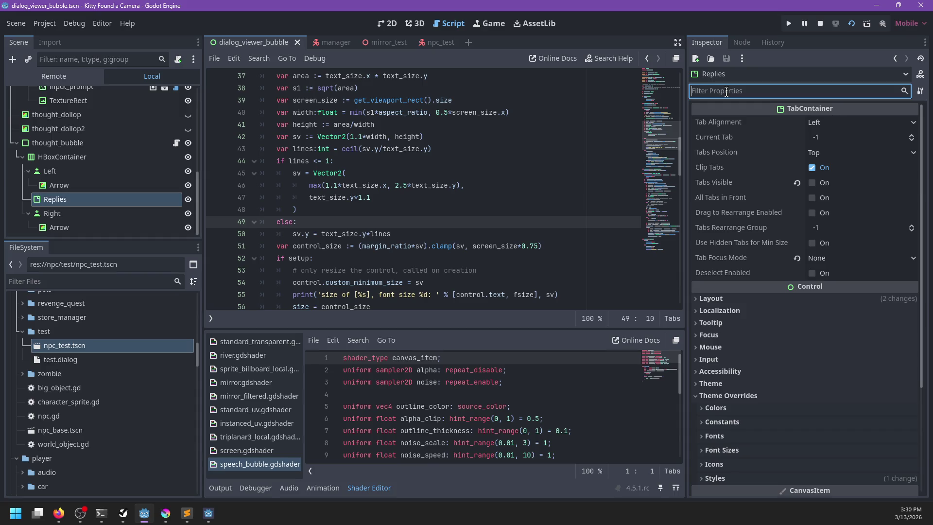
text(self)
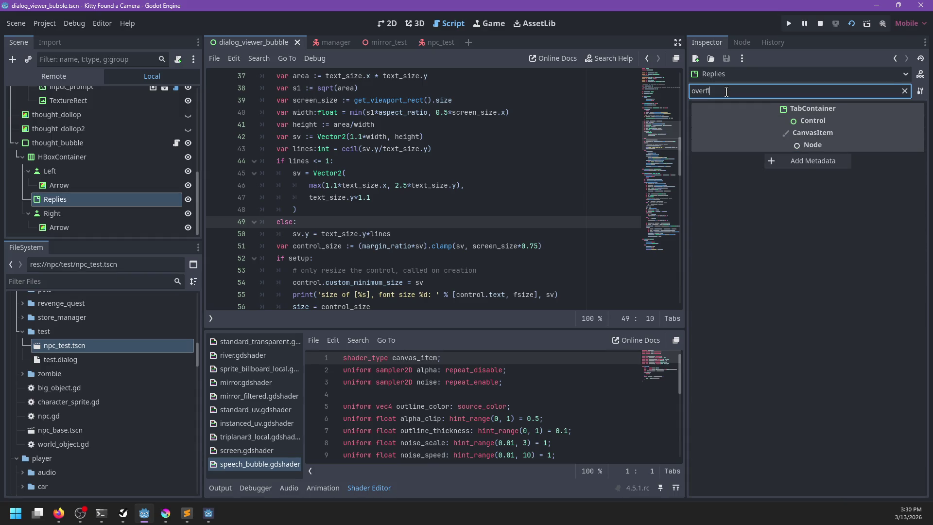
key(ctrl+a)
key(BackSpace)
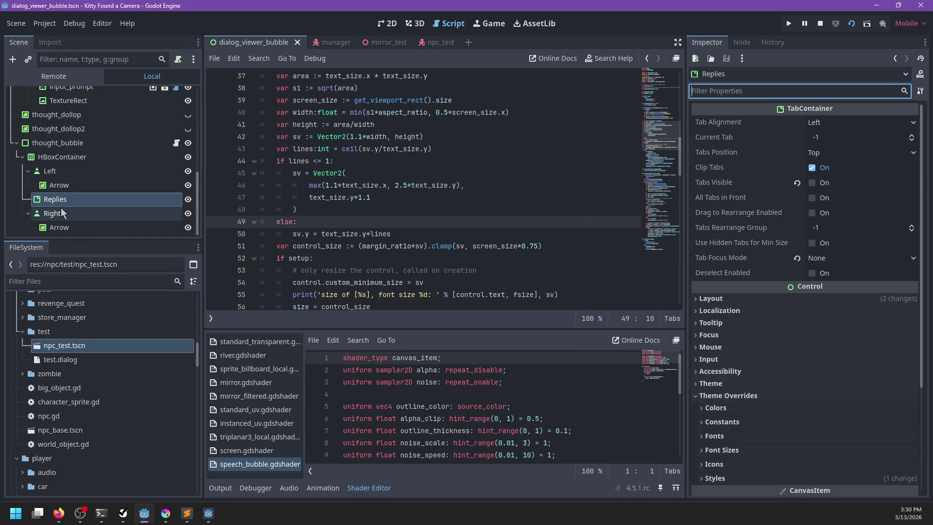
click(333, 198)
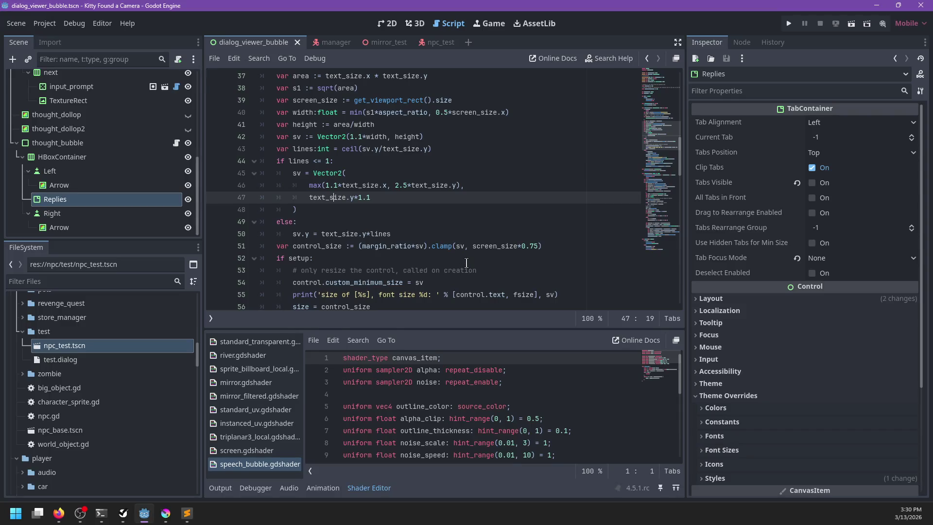
key(F5)
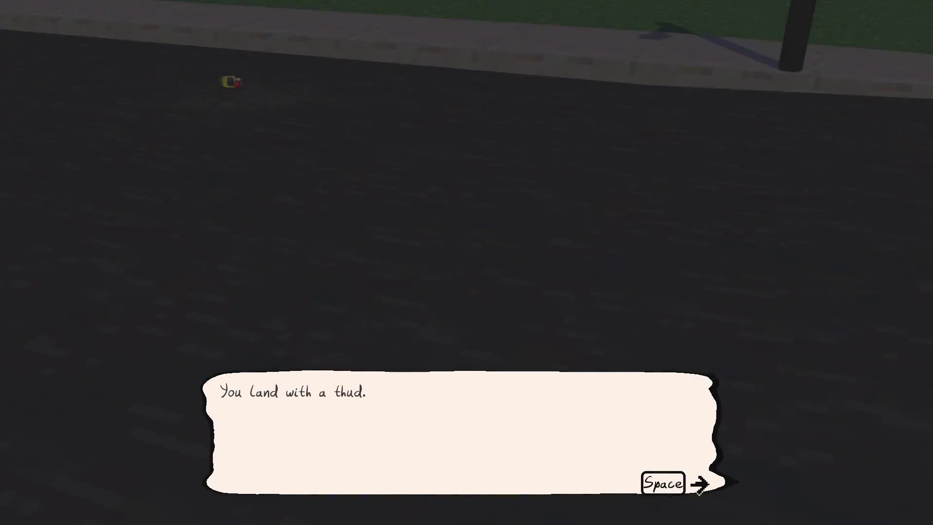
- Advance the opening dialogue, walk over to pick up the Old Camera, and pause the game
key(space)
key(space)
key(space)
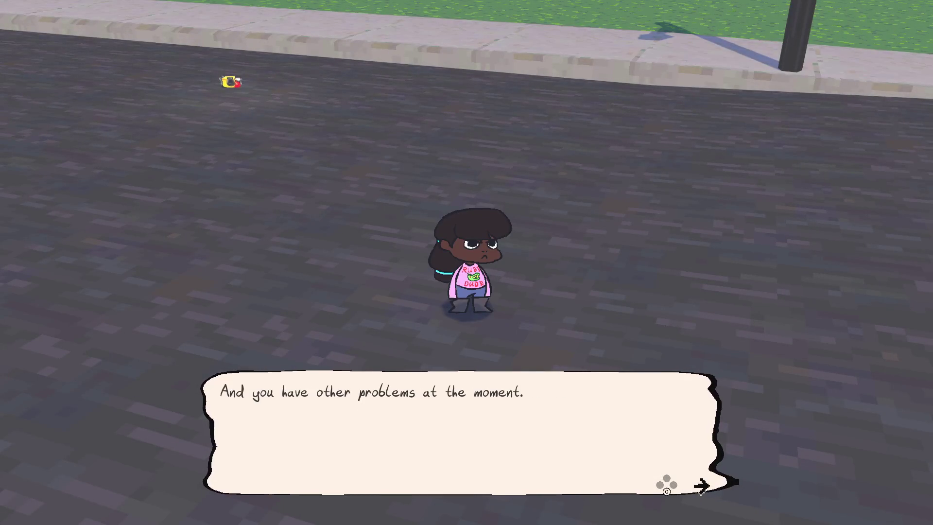
key(space)
key(space)
key(space)
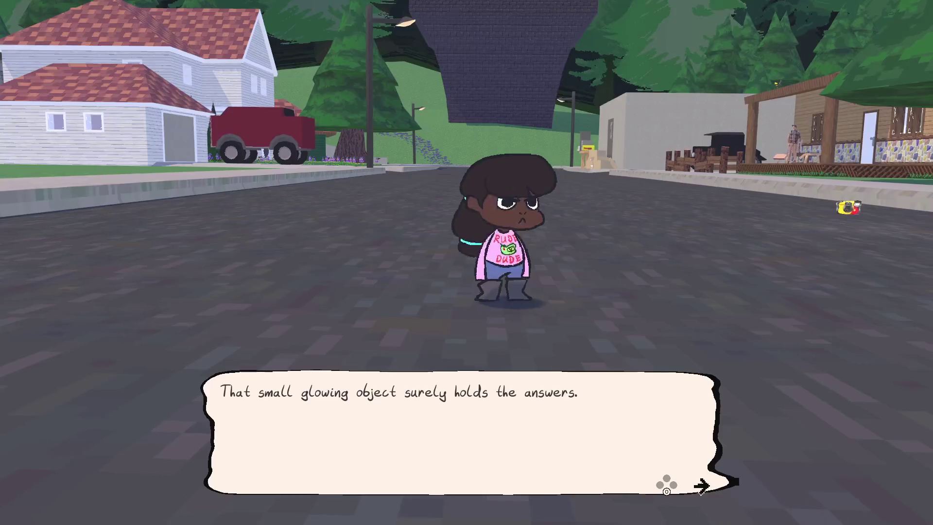
key(space)
key(w)
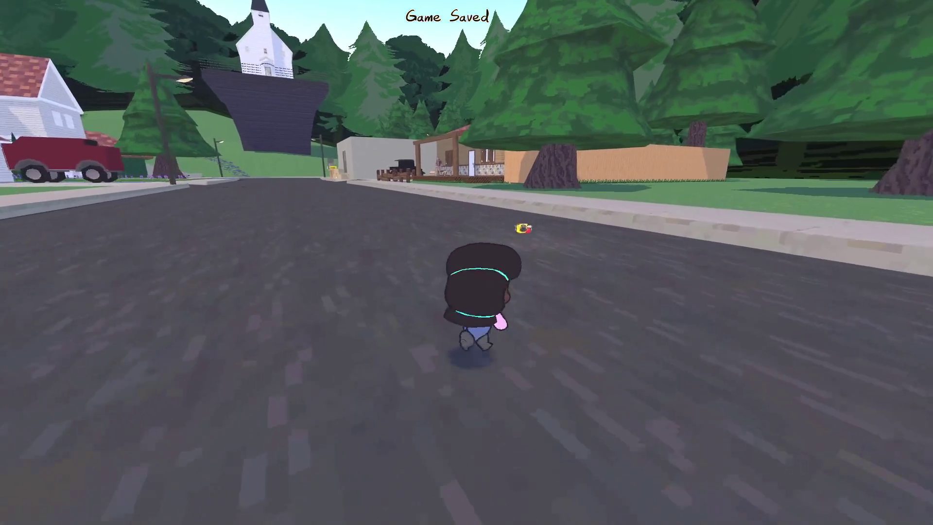
key(Escape)
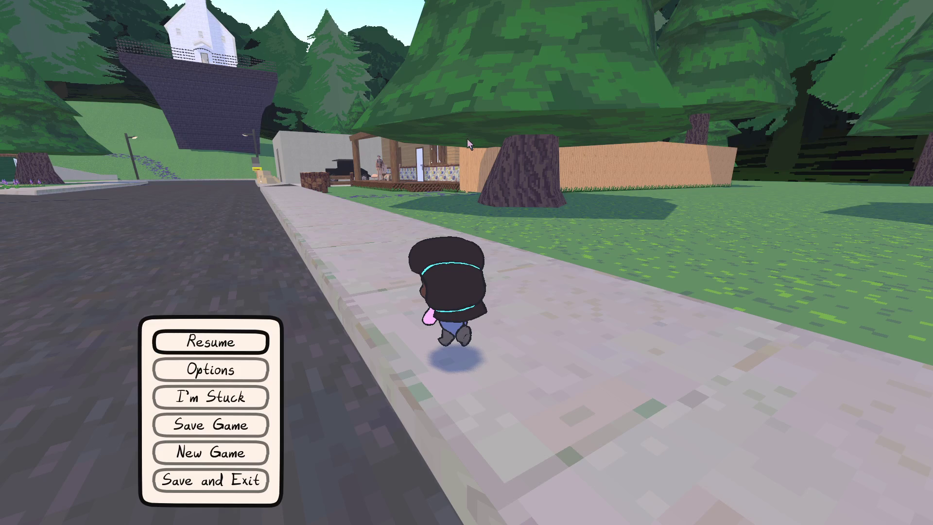
key(alt+Tab)
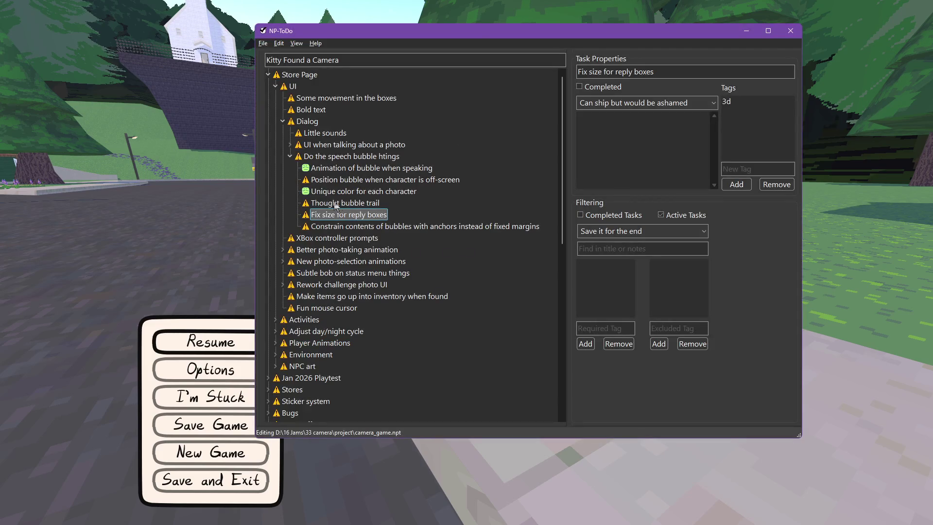
- Lower the 'Constrain contents…' bubble-anchors task's priority to Could ship
click(335, 180)
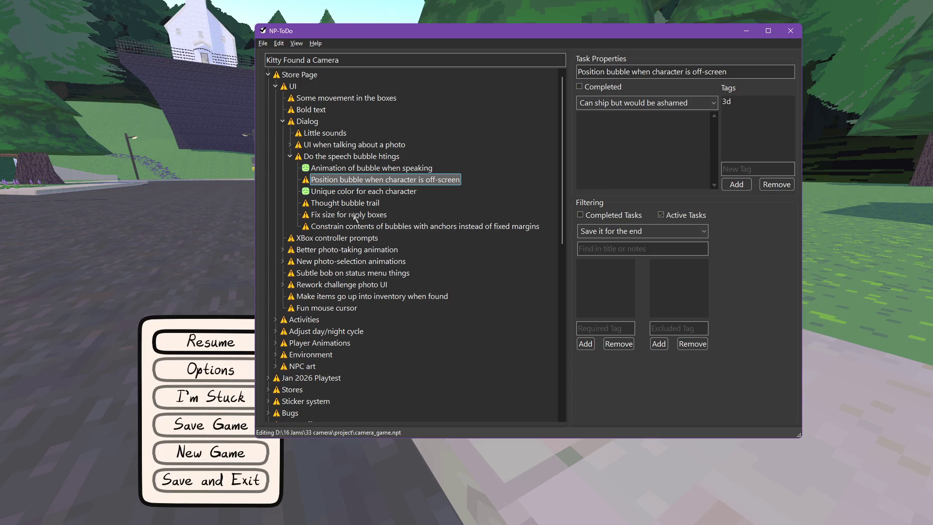
right_click(342, 227)
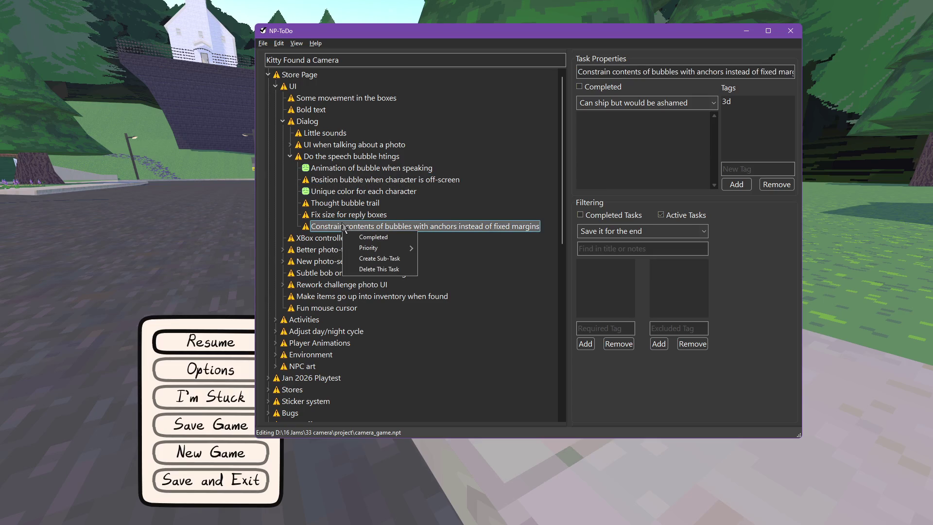
click(343, 216)
right_click(337, 226)
mouse_move(384, 244)
click(440, 264)
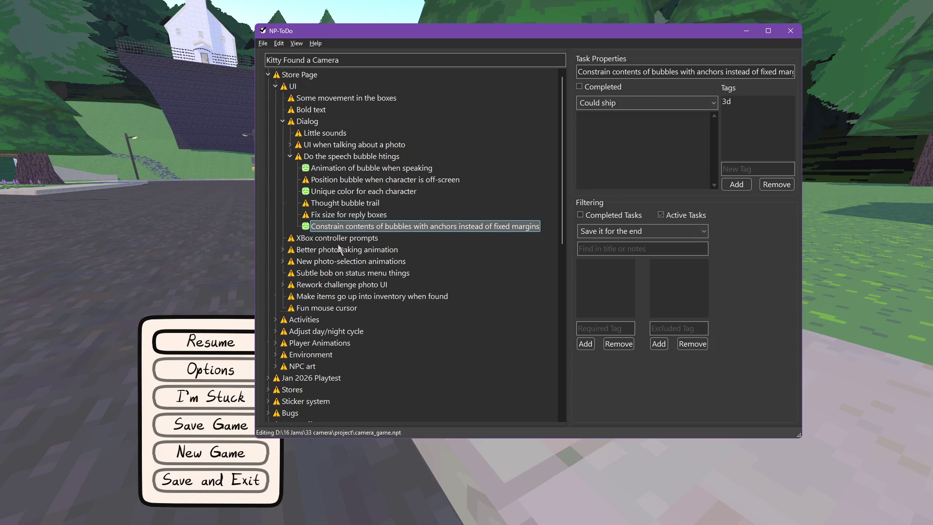
- Add the Bugs task 'Tooling: make separate save for test scenes' and save the list
scroll(328, 238, down, 3)
scroll(328, 239, down, 3)
scroll(294, 275, down, 2)
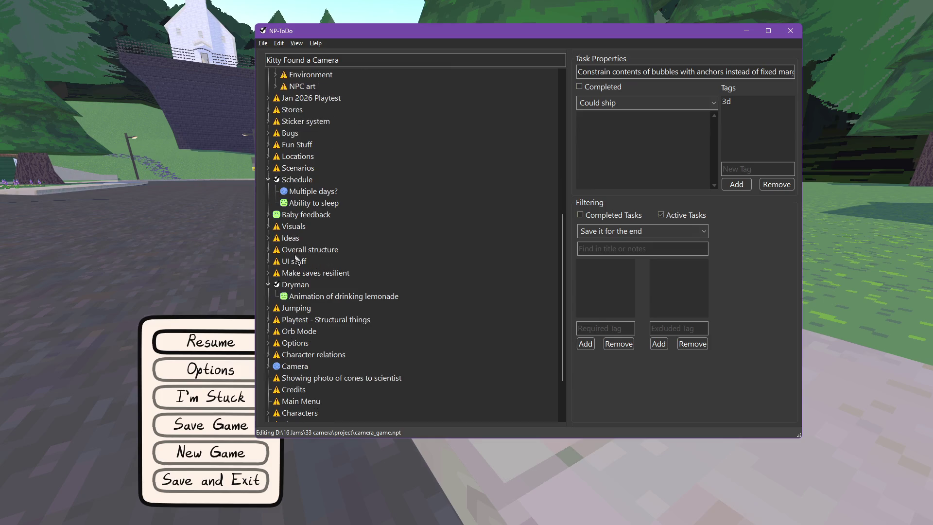
scroll(297, 255, up, 7)
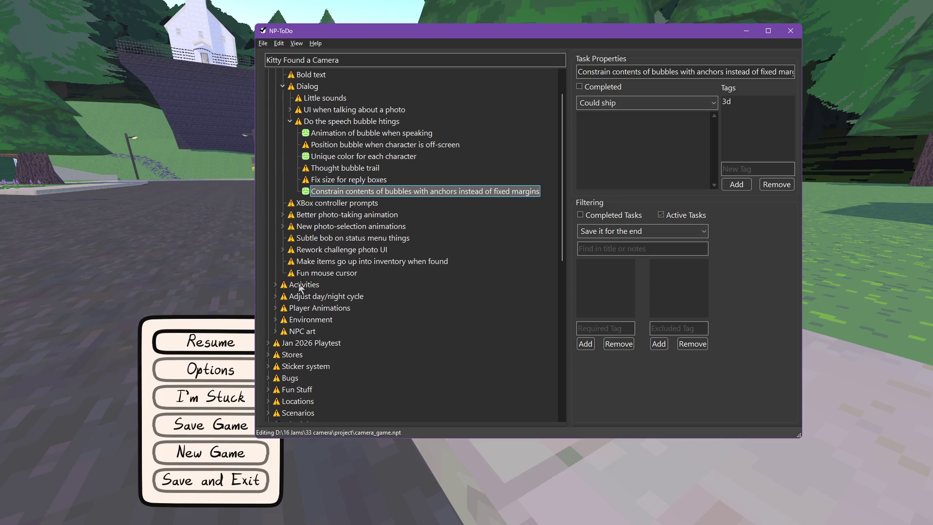
click(290, 377)
key(Insert)
text(Tii)
key(BackSpace)
key(BackSpace)
text(ooli)
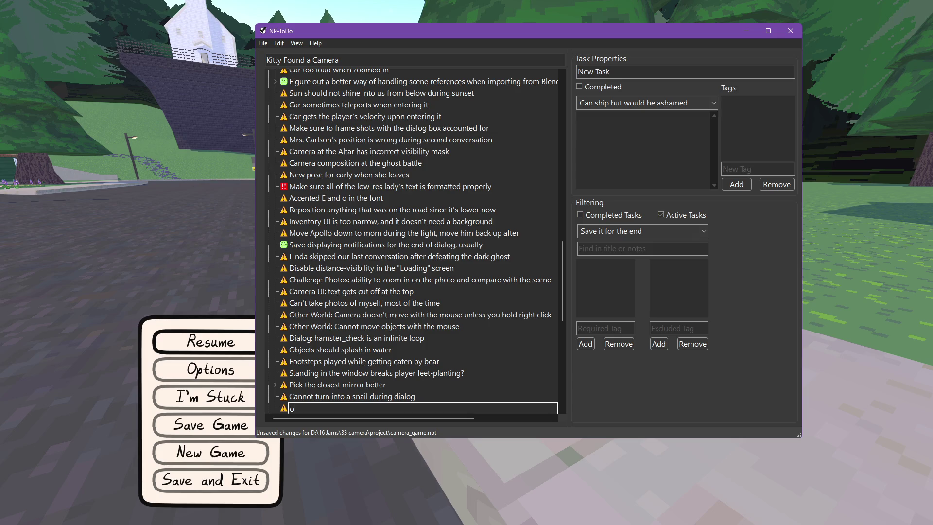
text(ng: )
text(make separate )
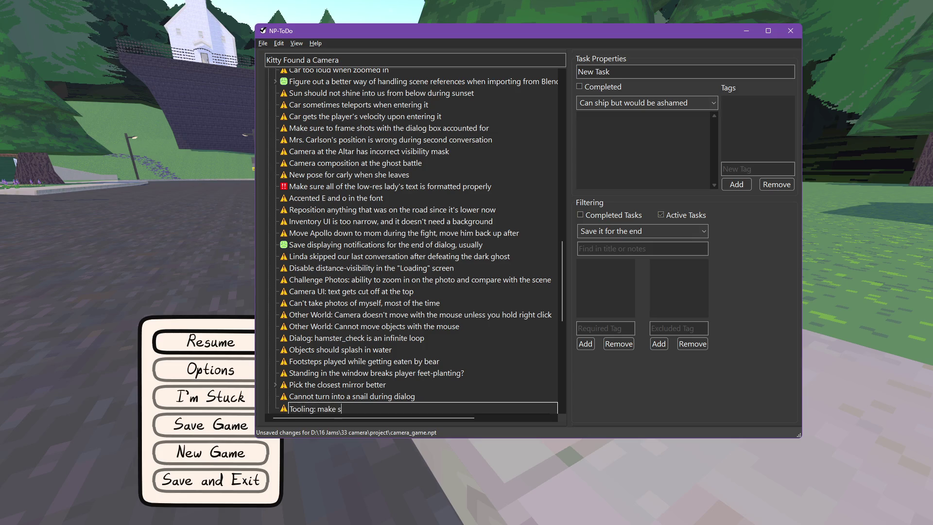
text(save for te)
text(st scenes)
key(Return)
key(ctrl+s)
key(alt+Tab)
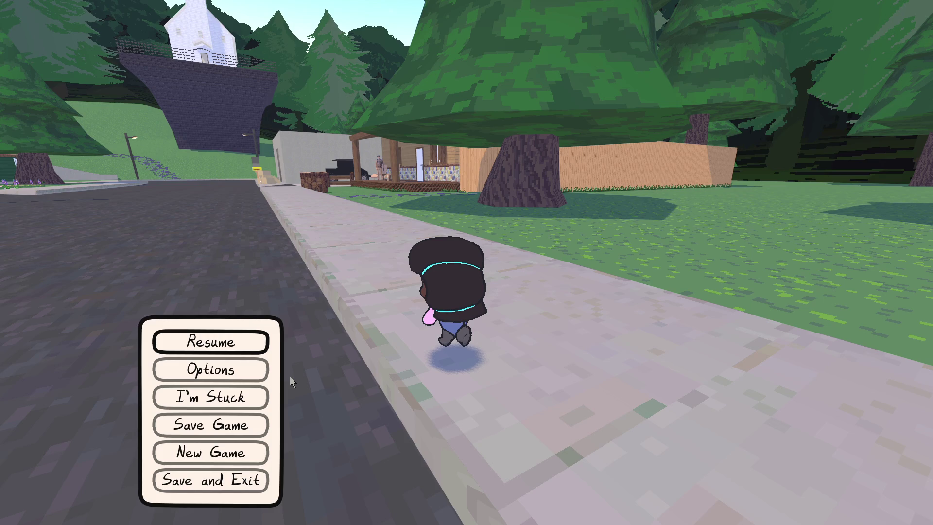
- Save and exit the game, then select the 'Position bubble when character is off-screen' task
click(240, 478)
scroll(348, 308, up, 15)
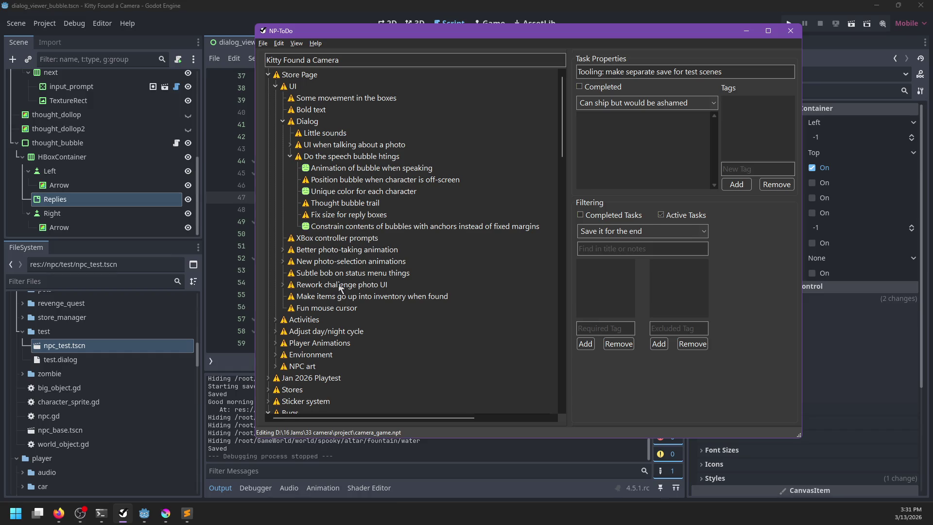
click(379, 180)
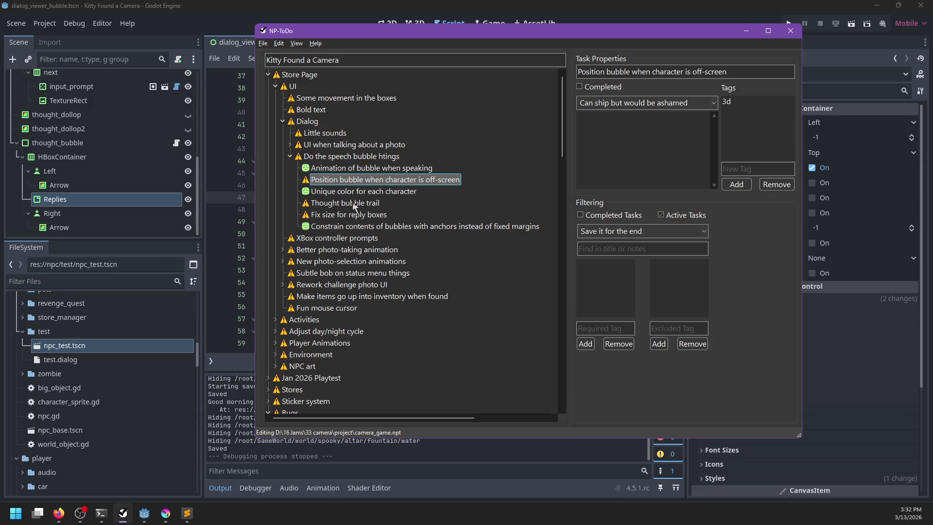
key(alt+Tab)
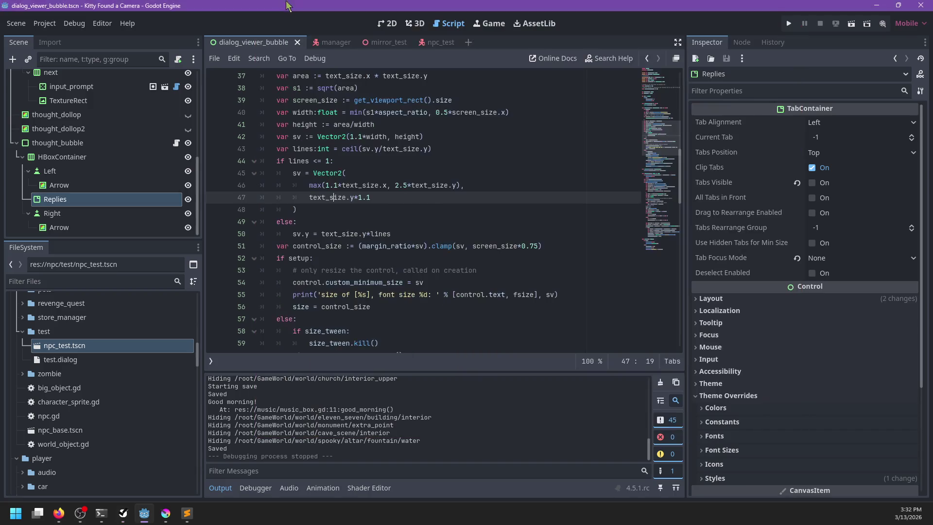
- Look over the thought bubble's player_replies.gd script, placing the caret at the end of line 12
scroll(391, 225, up, 6)
scroll(391, 226, up, 6)
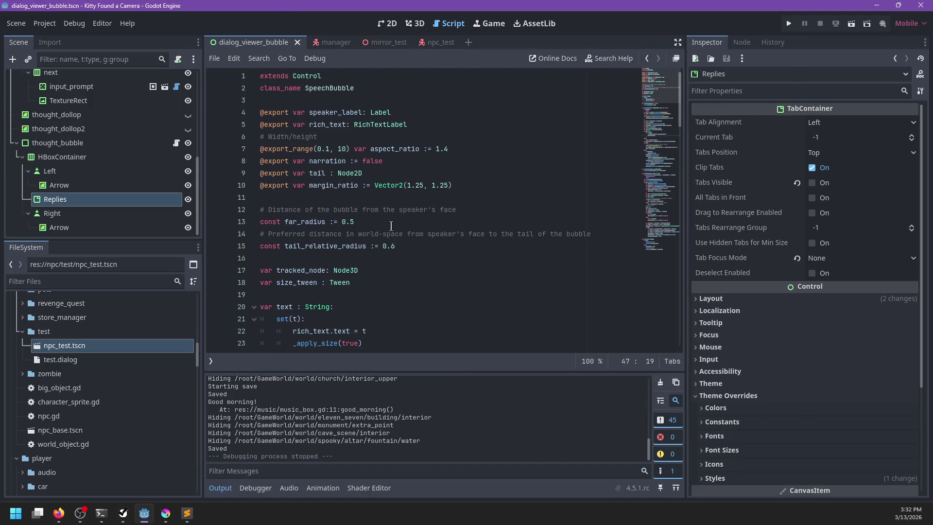
click(176, 143)
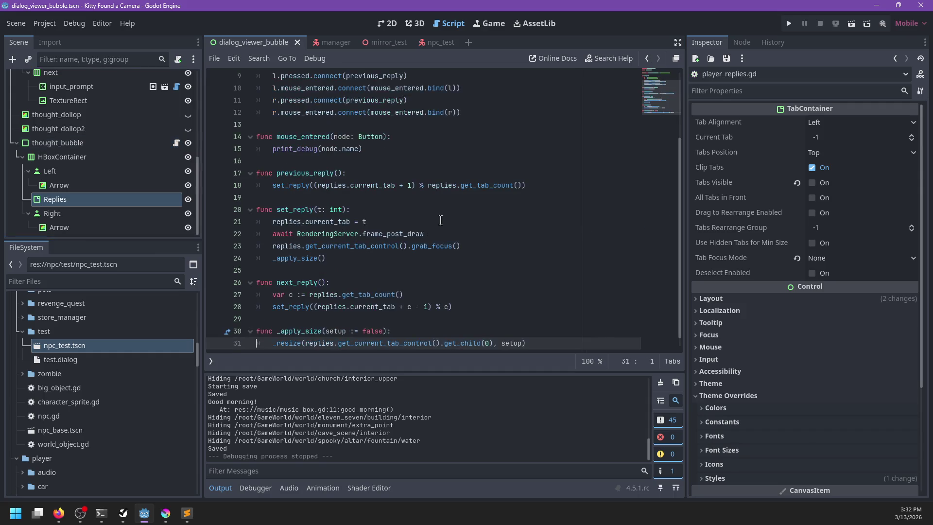
scroll(438, 221, up, 3)
scroll(423, 223, down, 3)
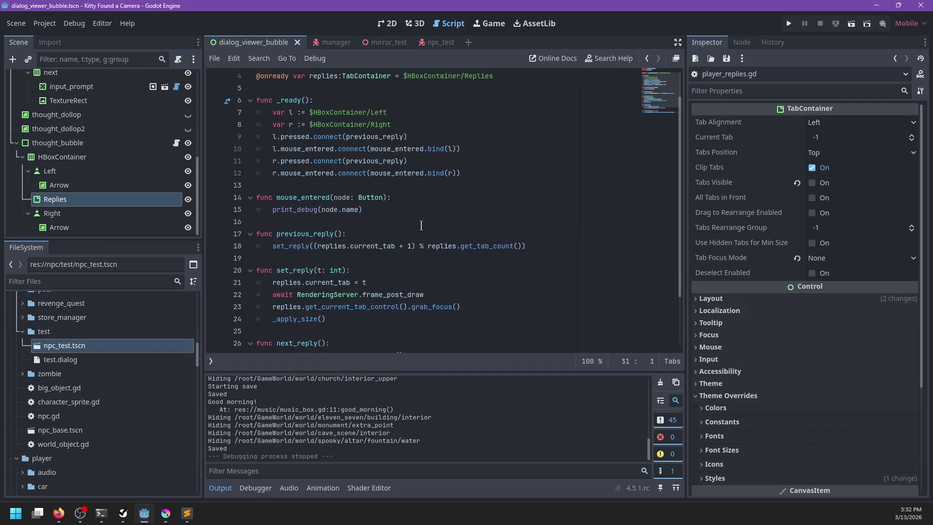
click(473, 115)
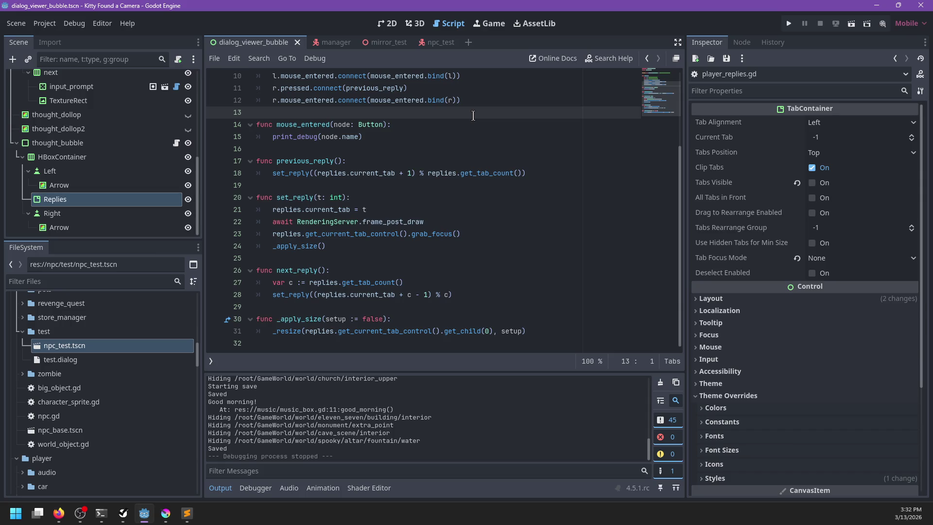
key(Left)
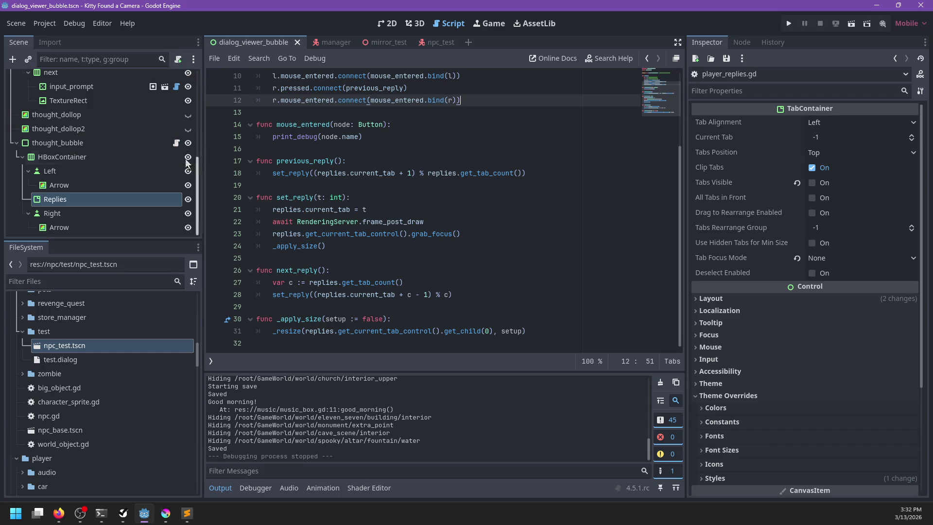
scroll(187, 163, up, 5)
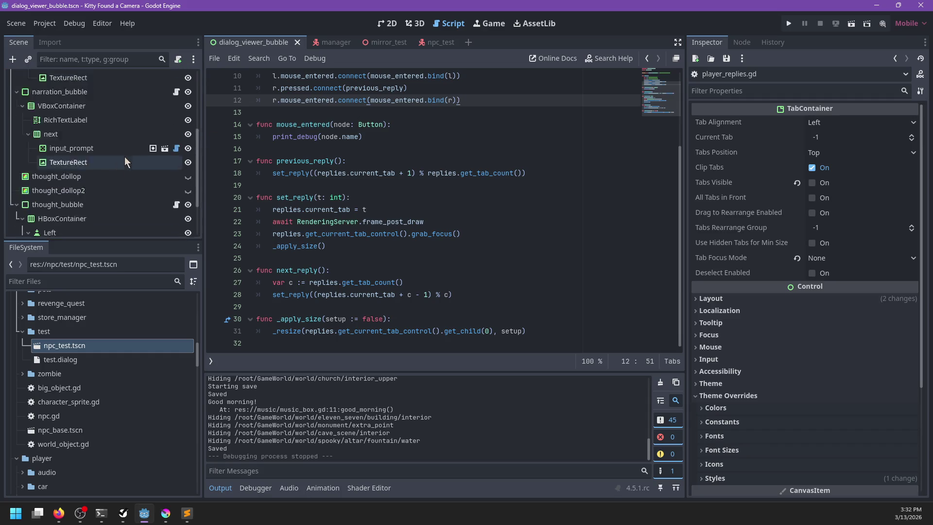
- Bring up speech_bubble.gd and scroll down to the tail-placement code in _process
click(176, 91)
scroll(416, 190, down, 5)
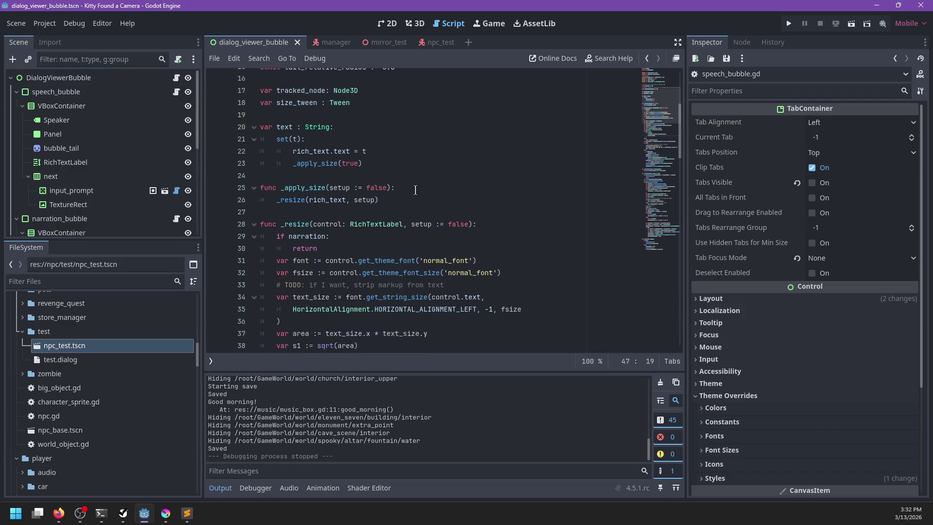
scroll(415, 190, down, 6)
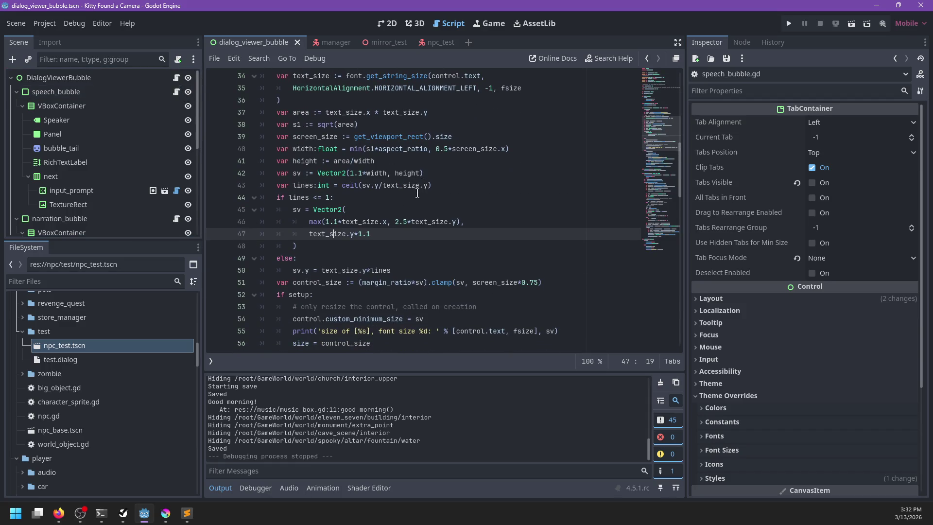
scroll(416, 194, down, 7)
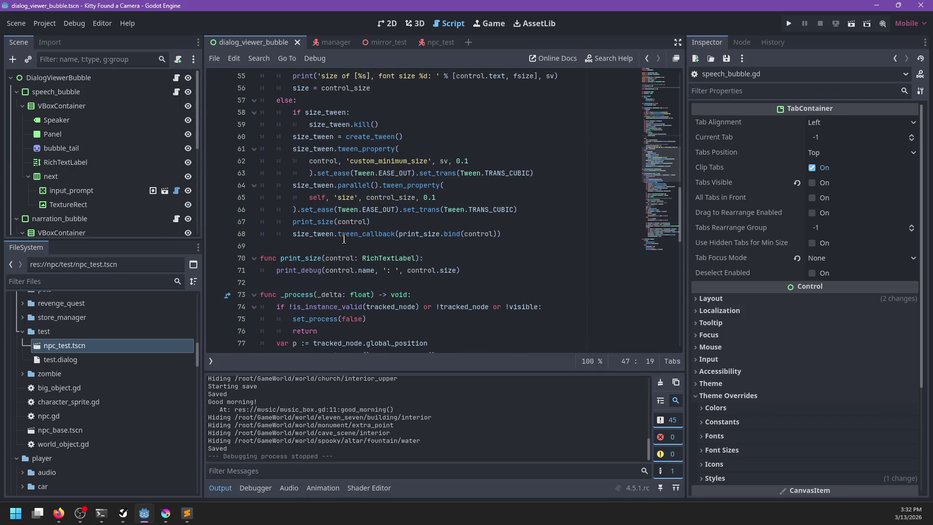
scroll(459, 224, down, 6)
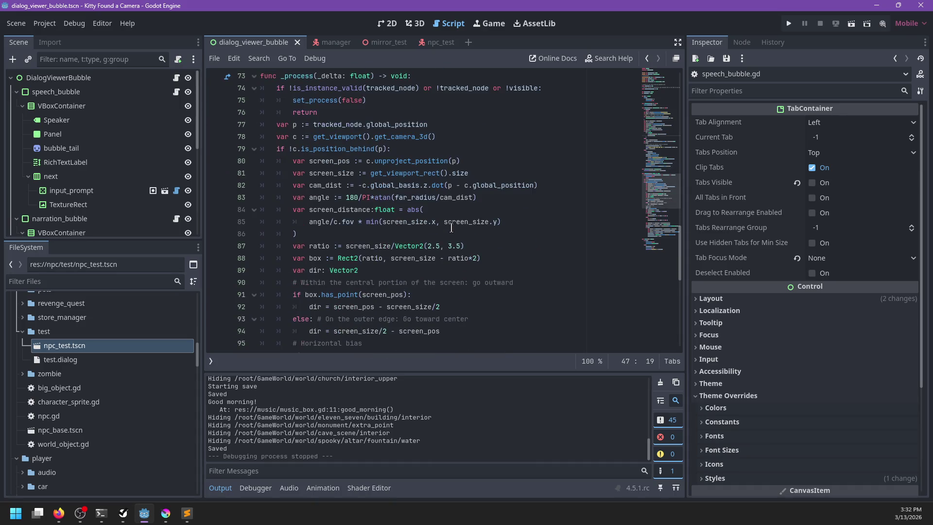
mouse_move(452, 227)
scroll(486, 221, down, 1)
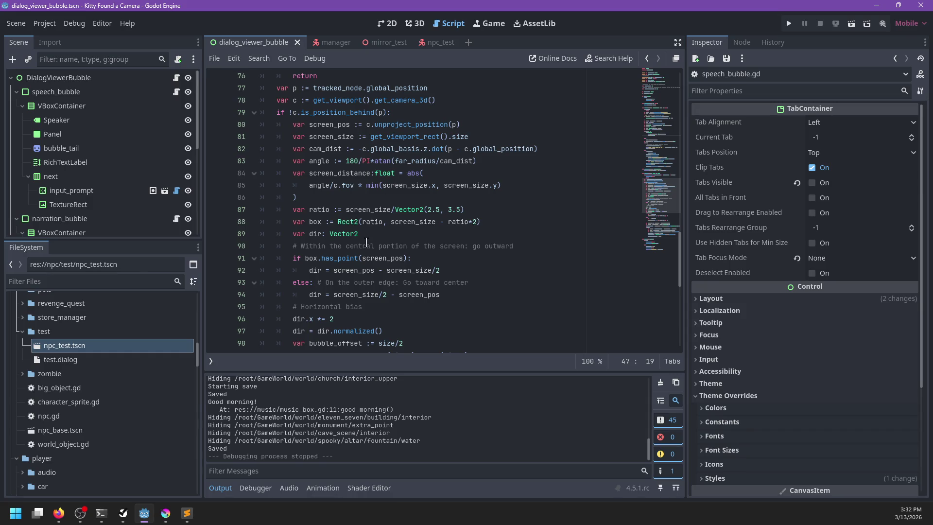
scroll(394, 224, up, 5)
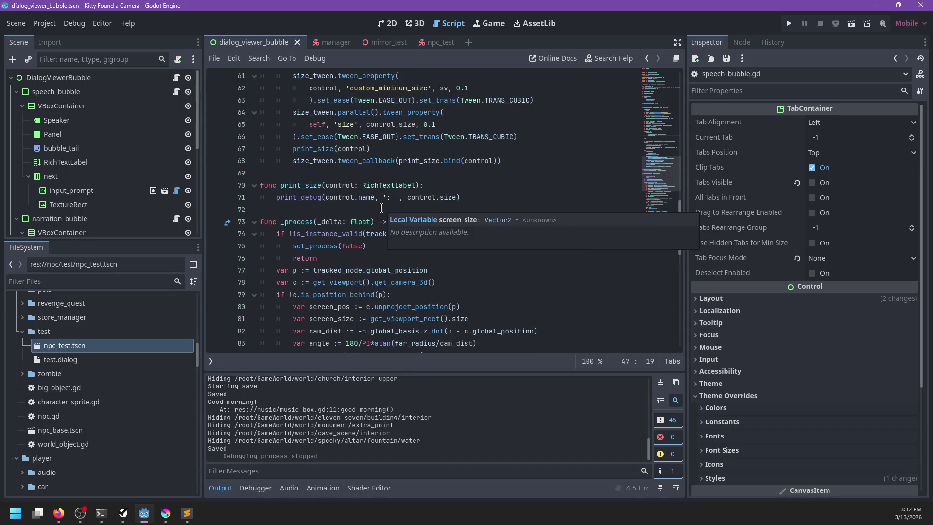
- After the tail code at line 116, leave a blank line and start typing 'func _custom_'
click(335, 223)
scroll(413, 225, down, 13)
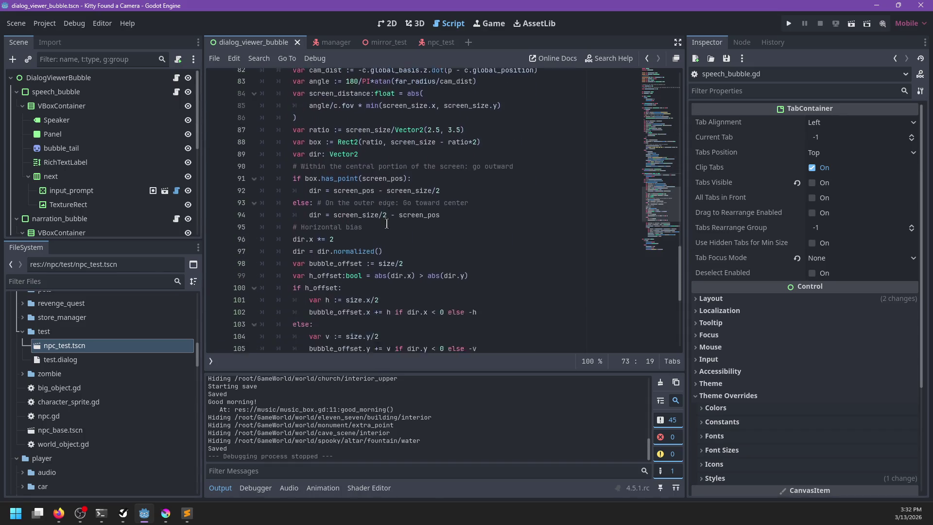
scroll(509, 242, down, 1)
click(495, 238)
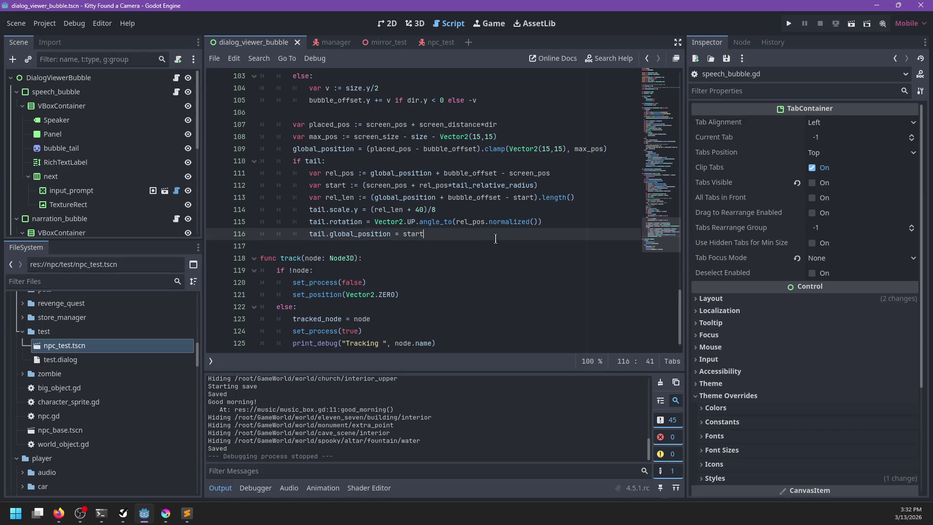
key(Return)
key(BackSpace)
key(BackSpace)
key(Return)
text(func _)
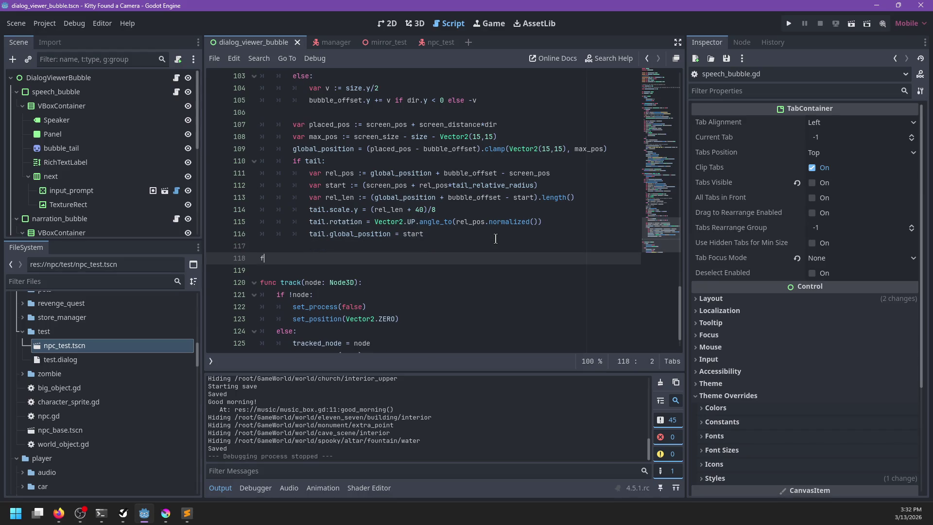
text(custom_)
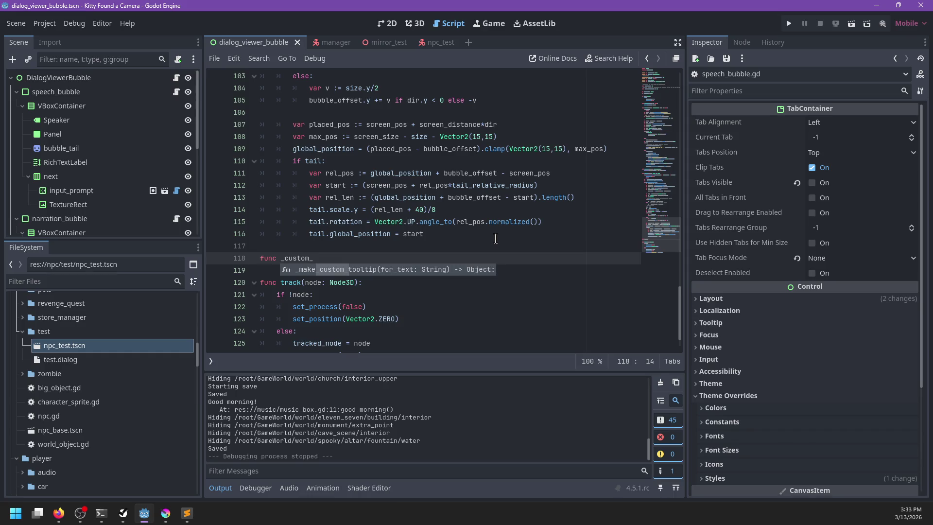
- Declare the function as _tail_position() with a placeholder pass body
key(BackSpace)
key(BackSpace)
key(BackSpace)
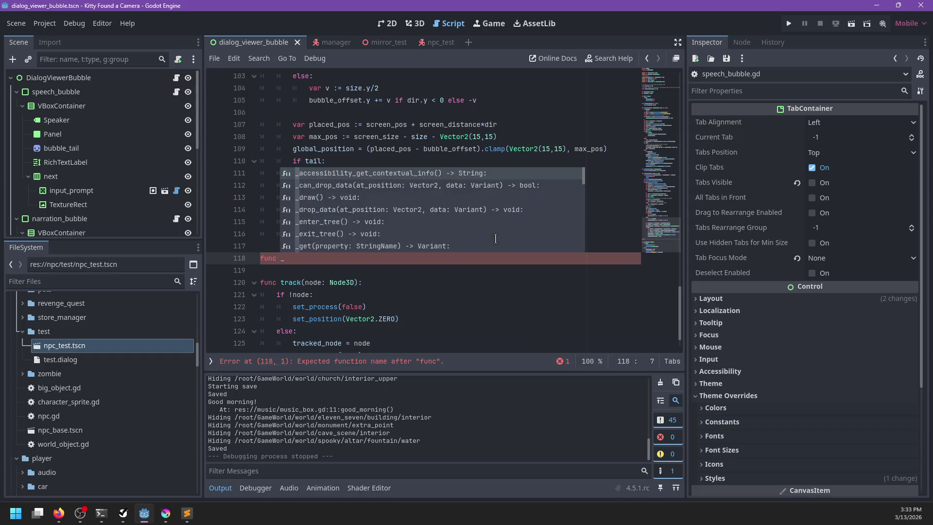
text(tail_position)
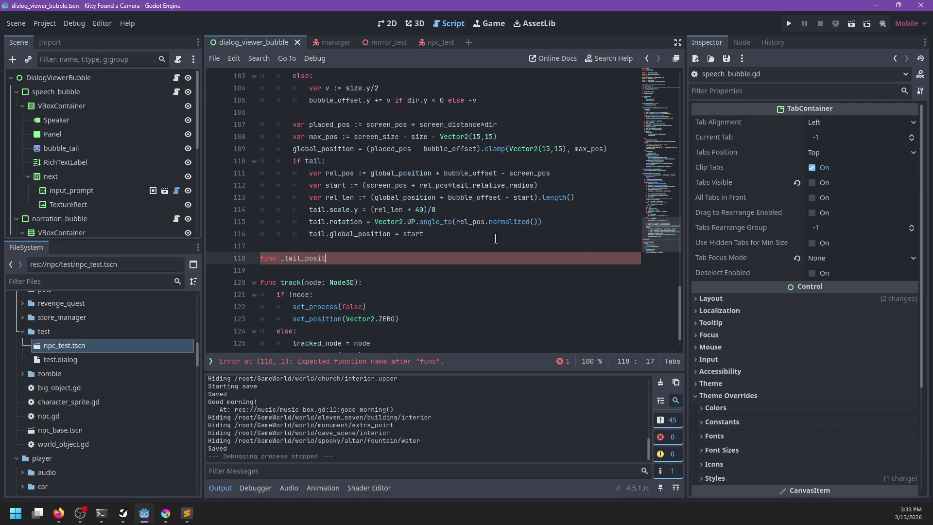
text(():)
key(Return)
text(pass)
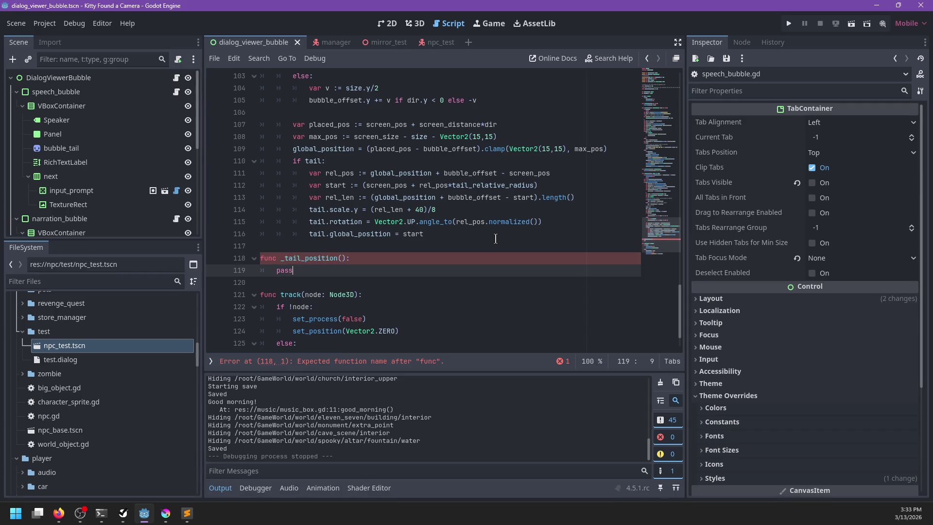
- Cut the tail-placement lines 111–116 and put a _position_tail() call in their place
click(453, 233)
mouse_move(453, 234)
mouse_down()
mouse_move(277, 173)
mouse_move(309, 173)
mouse_up()
key(ctrl+c)
key(BackSpace)
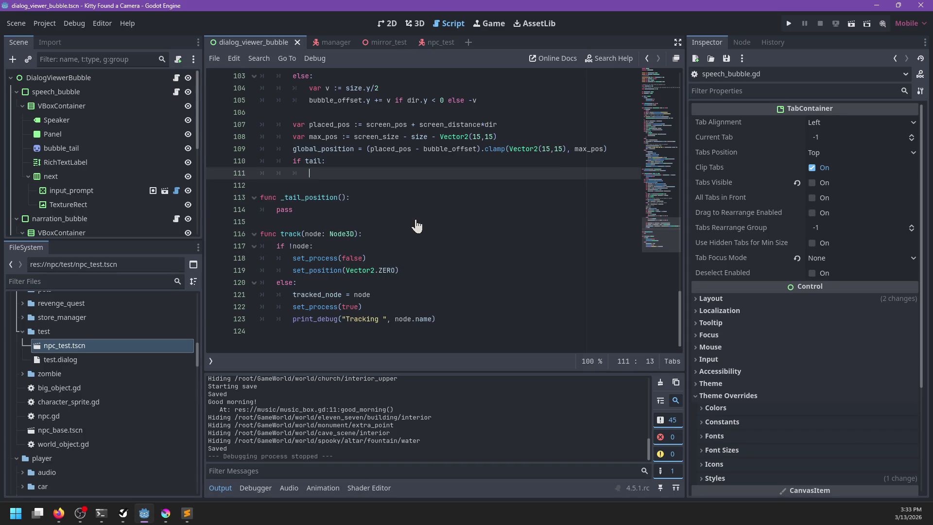
text(_position_)
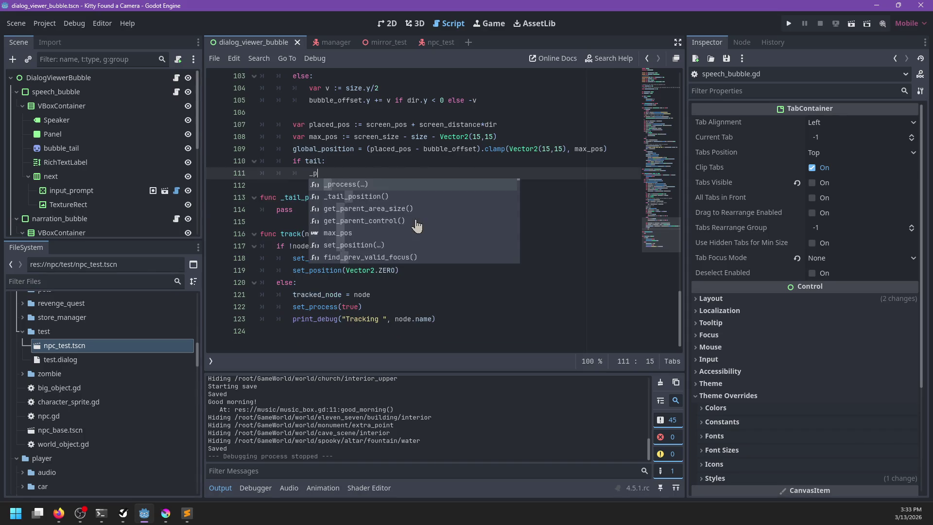
text(tail()
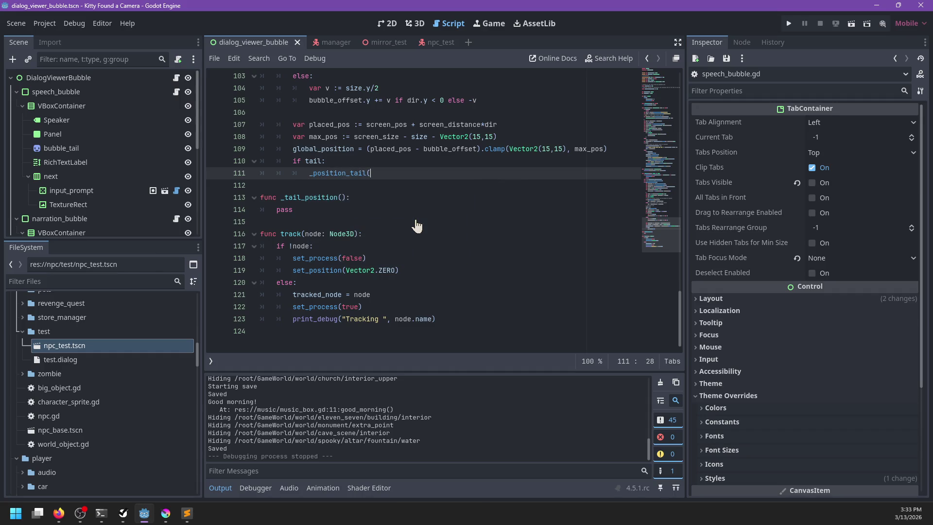
text())
key(Down)
key(Down)
- Rename the new function to _position_tail and paste the tail code in place of pass
key(Left)
key(Left)
key(Left)
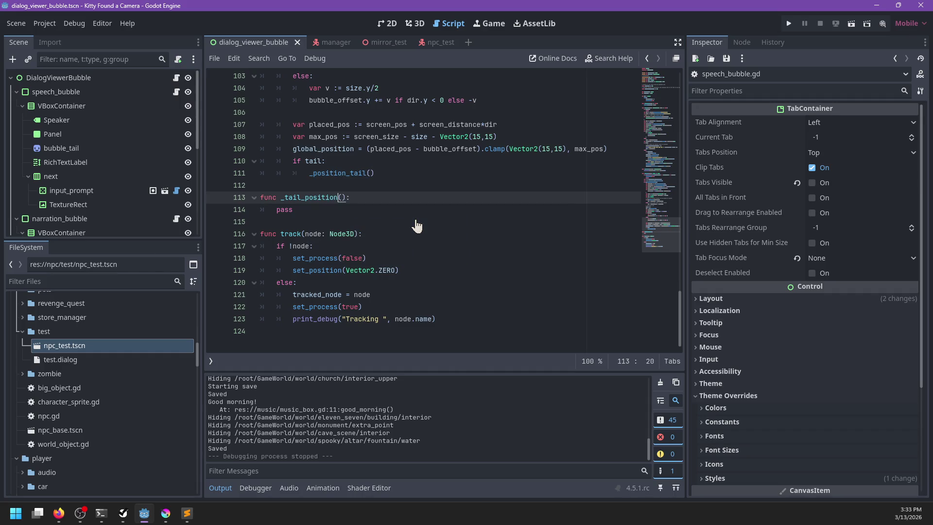
key(ctrl+BackSpace)
text(position_tail)
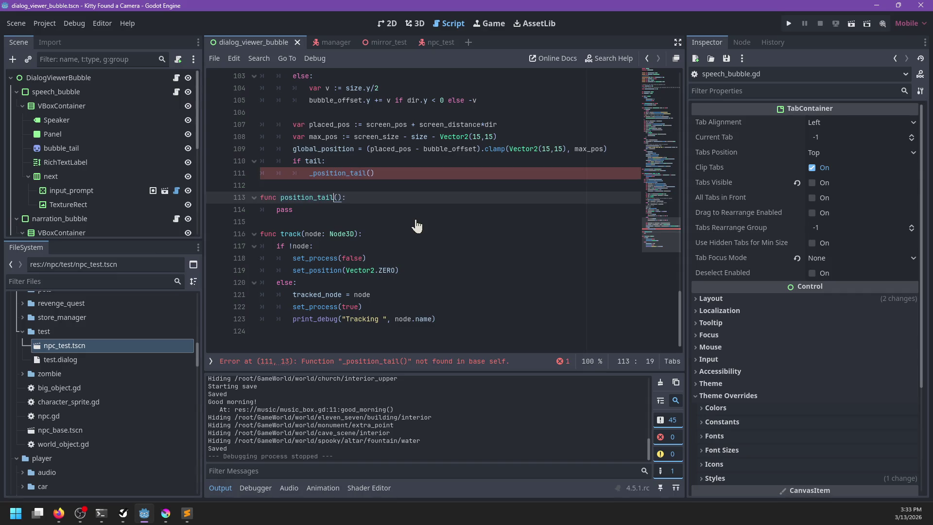
text(_)
key(Escape)
key(Down)
key(End)
key(ctrl+BackSpace)
key(ctrl+v)
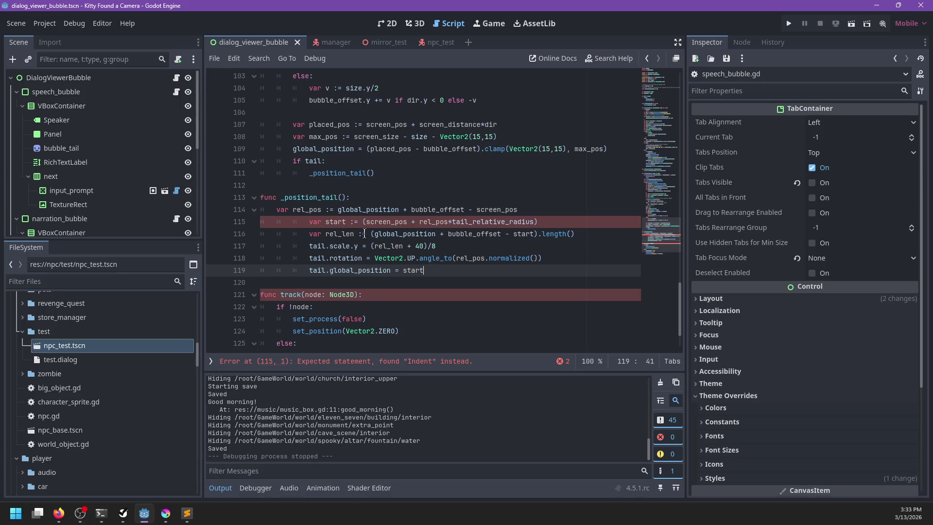
drag(437, 270, 311, 225)
- Dedent the pasted tail code to the function body level
key(shift+Tab)
key(shift+Tab)
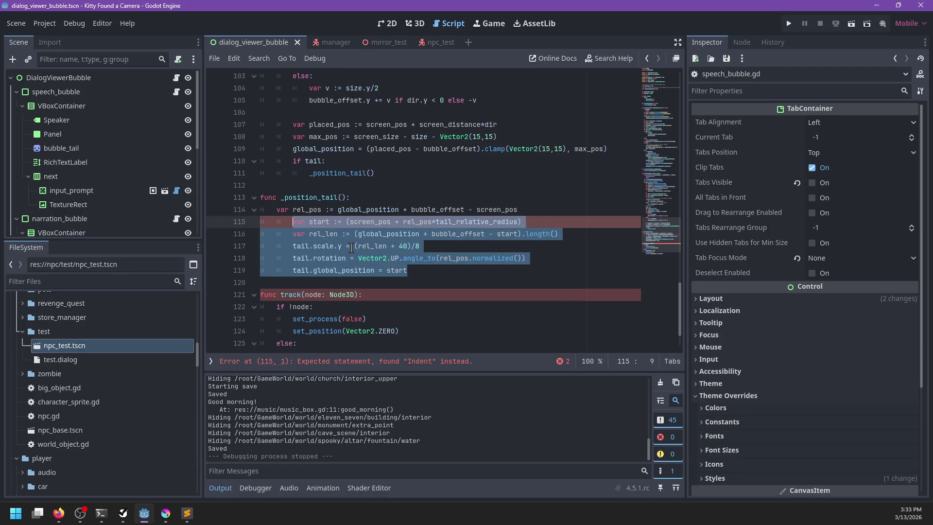
click(410, 264)
mouse_move(410, 264)
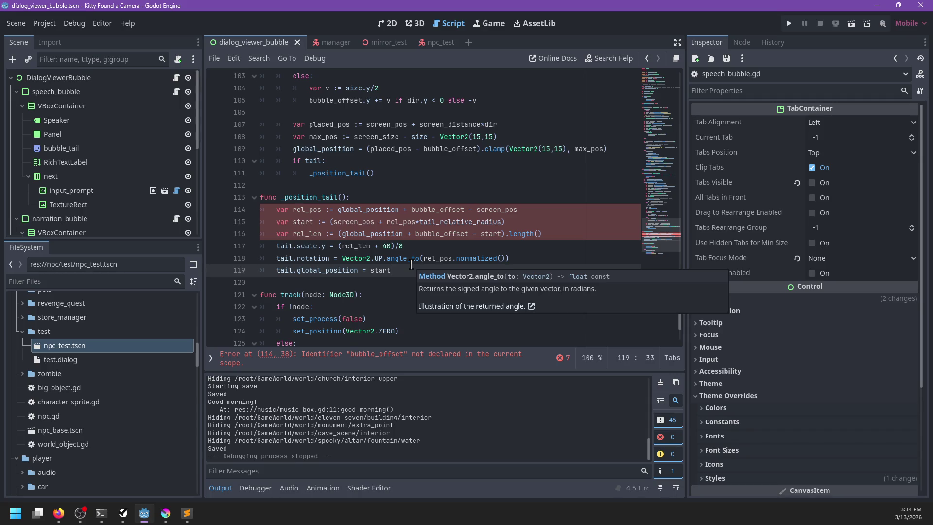
- Give _position_tail screen_pos: Vector2 and bubble_offset: Vector2 parameters, pass them in the call, and save
click(343, 197)
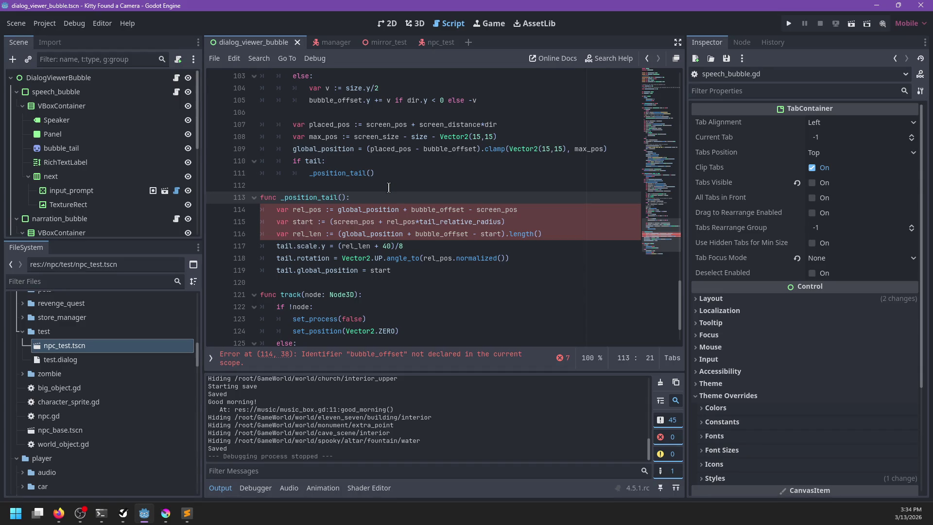
text(ble_offs)
text(et: Vector23,)
key(BackSpace)
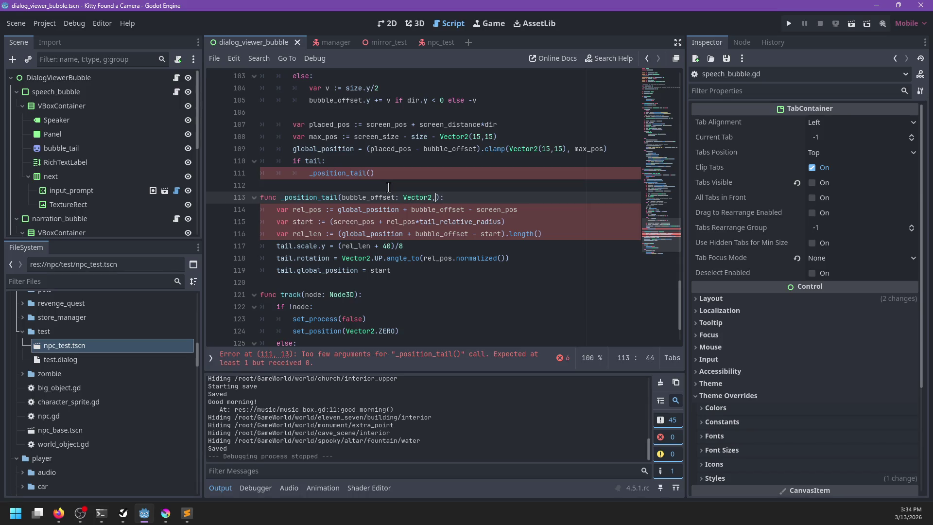
text(screen_pos)
text(: Vector2,)
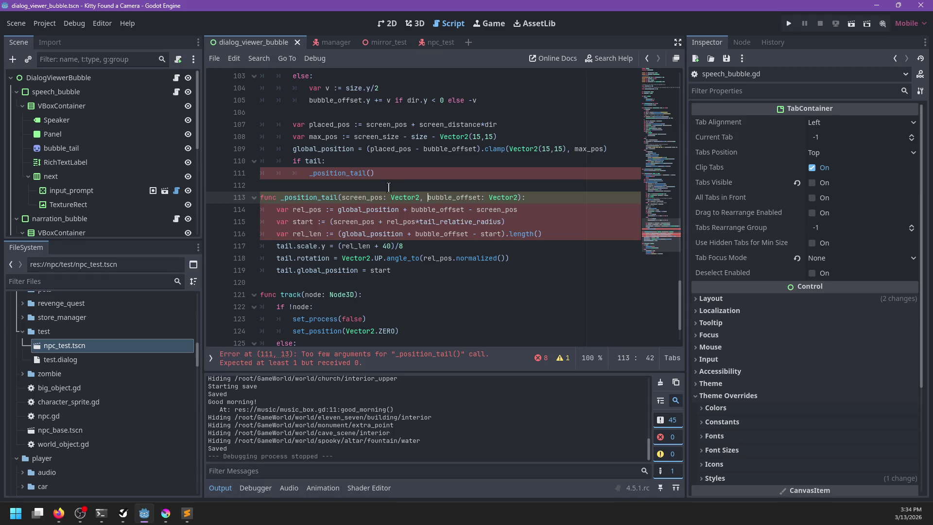
click(371, 173)
text(screen_pos,)
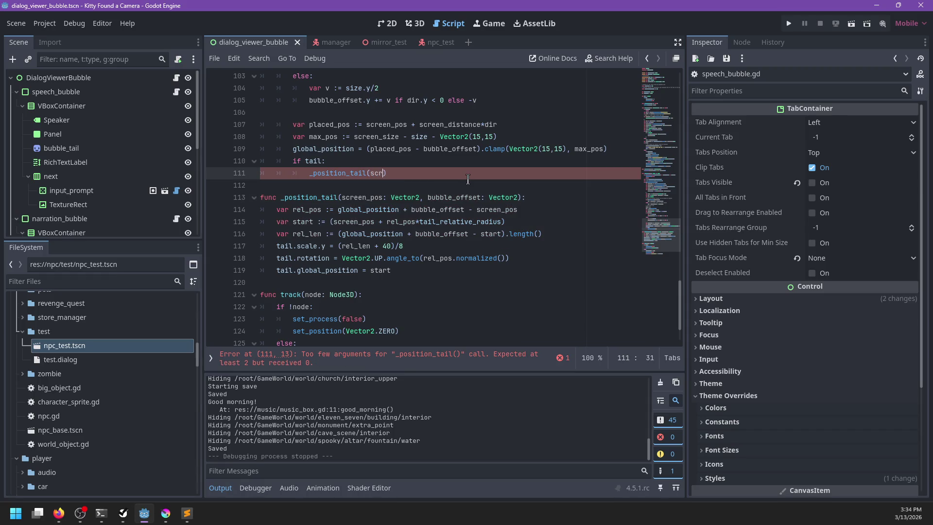
text( bubble_o)
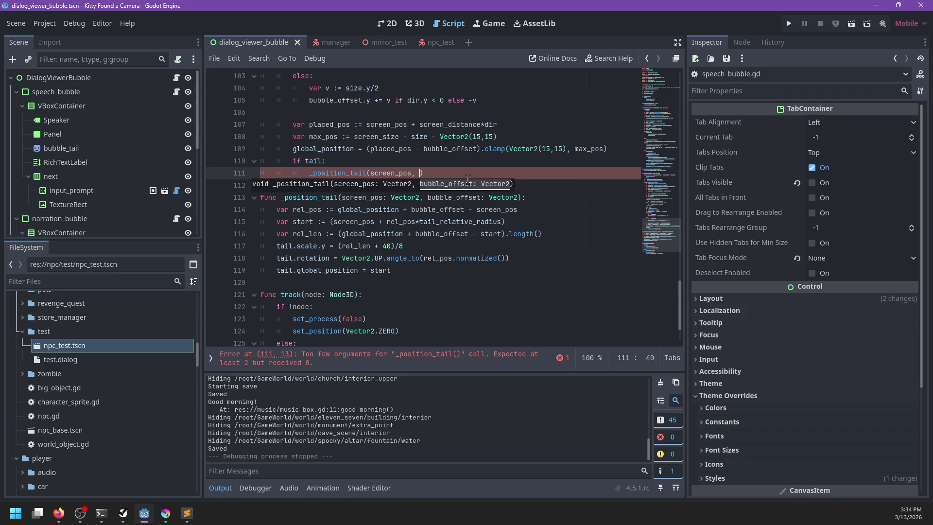
text(ffset)
click(505, 173)
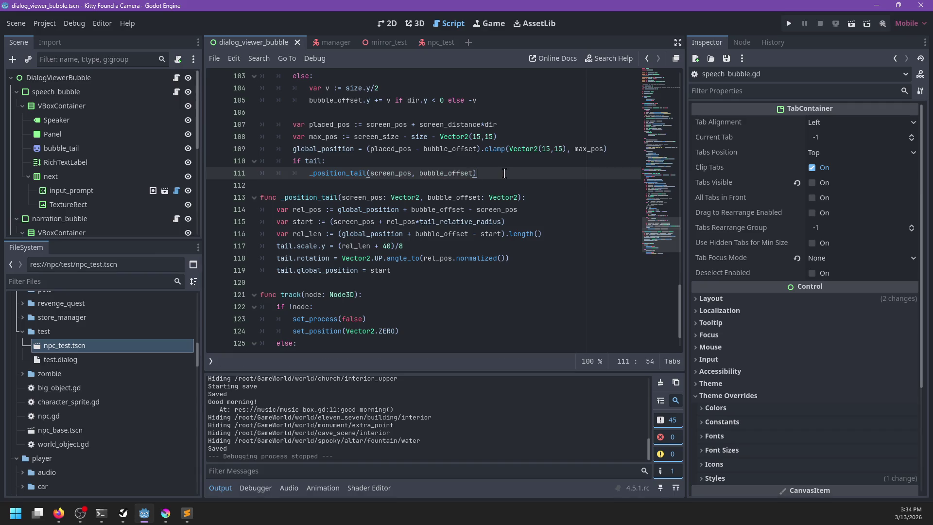
key(ctrl+s)
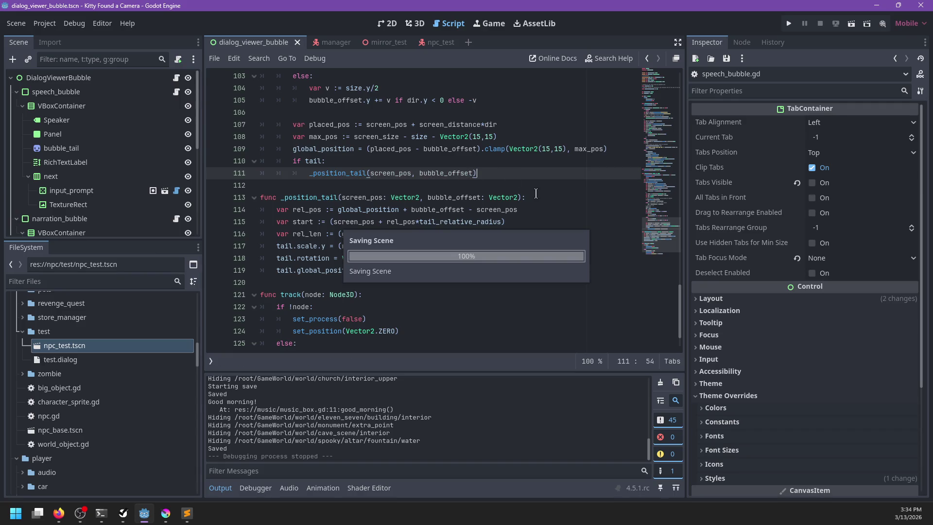
- Copy the _position_tail declaration into player_replies.gd below _ready as a pass-only override
click(536, 195)
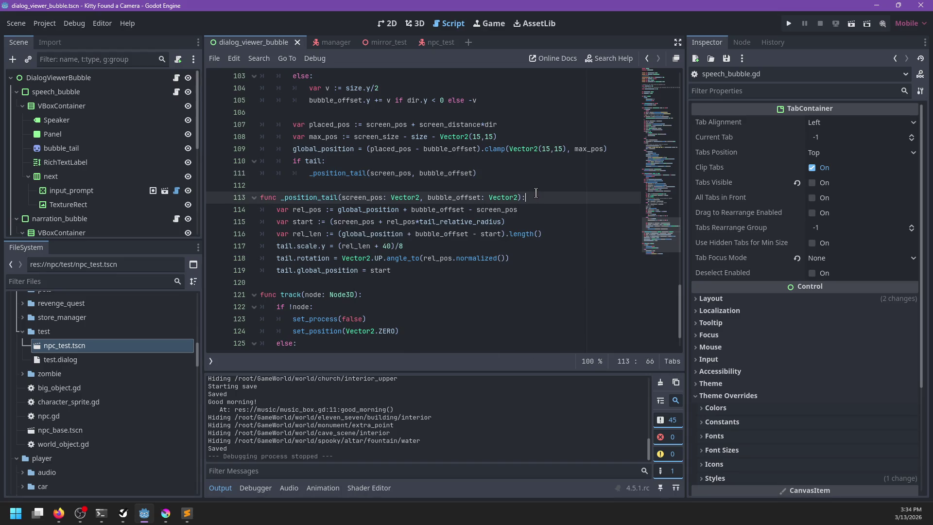
click(533, 188)
drag(534, 196, 533, 186)
key(ctrl+c)
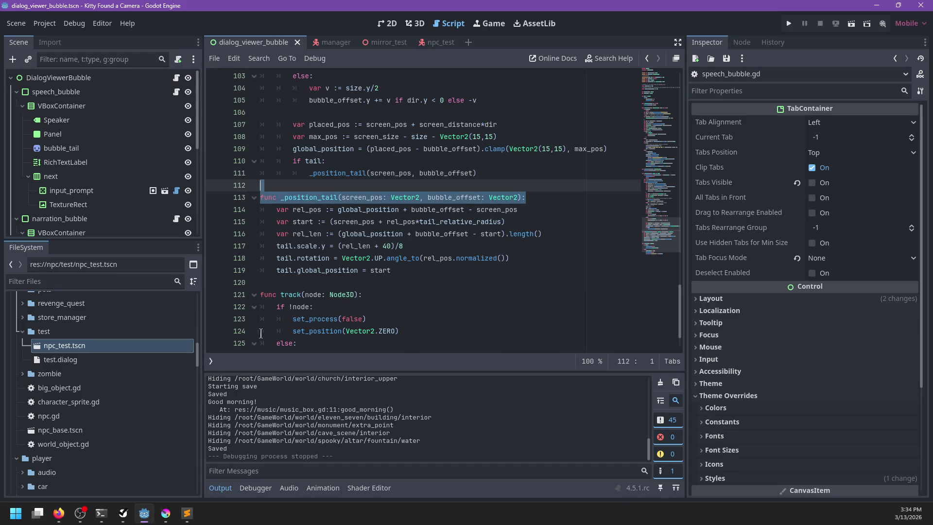
click(211, 360)
click(246, 108)
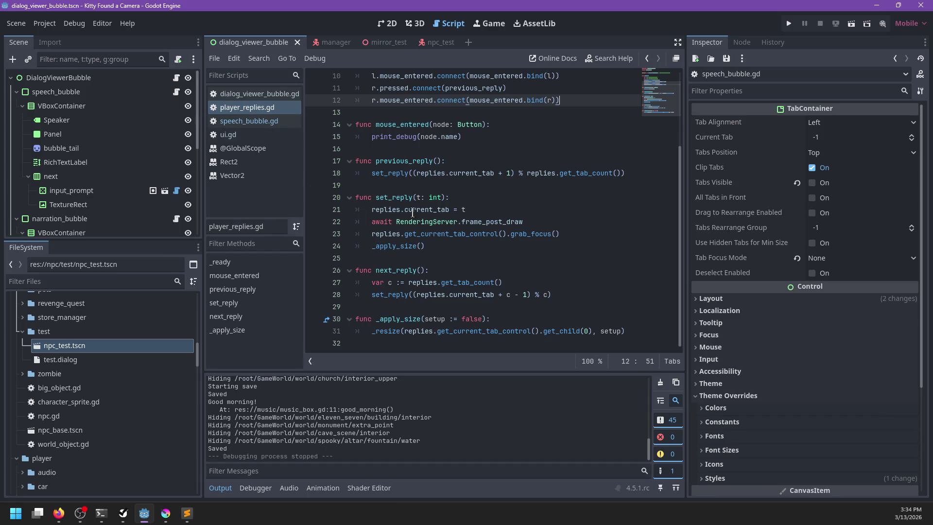
click(390, 112)
key(Return)
key(ctrl+v)
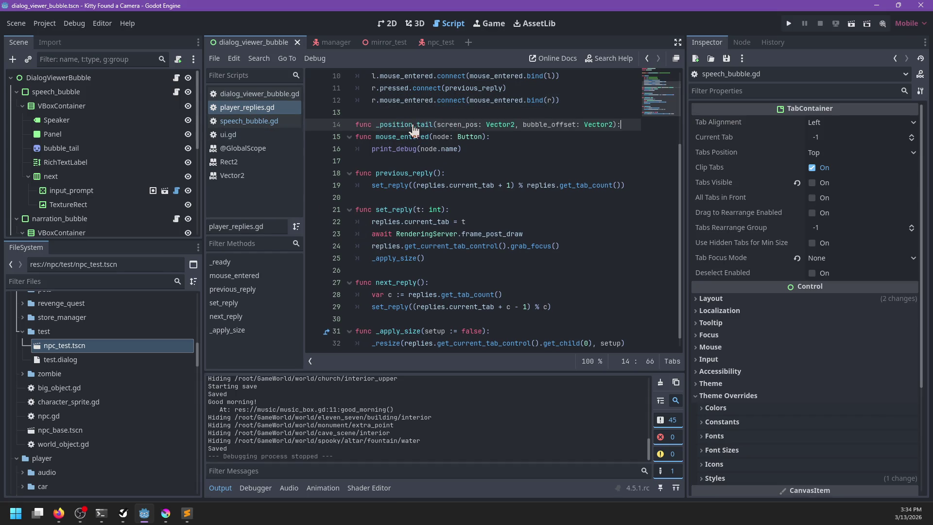
key(Return)
text(pass)
key(Return)
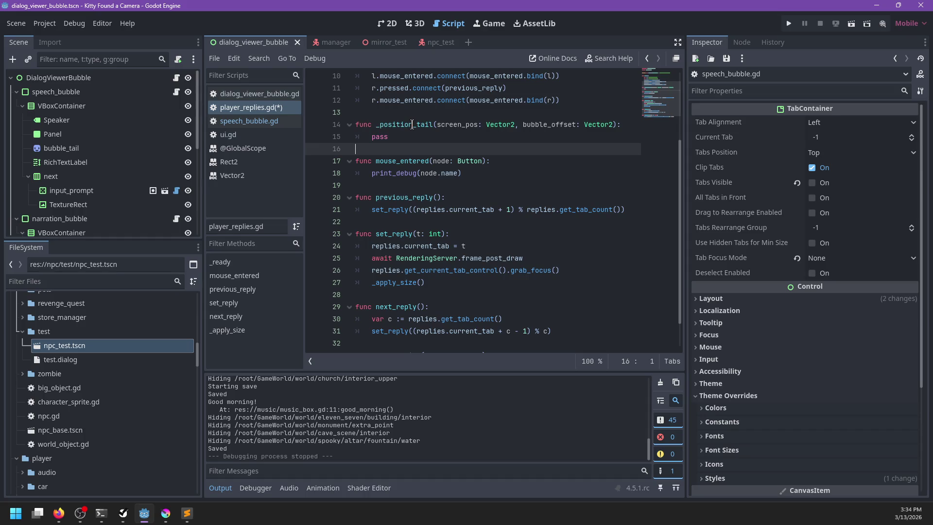
scroll(437, 167, up, 2)
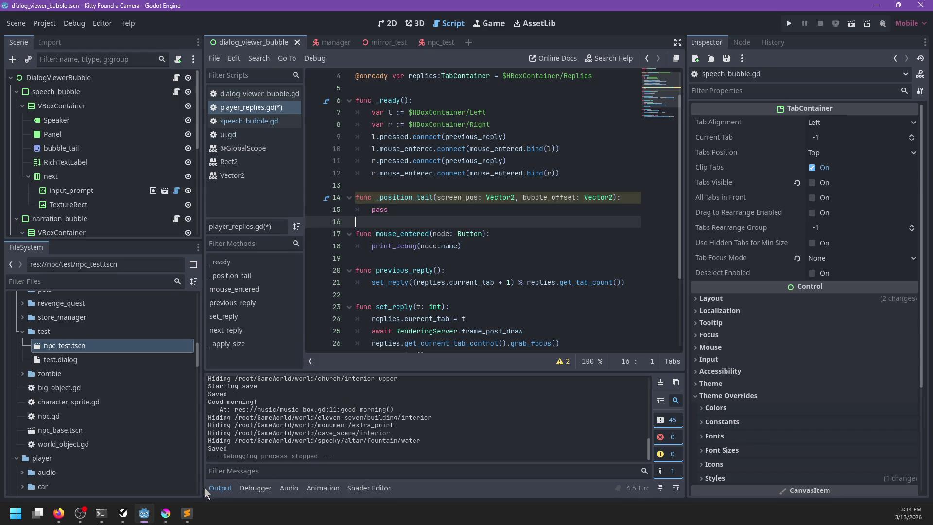
click(186, 513)
- Bring up apollo.dialog and select the baby_house line 95
click(290, 20)
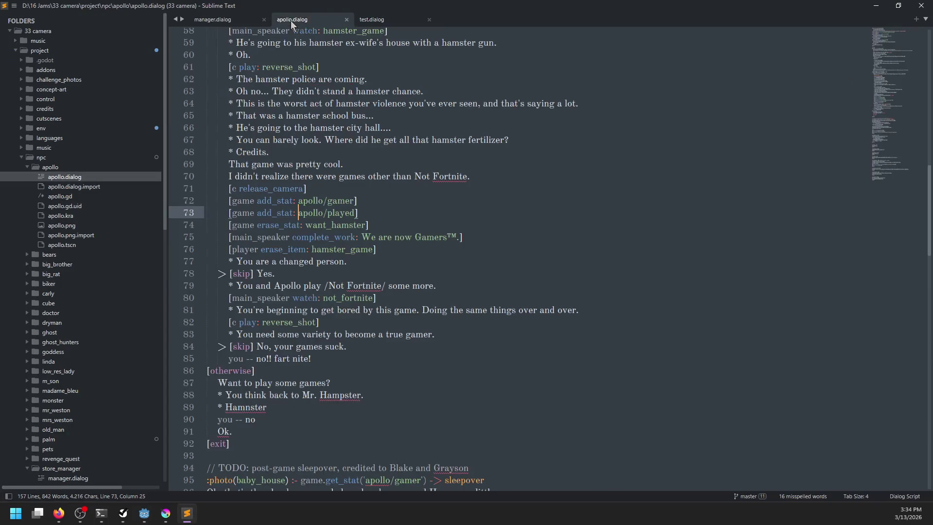
scroll(265, 178, down, 10)
scroll(265, 178, up, 3)
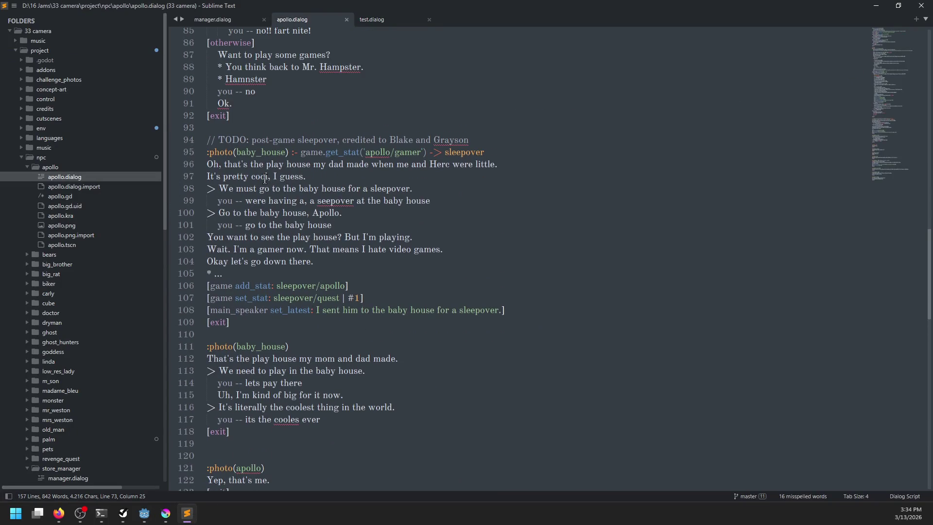
mouse_move(207, 152)
mouse_down()
mouse_move(466, 142)
mouse_move(492, 154)
mouse_up()
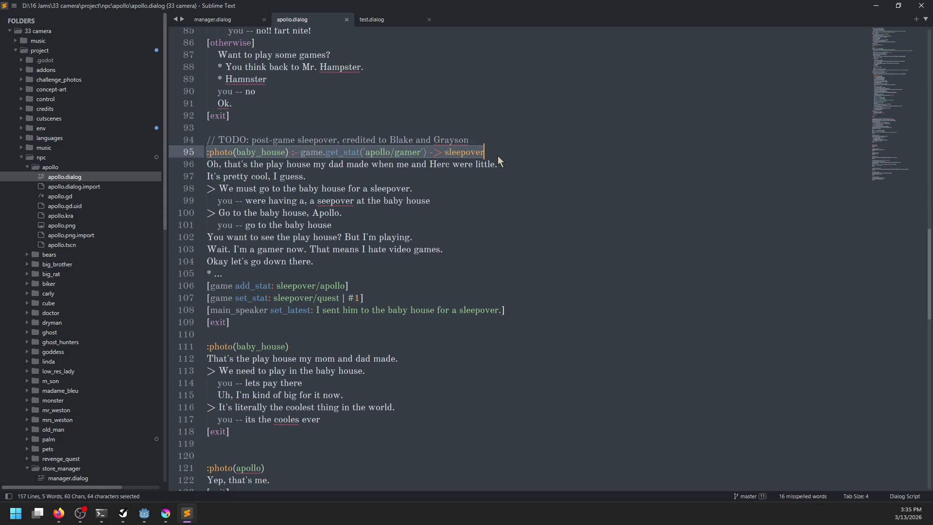
key(alt+Tab)
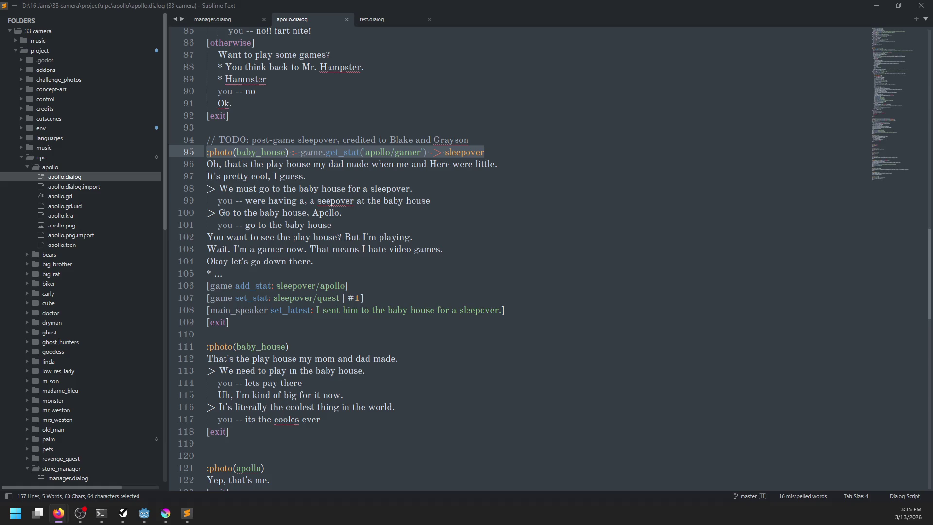
- Inspect the baby_house sleepover section and its apollo/gamer condition, then scroll back toward the top
click(499, 153)
drag(206, 153, 501, 149)
key(shift+Down)
key(shift+Down)
key(shift+Down)
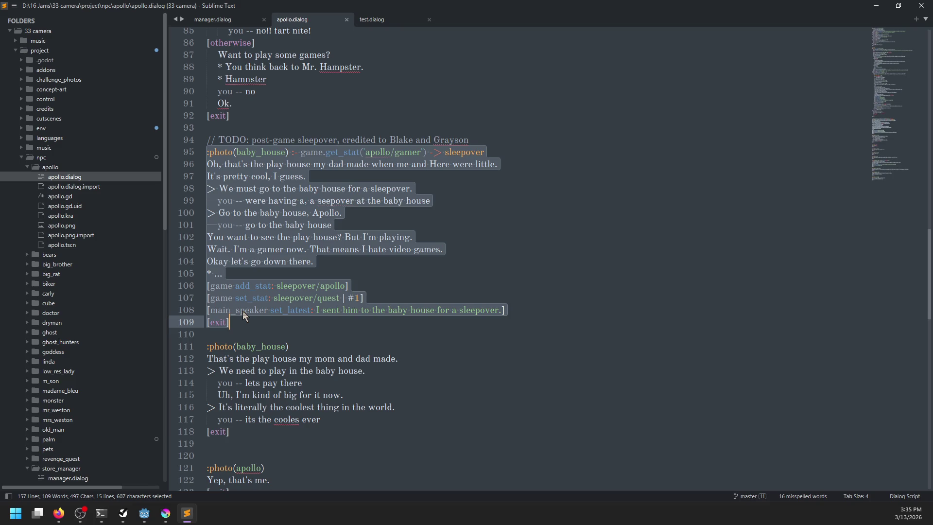
double_click(254, 152)
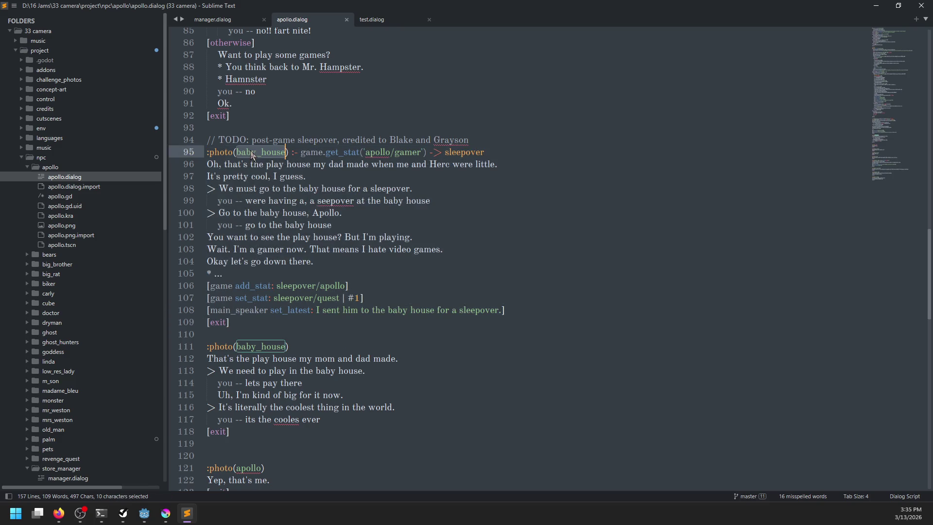
drag(292, 152, 485, 152)
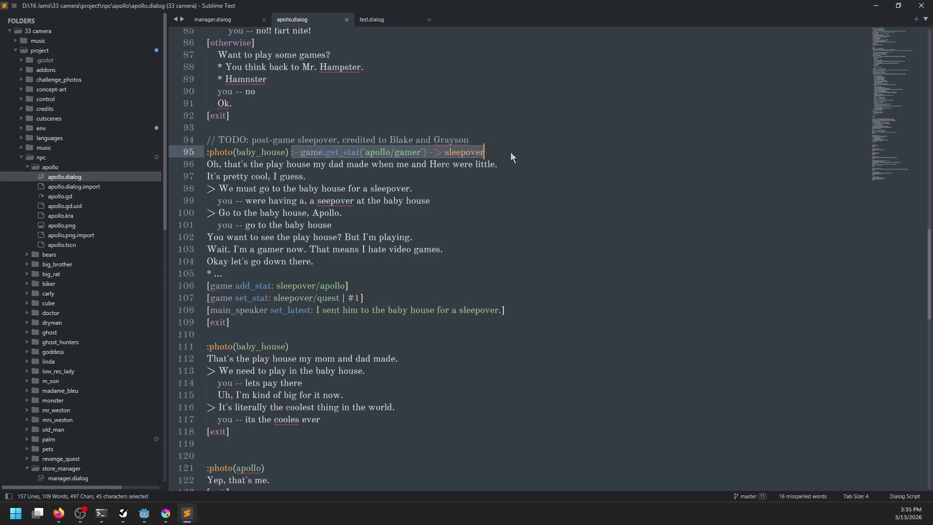
shift+click(249, 305)
click(251, 320)
scroll(262, 316, up, 8)
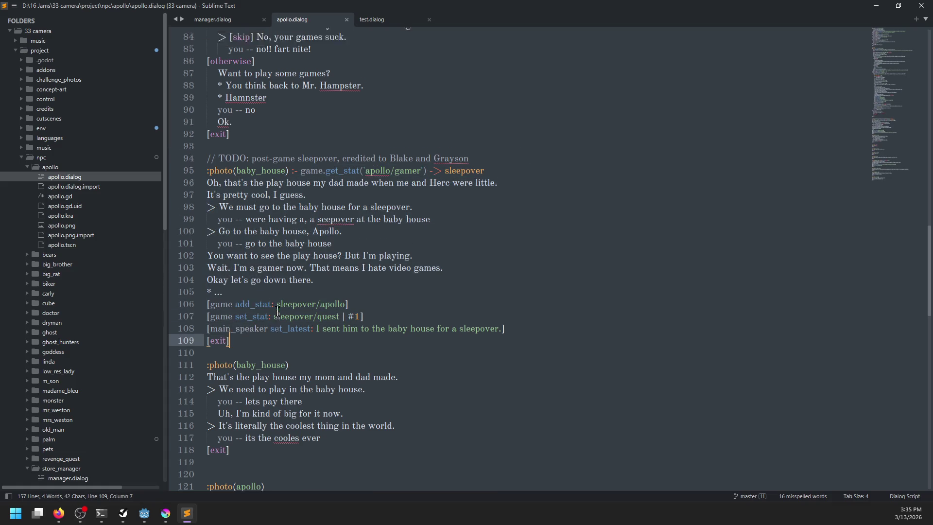
scroll(286, 308, up, 20)
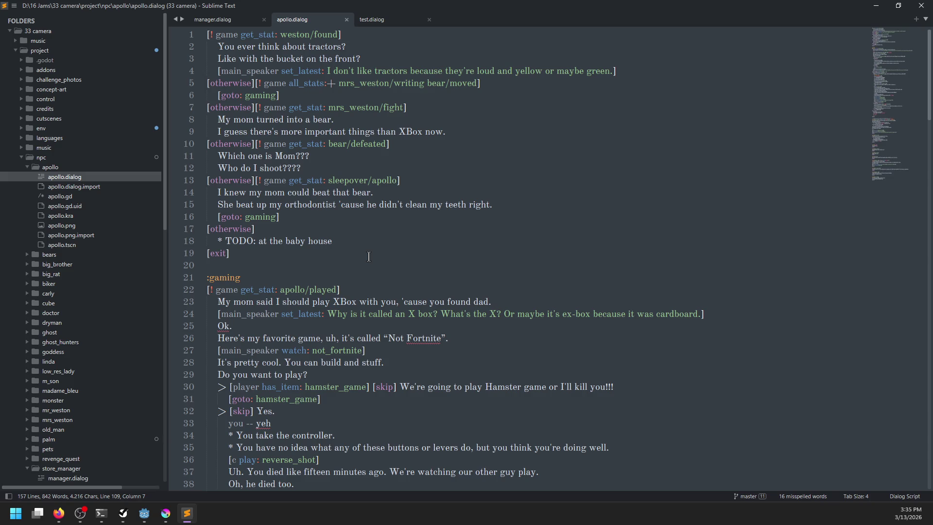
scroll(369, 257, down, 4)
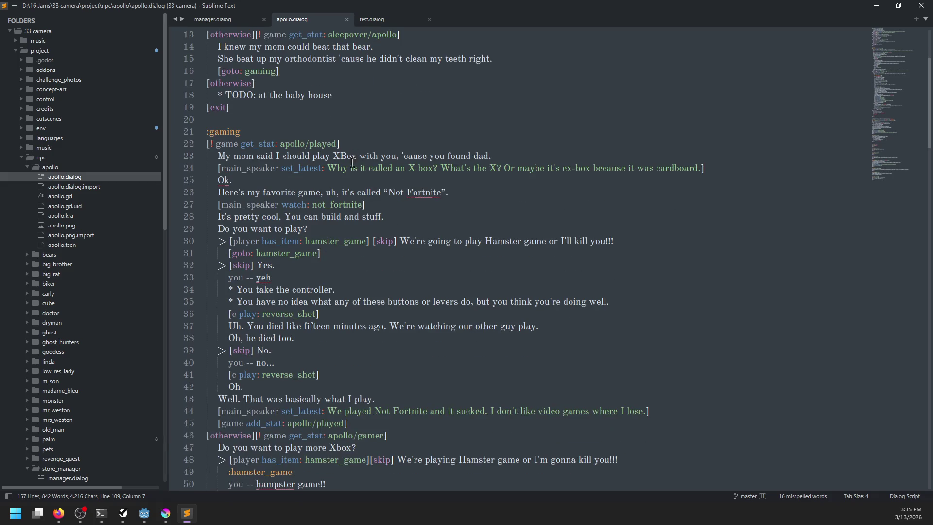
- Insert a trial '[!!!: new_dialog' line under line 22 in apollo.dialog
click(514, 153)
key(ctrl+shift+Return)
text([!)
text(!!: new_d)
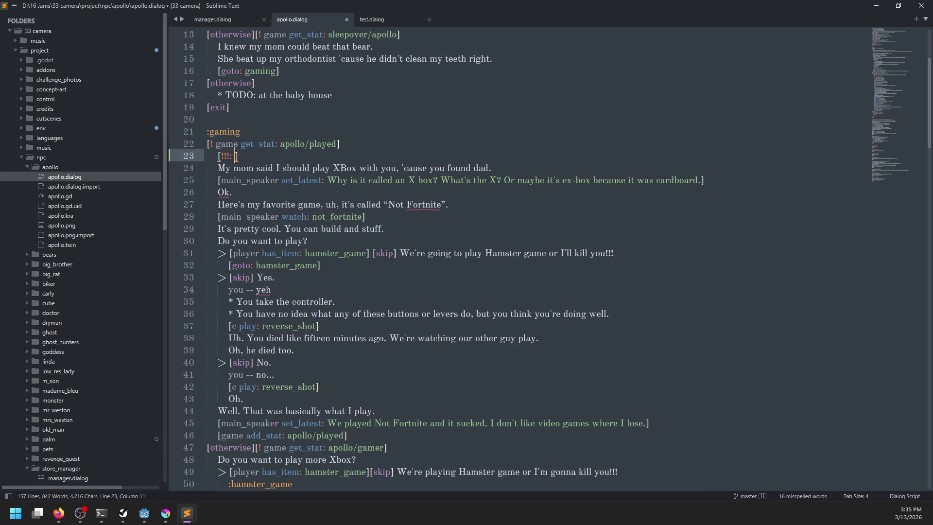
text(ialog)
drag(214, 156, 290, 157)
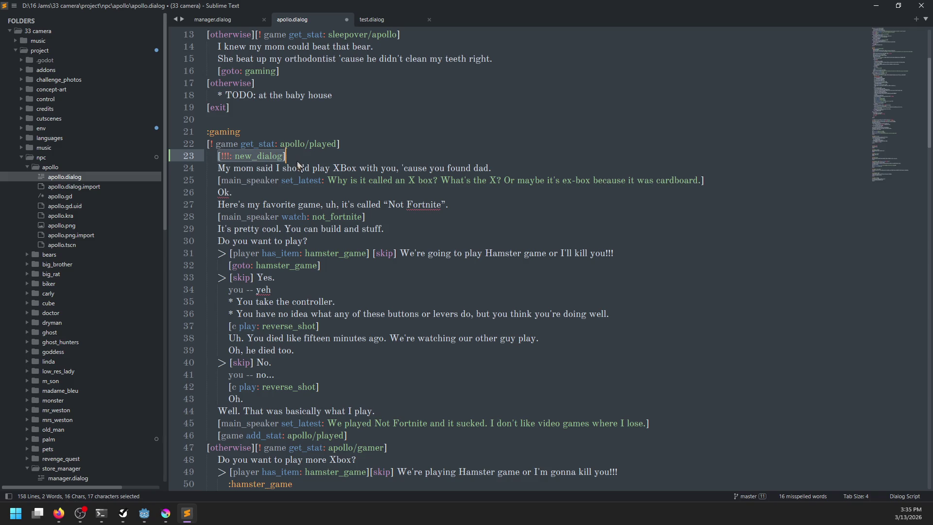
drag(207, 143, 350, 144)
scroll(404, 77, up, 4)
scroll(289, 240, down, 2)
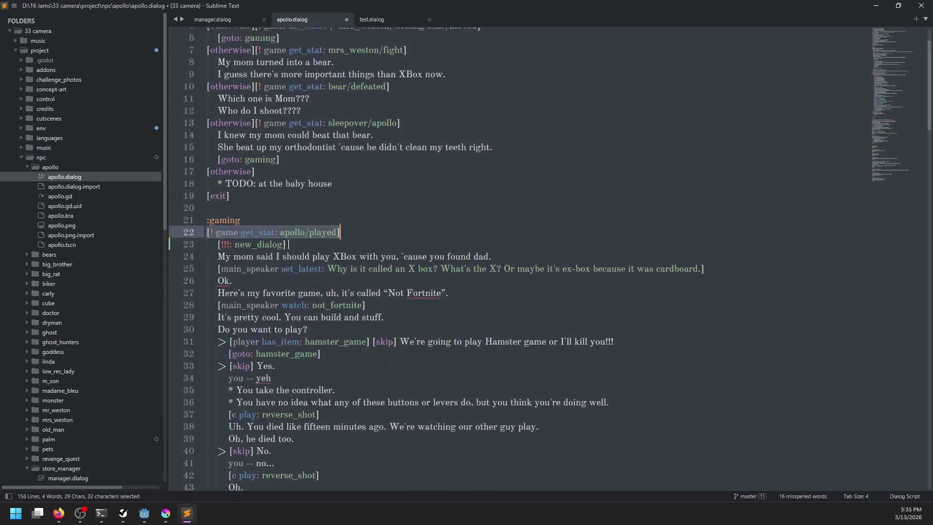
- Delete the trial [!!!: new_dialog] line again, removing the empty line
click(207, 220)
mouse_move(208, 217)
mouse_down()
mouse_move(344, 217)
mouse_move(208, 217)
mouse_up()
drag(286, 228, 218, 233)
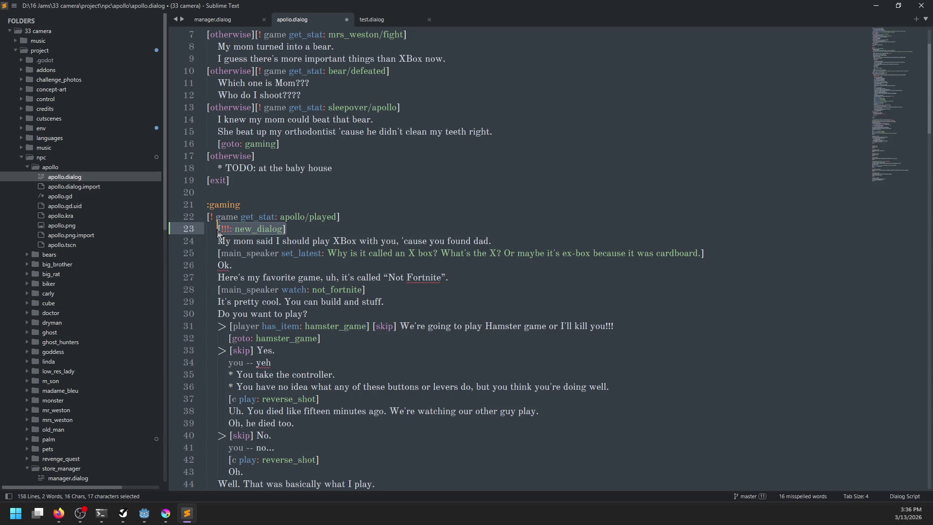
key(BackSpace)
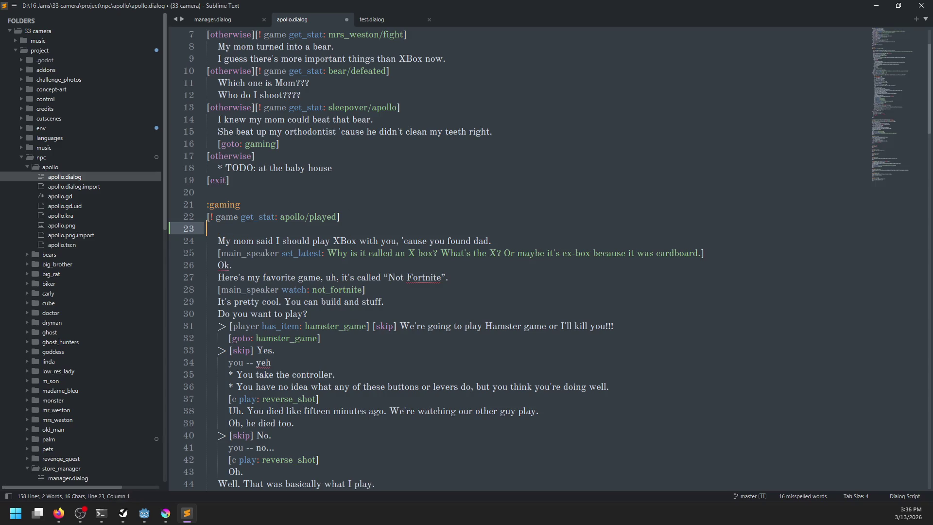
key(BackSpace)
key(BackSpace)
- Review the set_latest command and the tractors sentence on line 4
scroll(301, 241, up, 2)
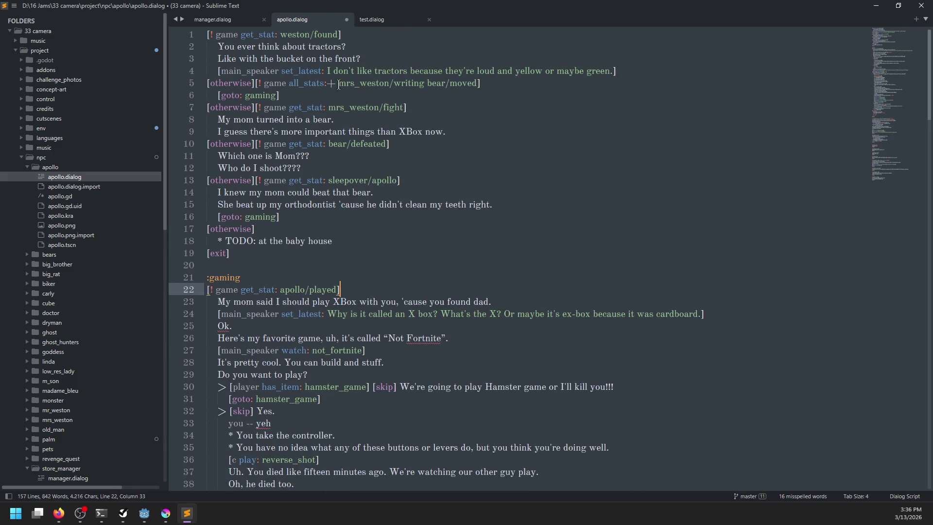
mouse_move(220, 71)
mouse_down()
mouse_move(580, 82)
mouse_move(613, 70)
mouse_up()
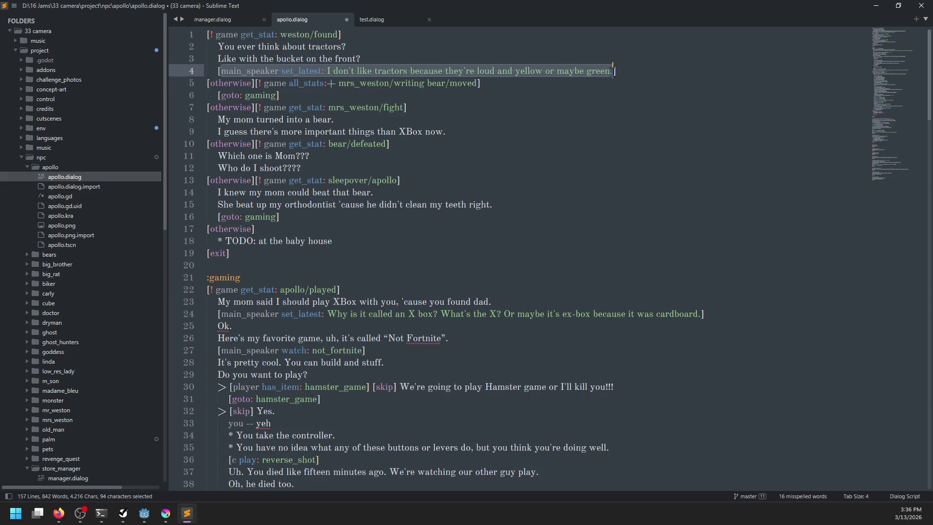
click(241, 71)
double_click(242, 71)
double_click(293, 71)
mouse_move(329, 71)
mouse_down()
mouse_move(615, 72)
mouse_move(327, 71)
mouse_up()
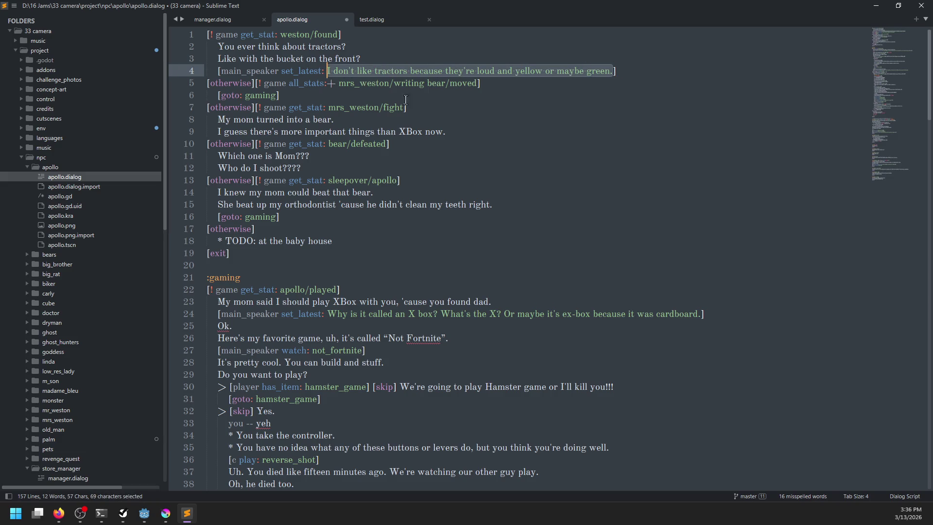
click(365, 228)
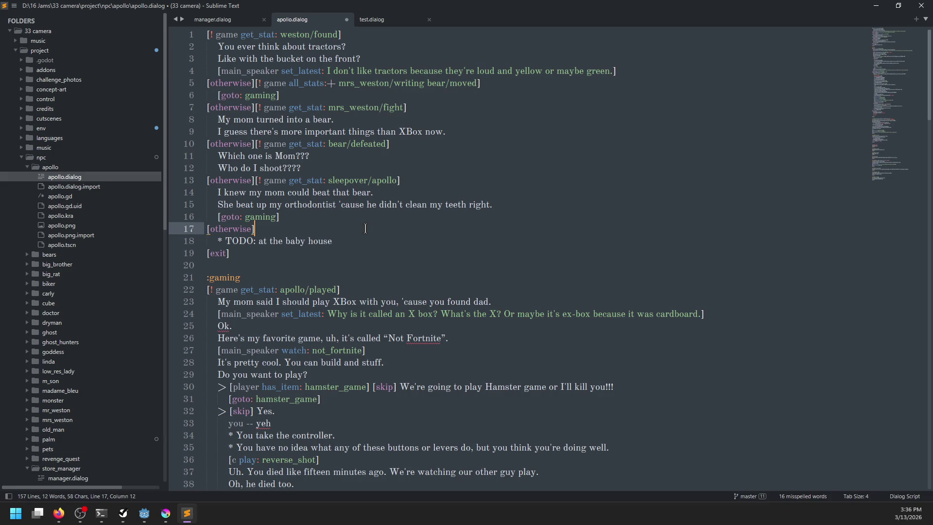
- Review the baby_house section and stat lines 106–108, then return to player_replies.gd in Godot
key(alt+Tab)
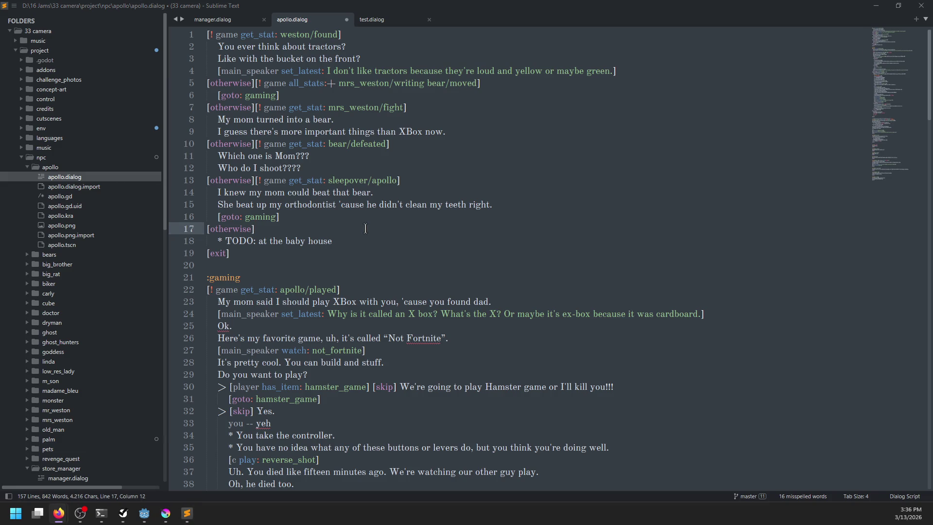
key(alt+Tab)
click(349, 239)
scroll(366, 272, down, 6)
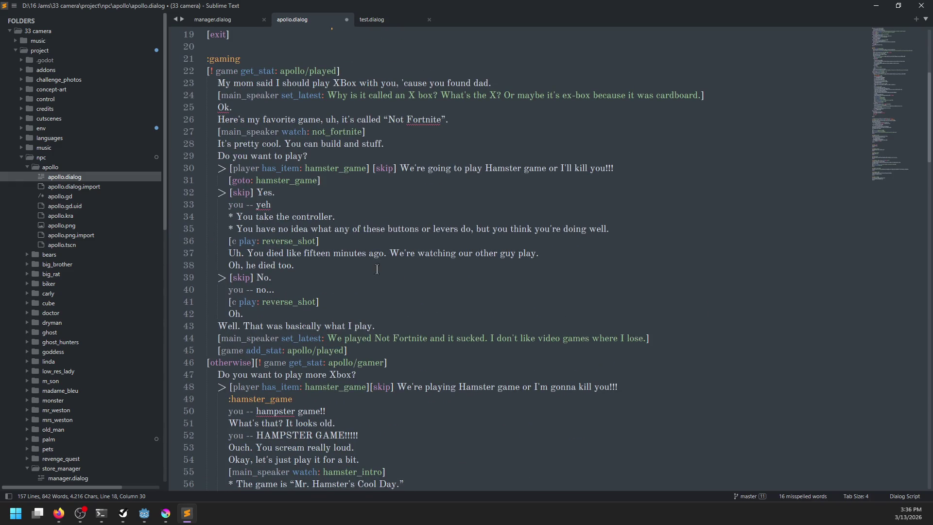
scroll(378, 269, down, 20)
mouse_move(228, 61)
mouse_down()
mouse_move(290, 279)
mouse_move(243, 265)
mouse_up()
drag(300, 83, 420, 83)
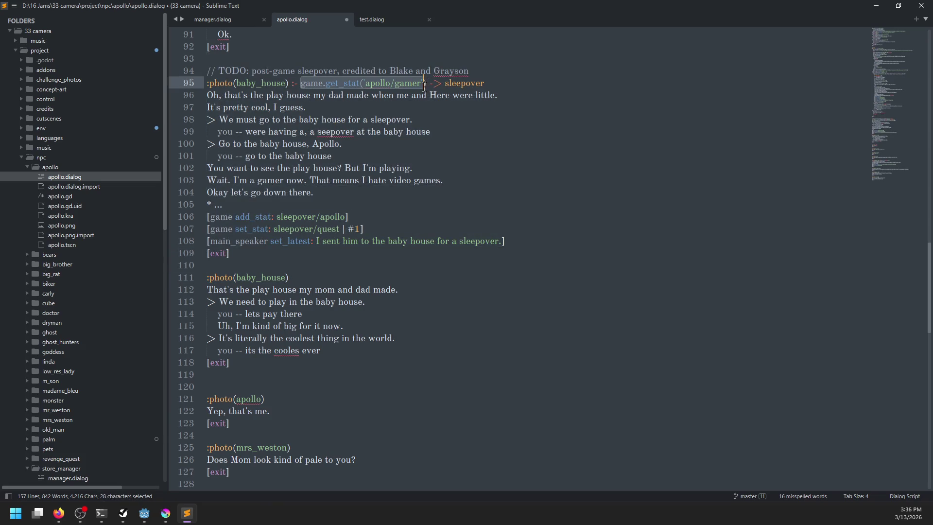
click(408, 203)
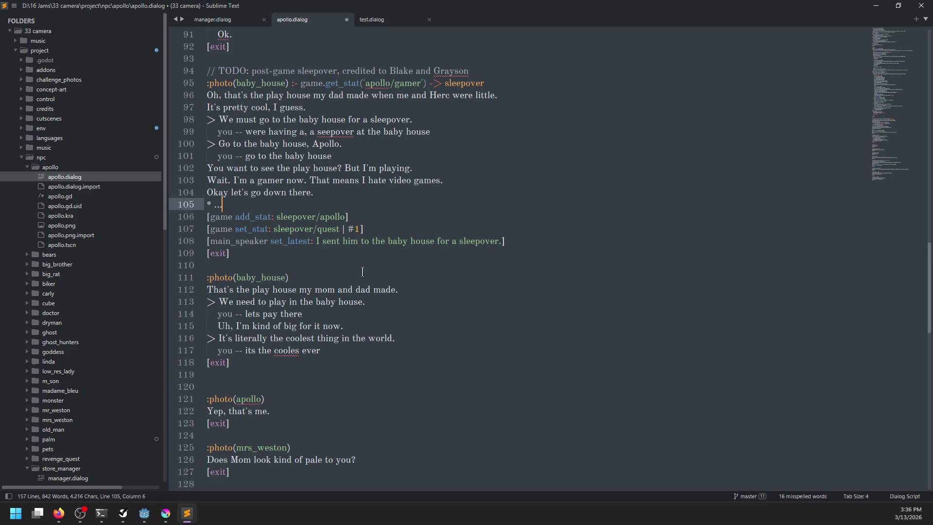
drag(537, 240, 207, 216)
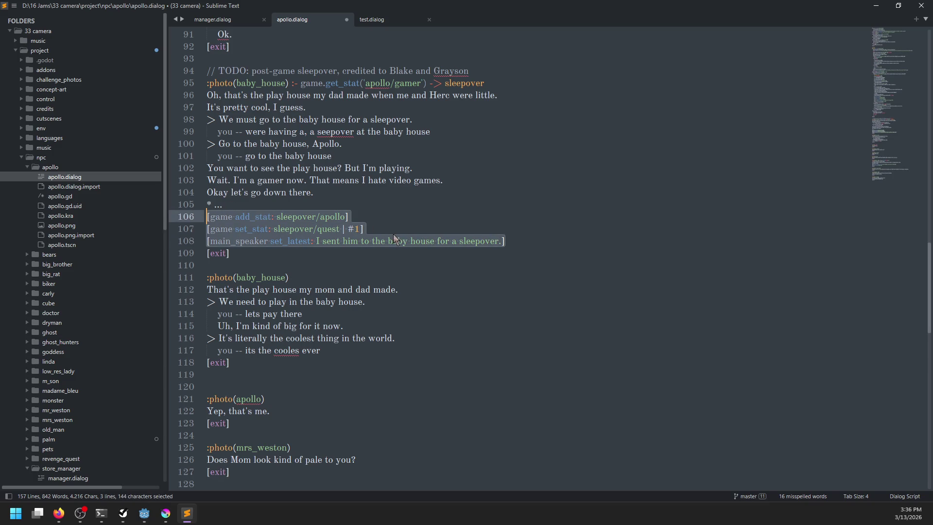
scroll(393, 238, up, 4)
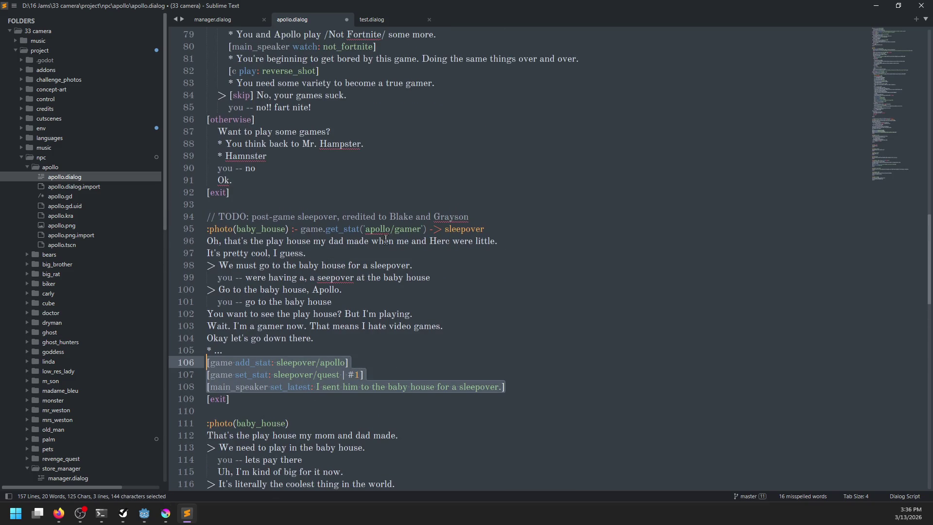
scroll(389, 237, up, 19)
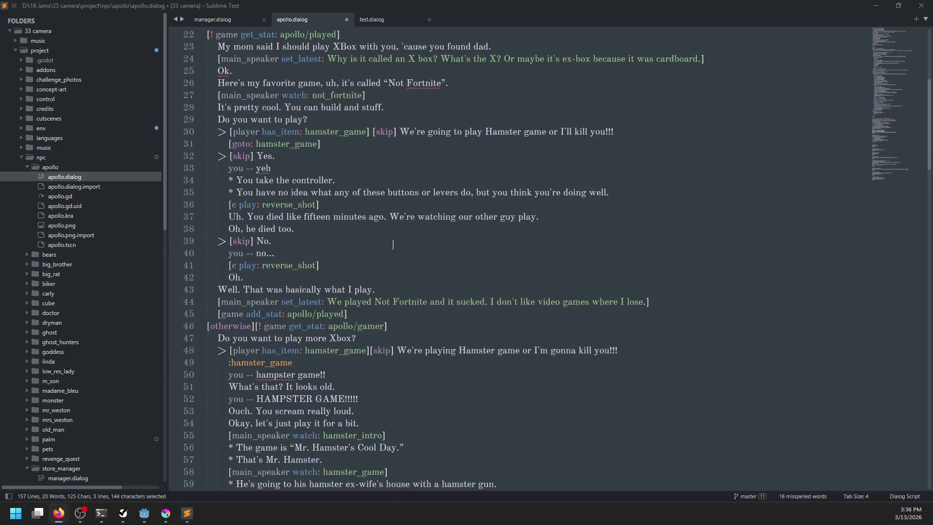
key(alt+Tab)
click(403, 205)
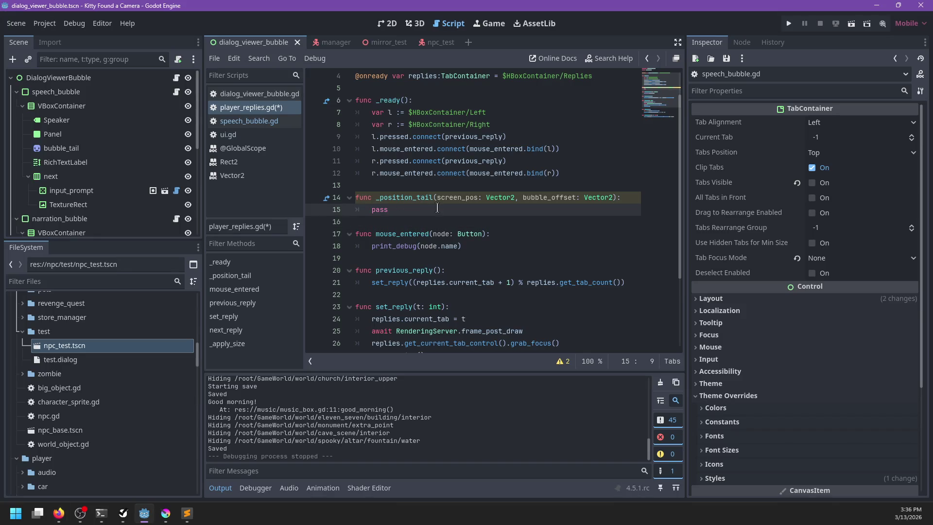
- Delete 'pass' from _position_tail and remove the thought_dollop and thought_dollop2 nodes
key(BackSpace)
key(BackSpace)
key(BackSpace)
scroll(129, 197, down, 5)
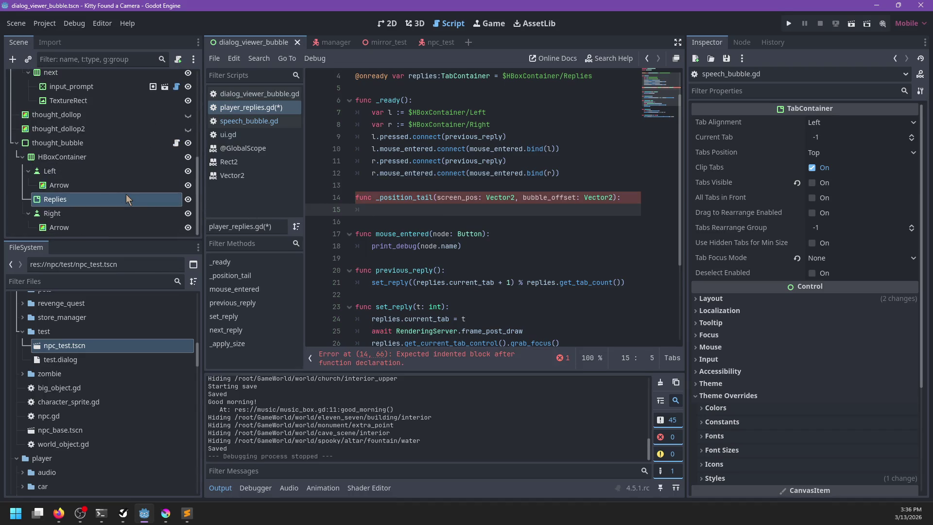
scroll(81, 163, up, 2)
scroll(80, 162, down, 3)
click(68, 157)
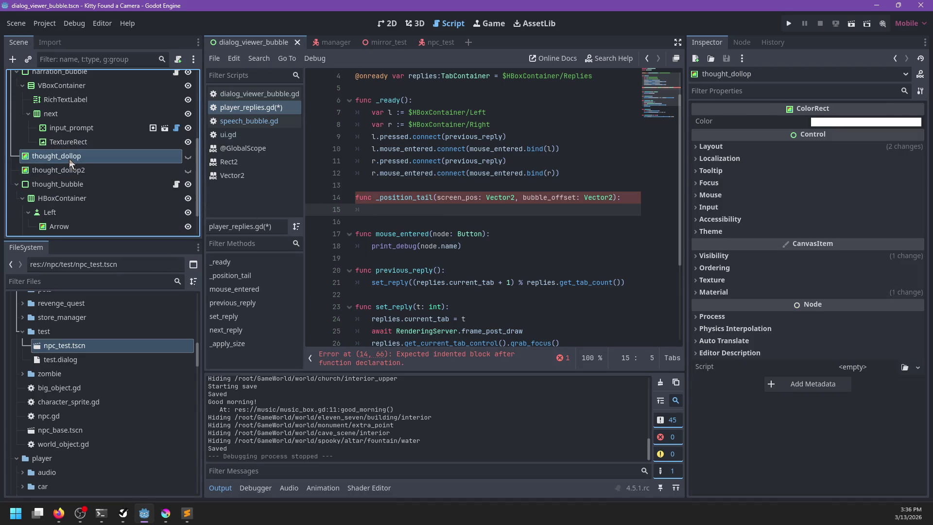
shift+click(75, 170)
key(Delete)
key(Return)
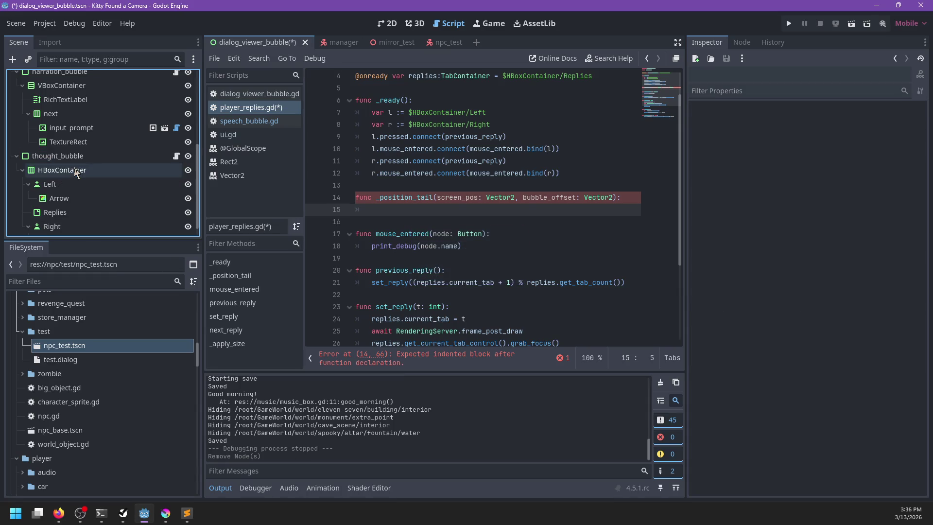
click(68, 156)
scroll(515, 175, up, 1)
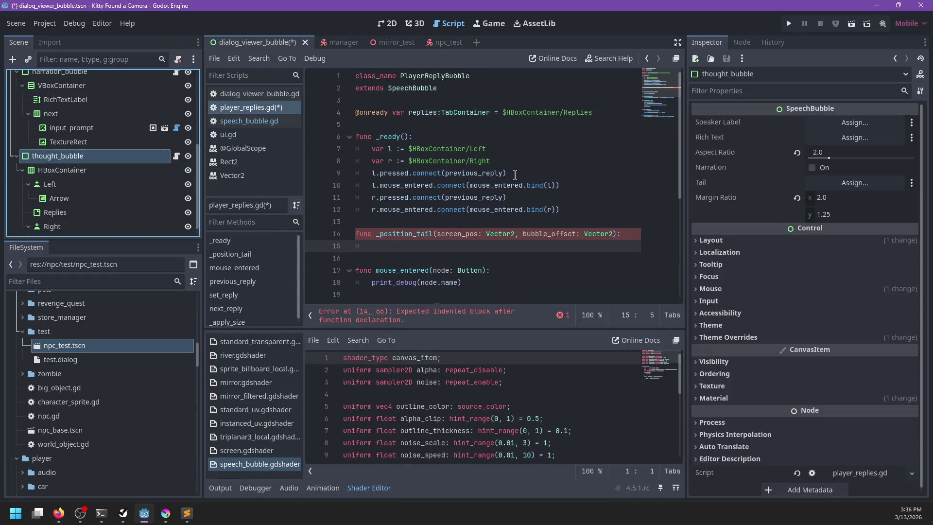
click(602, 113)
key(Return)
text(@onr)
key(Return)
text(var doll)
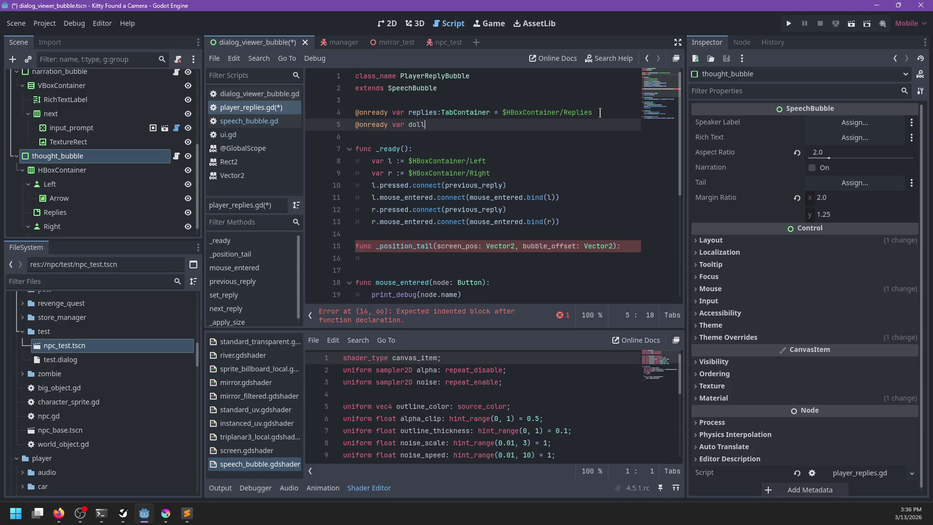
text(y[Col])
key(Left)
key(ctrl+BackSpace)
text(Node)
key(BackSpace)
key(BackSpace)
text(2D)
click(407, 261)
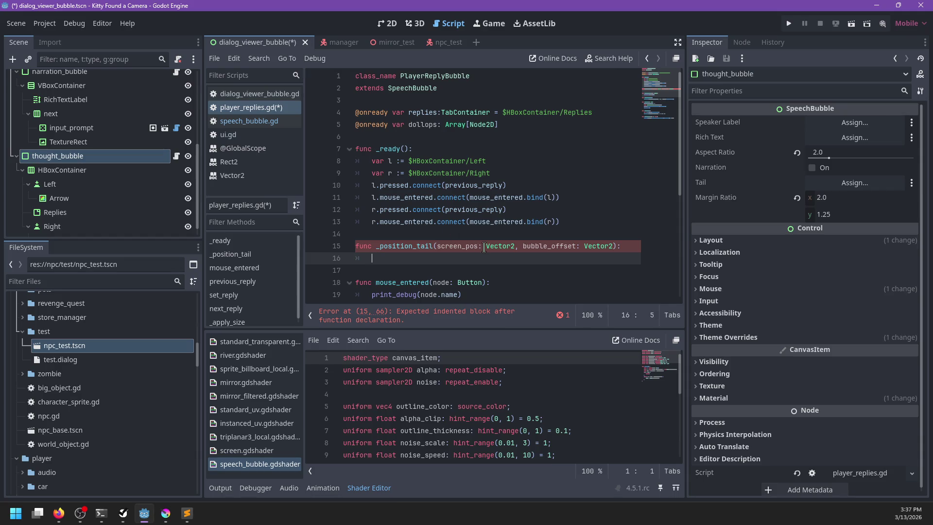
click(415, 23)
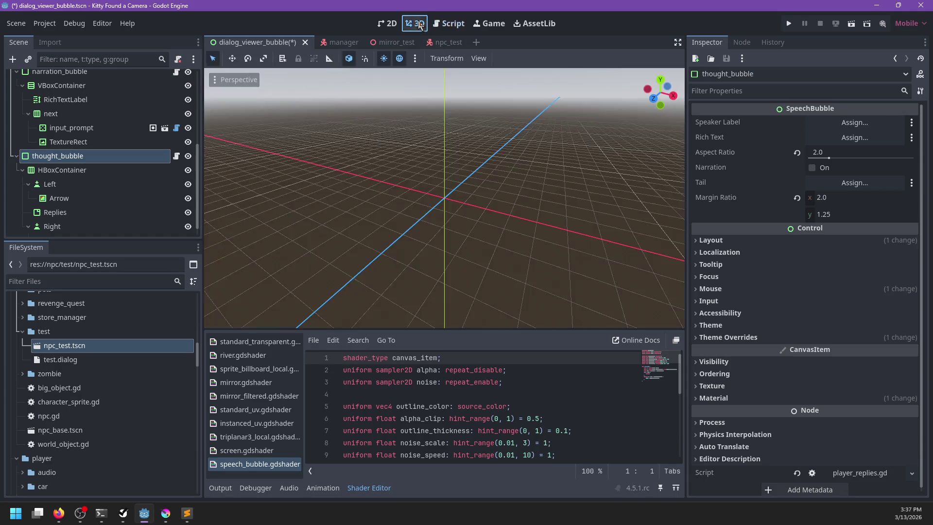
- Create a Sprite2D under the thought bubble named dollop and duplicate it as dollop2
click(391, 25)
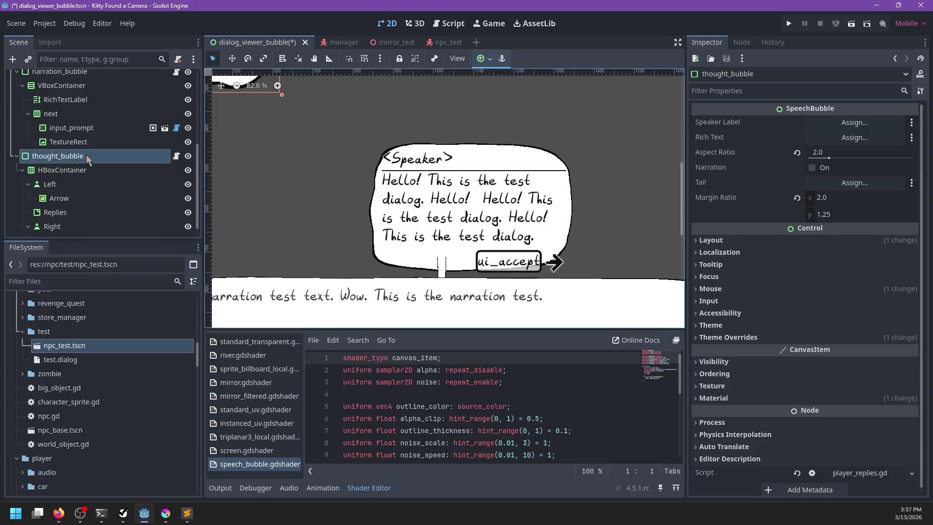
key(ctrl+a)
text(sprite)
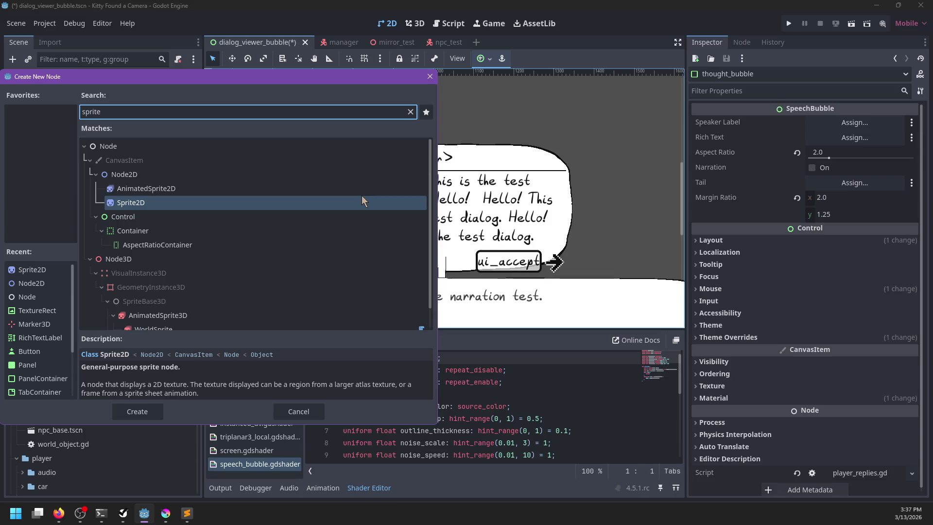
key(Return)
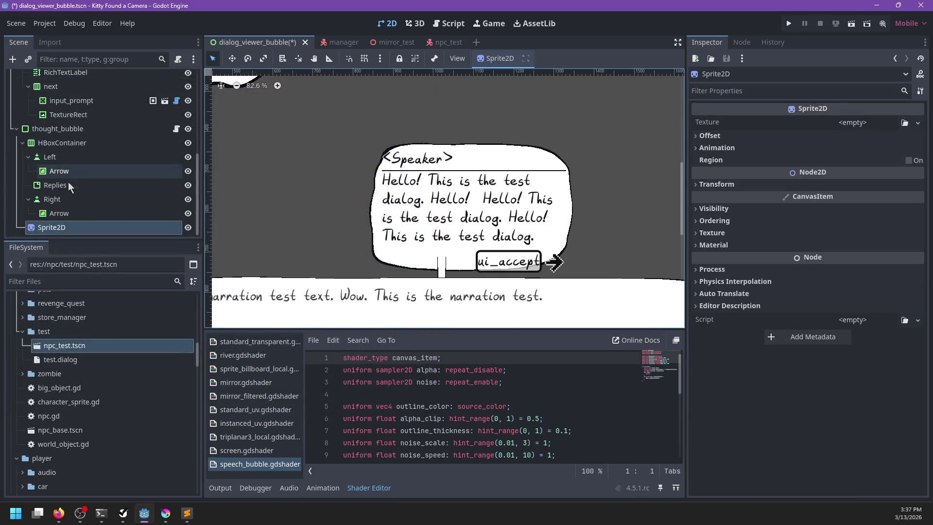
click(71, 227)
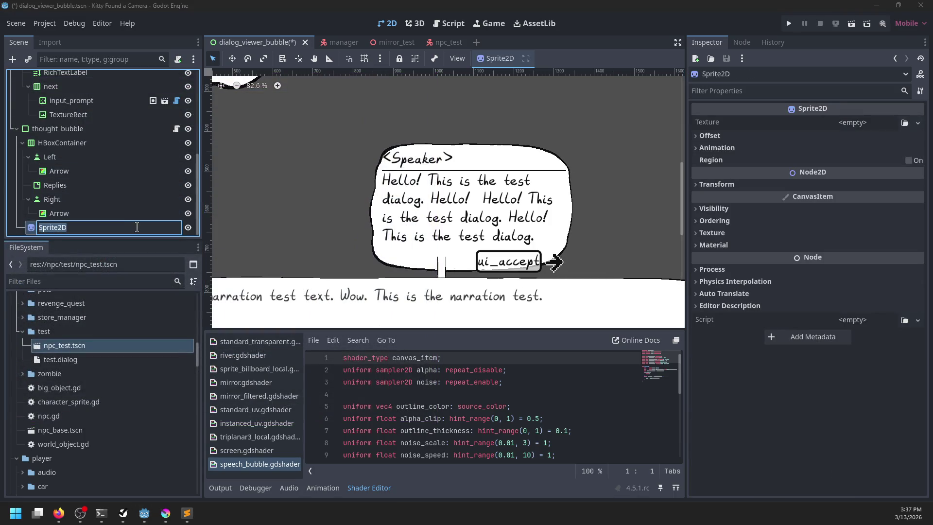
text(dollop)
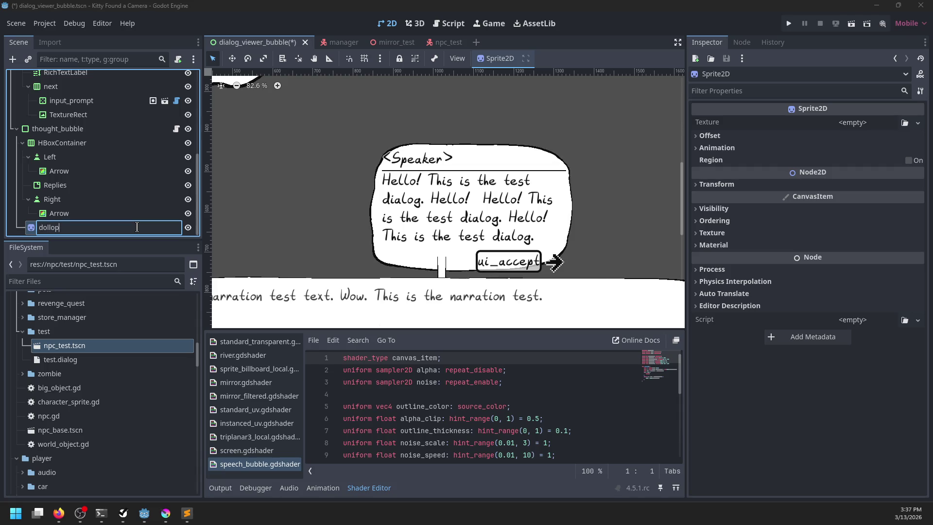
key(Return)
key(ctrl+d)
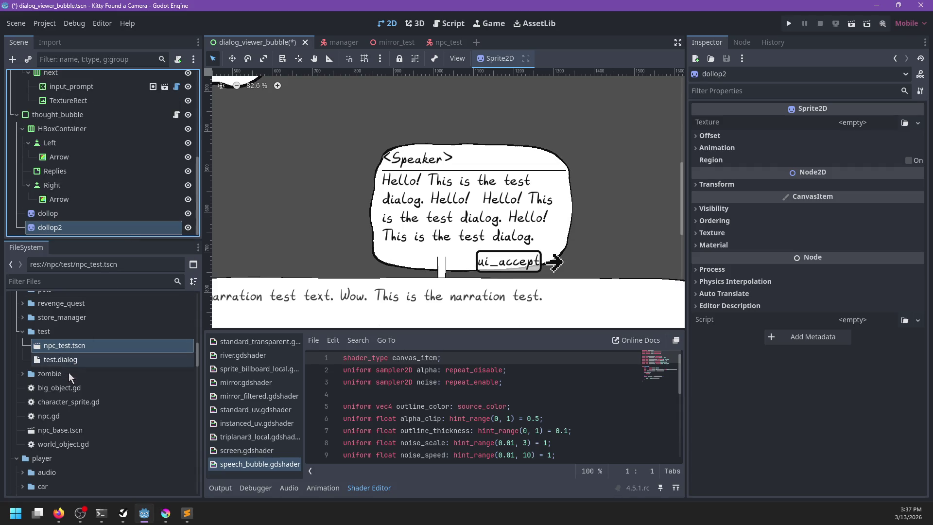
- Assign thought_dollop.png from the FileSystem as both dollops' texture
scroll(68, 369, up, 2)
click(59, 281)
text(dollop)
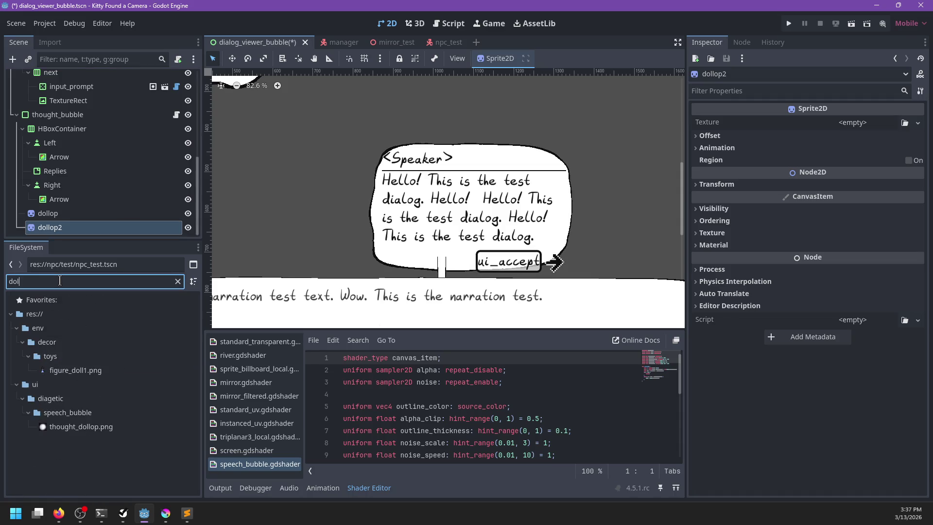
mouse_move(81, 370)
mouse_down()
mouse_move(63, 204)
mouse_move(49, 219)
mouse_up()
drag(72, 238, 79, 229)
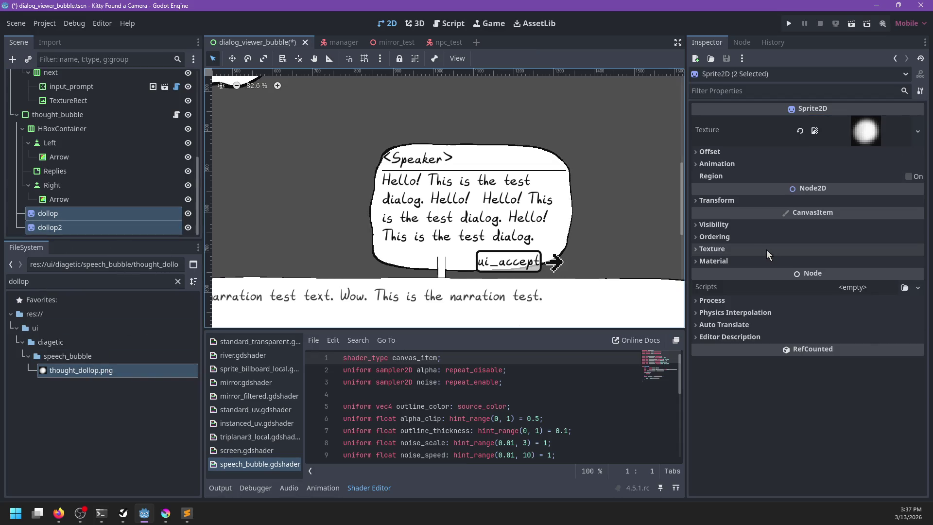
scroll(530, 236, down, 3)
scroll(529, 236, down, 2)
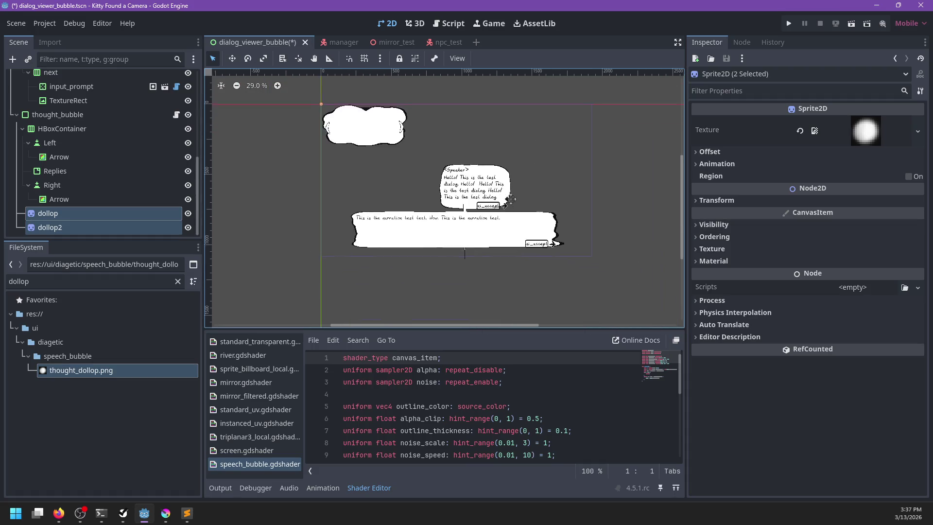
- Give the dollop sprites a new ShaderMaterial using speech_bubble.gdshader
click(713, 261)
click(870, 275)
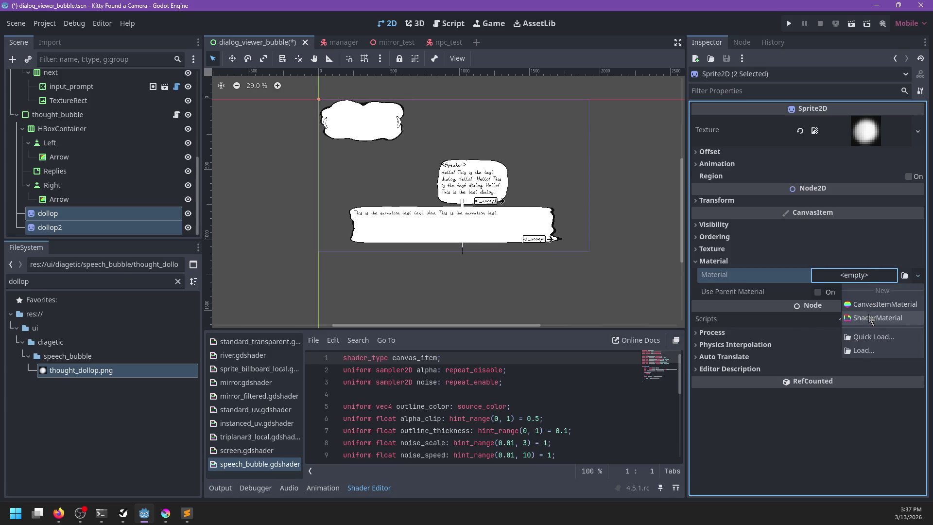
click(875, 317)
click(850, 292)
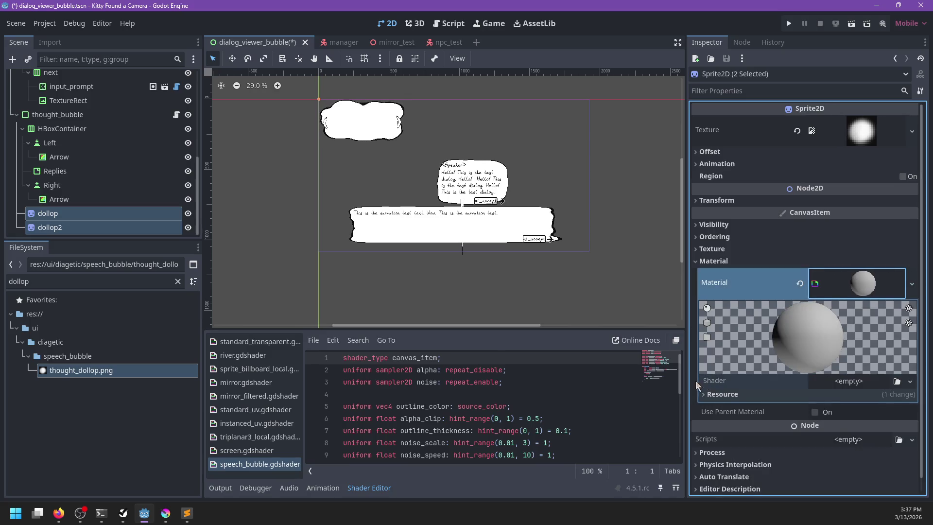
click(115, 282)
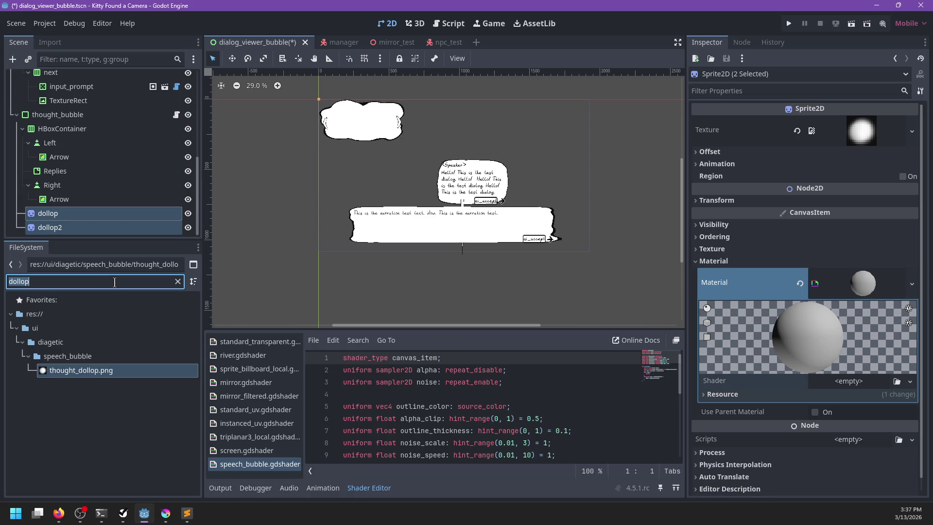
text(bubbl)
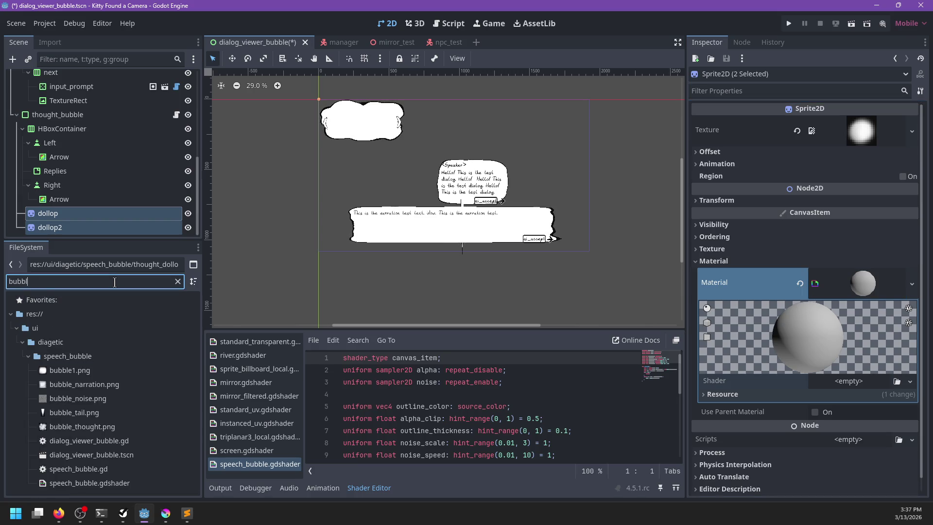
mouse_move(90, 482)
mouse_down()
mouse_move(403, 423)
mouse_move(851, 280)
mouse_up()
- Set the shader's Alpha parameter to the sprites' thought_dollop.png texture
click(760, 379)
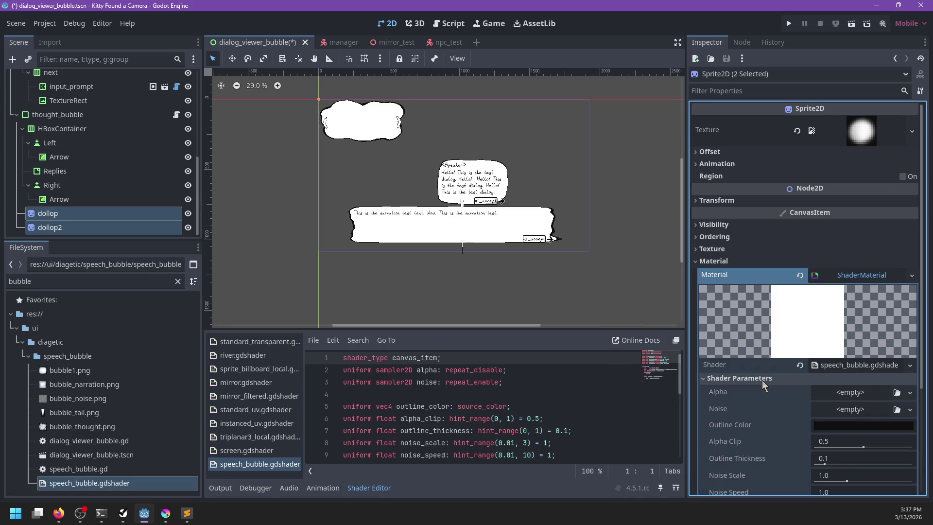
click(841, 395)
key(Escape)
mouse_move(861, 131)
mouse_down()
mouse_move(825, 393)
mouse_move(855, 400)
mouse_up()
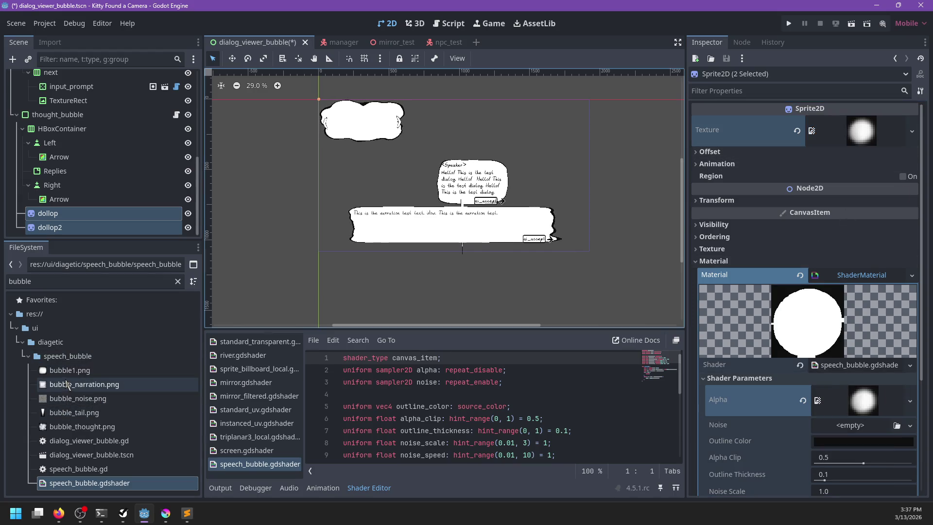
scroll(447, 218, up, 3)
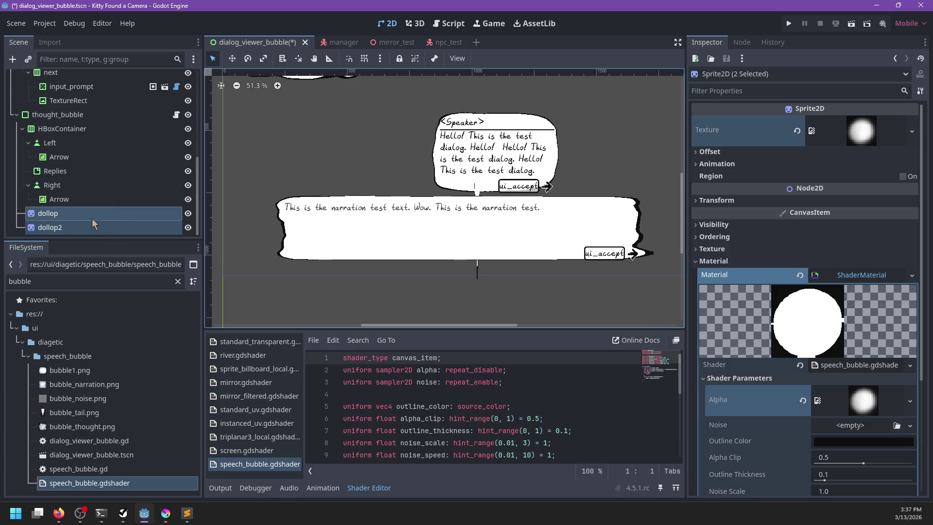
click(91, 217)
click(90, 224)
scroll(100, 147, up, 5)
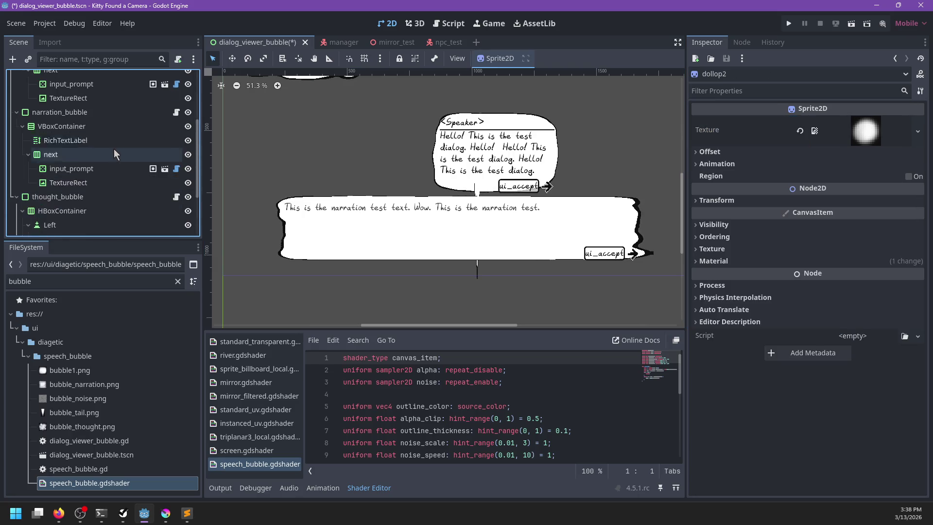
- Hide narration_bubble and speech_bubble and bring the thought cloud into view
click(188, 215)
scroll(193, 156, up, 1)
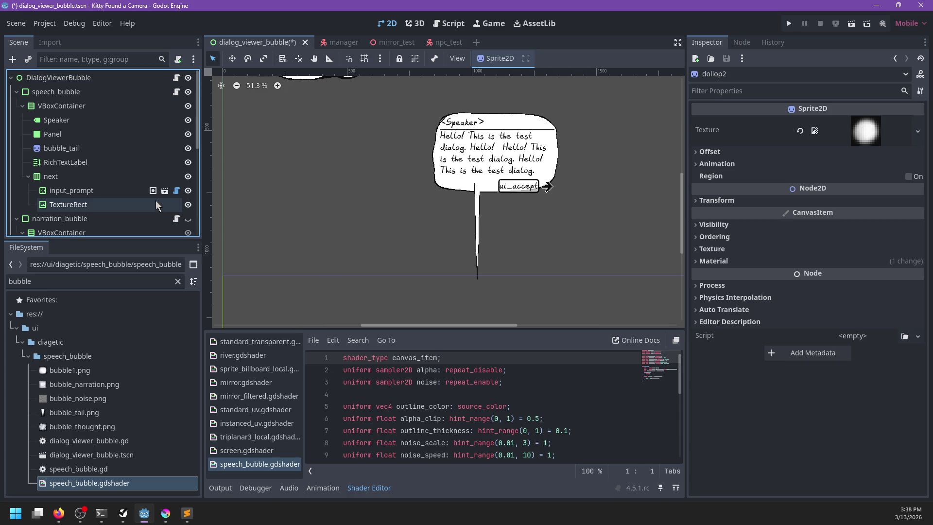
click(188, 91)
mouse_move(452, 171)
mouse_down()
mouse_move(506, 297)
mouse_move(520, 301)
mouse_up()
scroll(279, 146, up, 4)
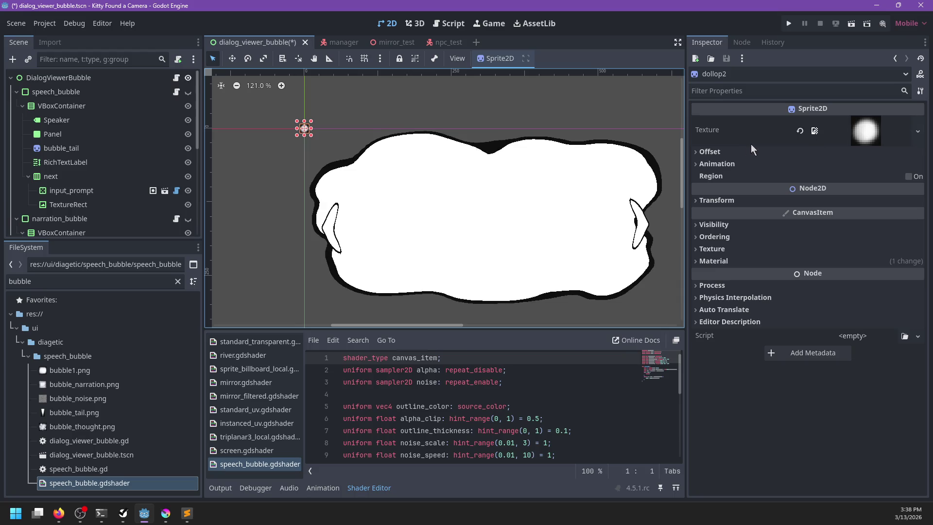
- Set dollop2's Transform scale to 5 on both axes, then select dollop alongside it
click(703, 202)
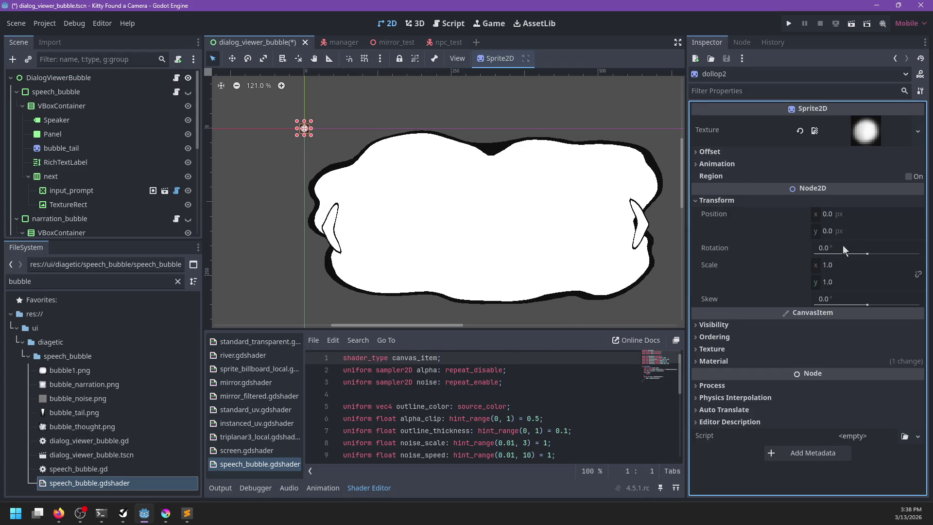
click(842, 266)
text(5)
key(Return)
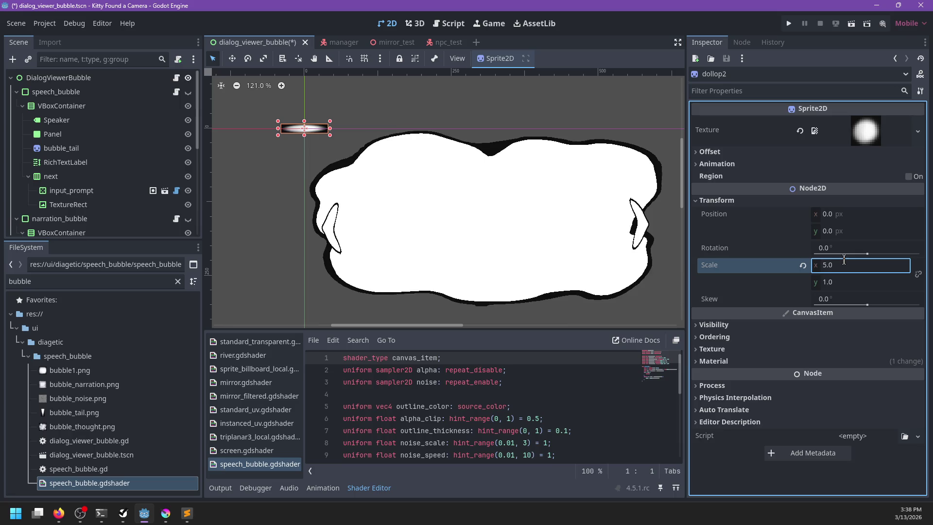
key(Tab)
text(5)
key(Return)
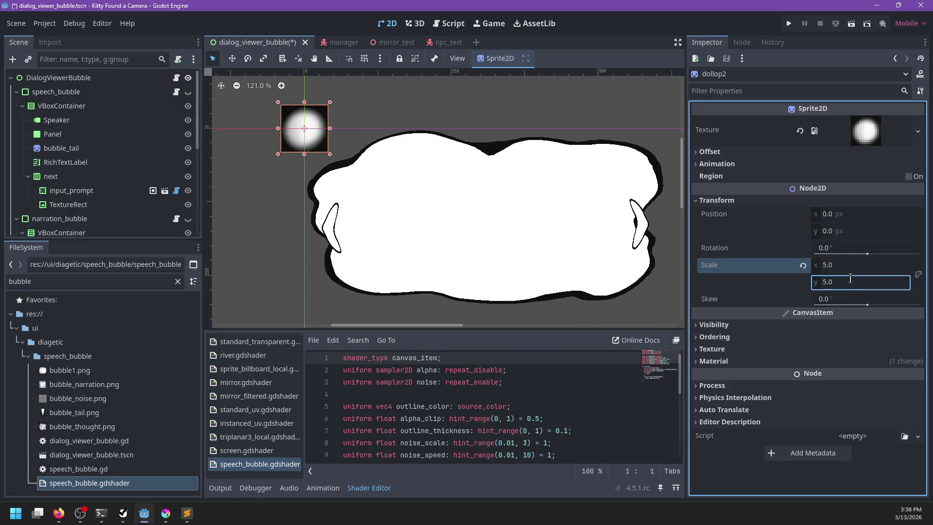
scroll(505, 185, down, 4)
scroll(61, 214, down, 3)
scroll(62, 214, down, 2)
shift+click(61, 214)
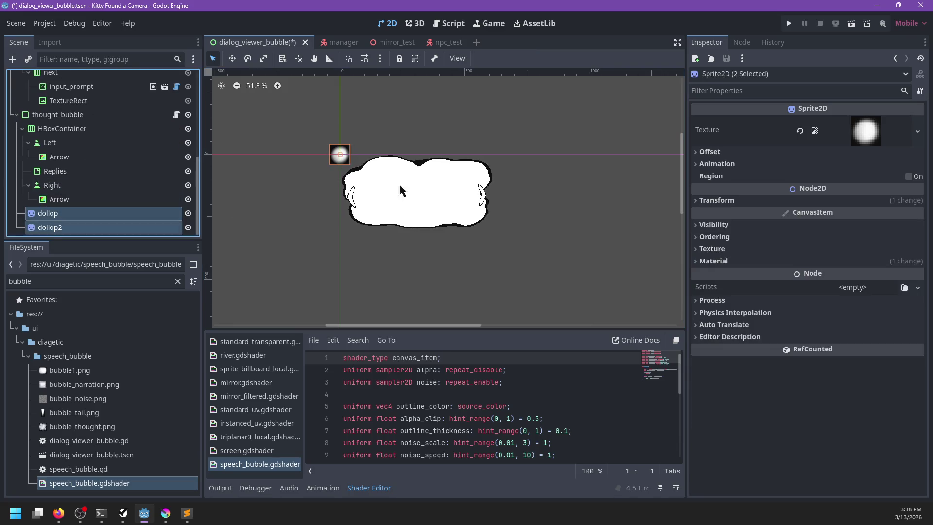
double_click(139, 283)
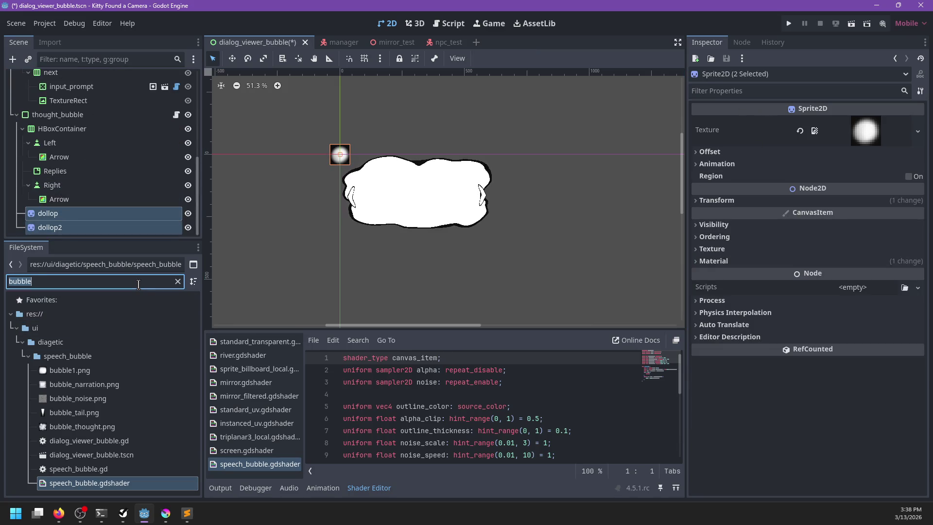
- Switch the dollops' texture to white.bmp and nudge dollop2 up and right near the cloud
text(white)
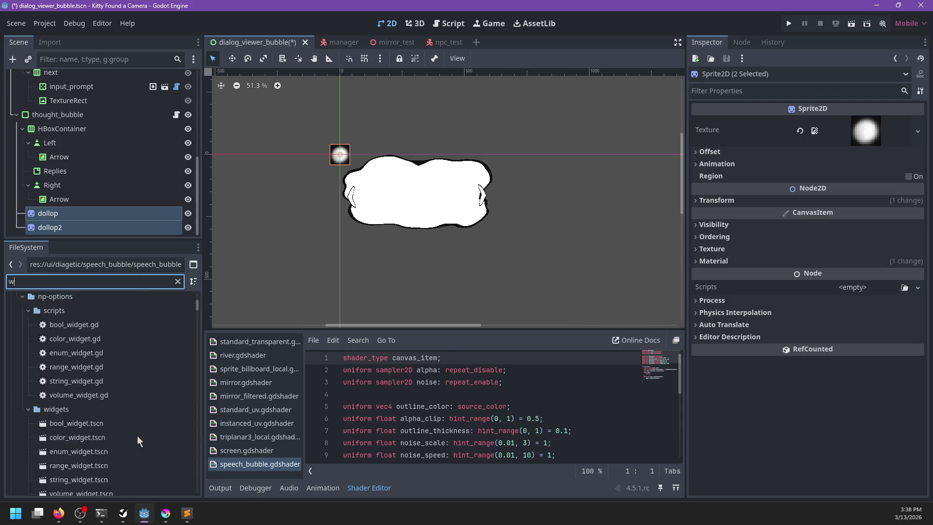
mouse_move(78, 484)
mouse_down()
mouse_move(536, 336)
mouse_move(825, 129)
mouse_move(865, 130)
mouse_up()
scroll(349, 149, up, 5)
click(109, 214)
ctrl+click(99, 228)
click(99, 213)
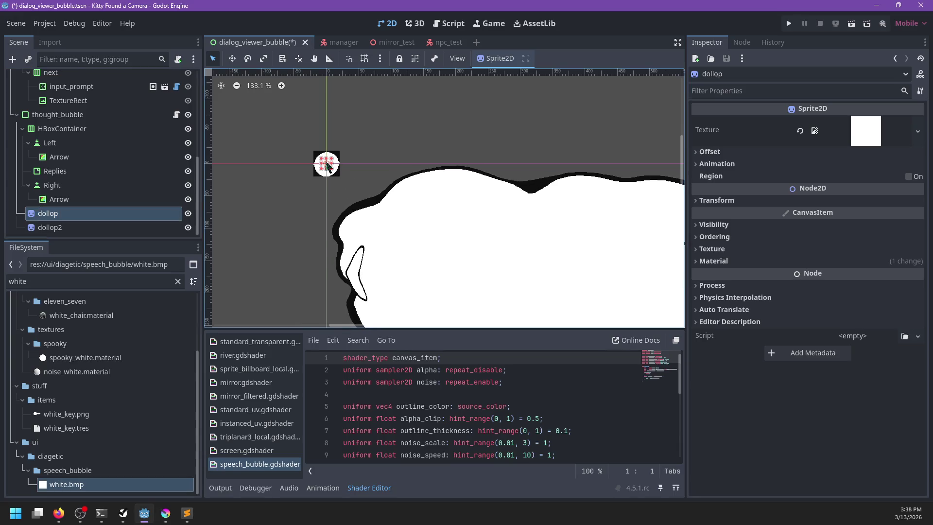
click(85, 231)
mouse_move(326, 158)
mouse_down()
mouse_move(351, 160)
mouse_move(383, 133)
mouse_move(353, 146)
mouse_up()
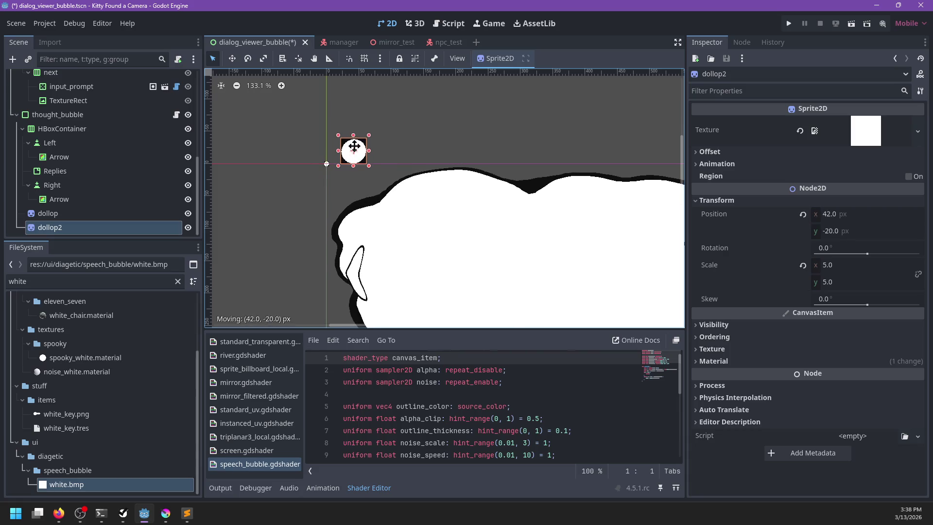
- Scale dollop to 3 and move it up and left beside the cloud
click(73, 213)
click(743, 201)
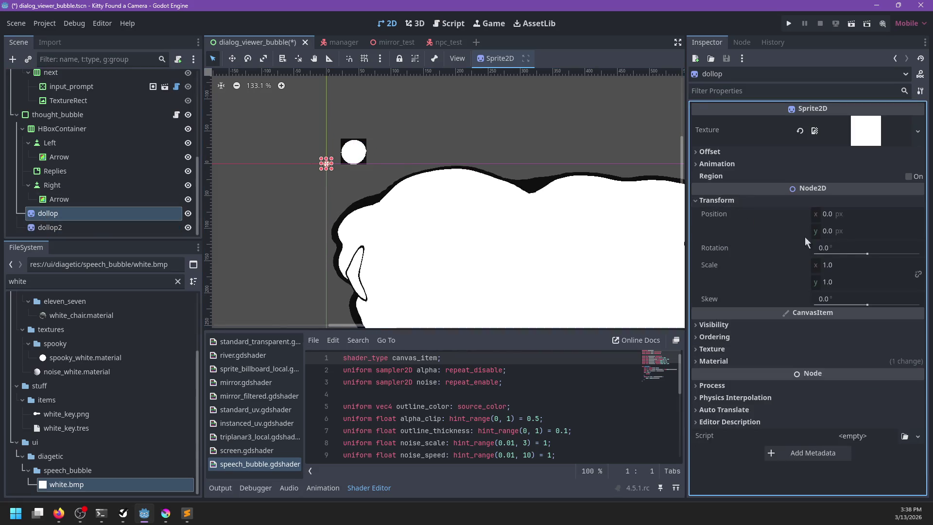
click(845, 264)
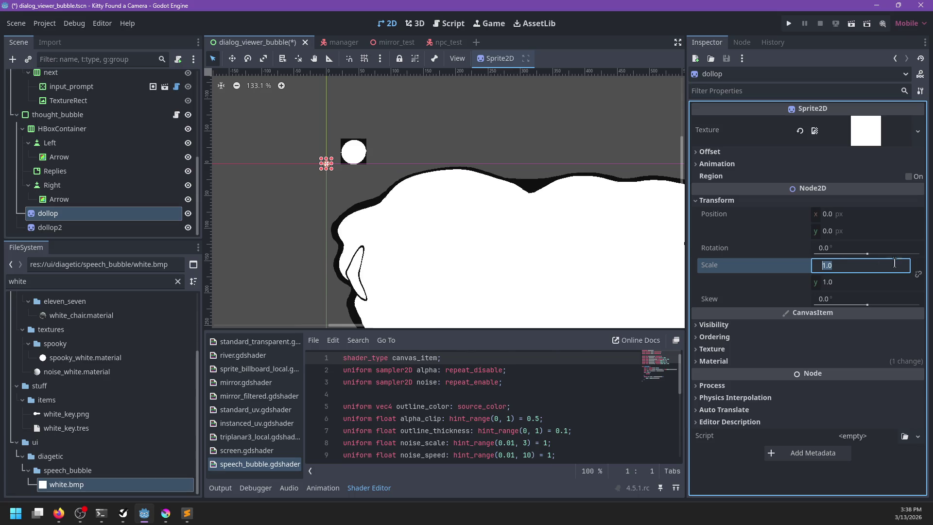
key(Return)
click(871, 267)
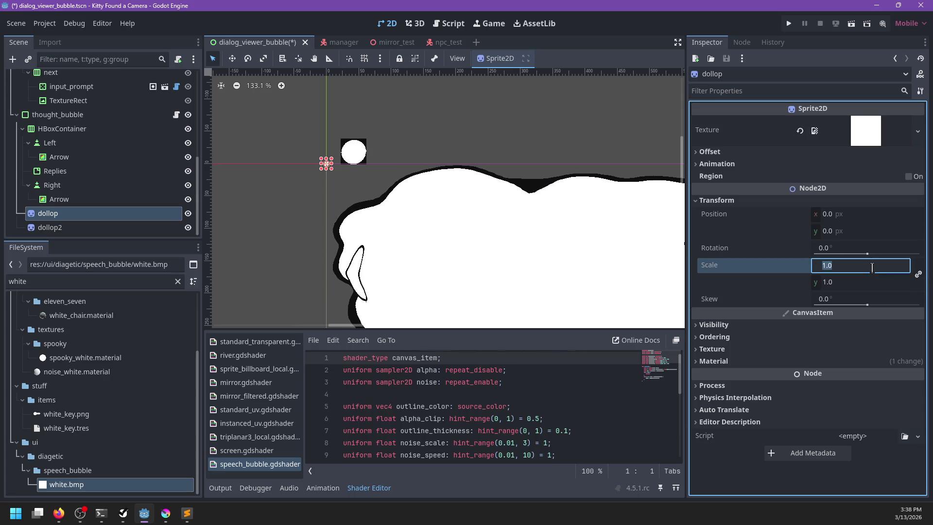
text(3)
key(Return)
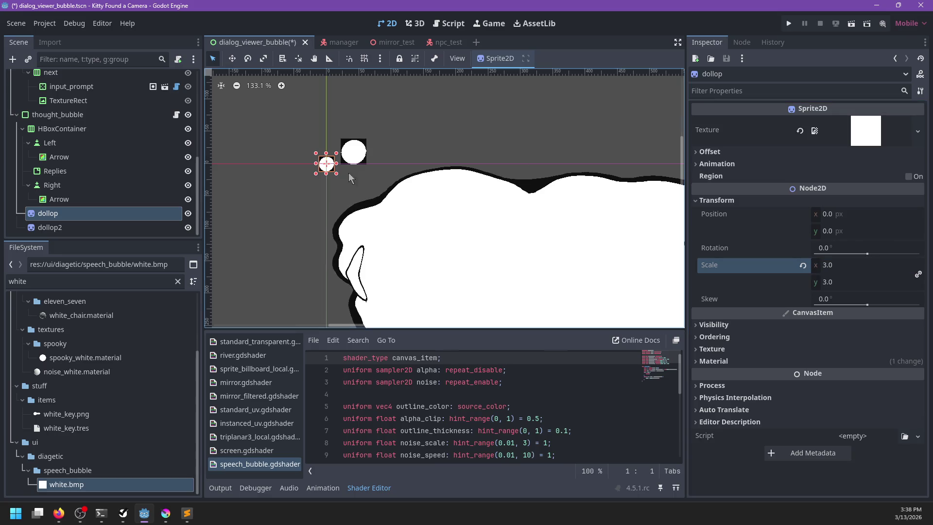
drag(326, 163, 301, 122)
scroll(387, 153, down, 2)
scroll(415, 196, down, 1)
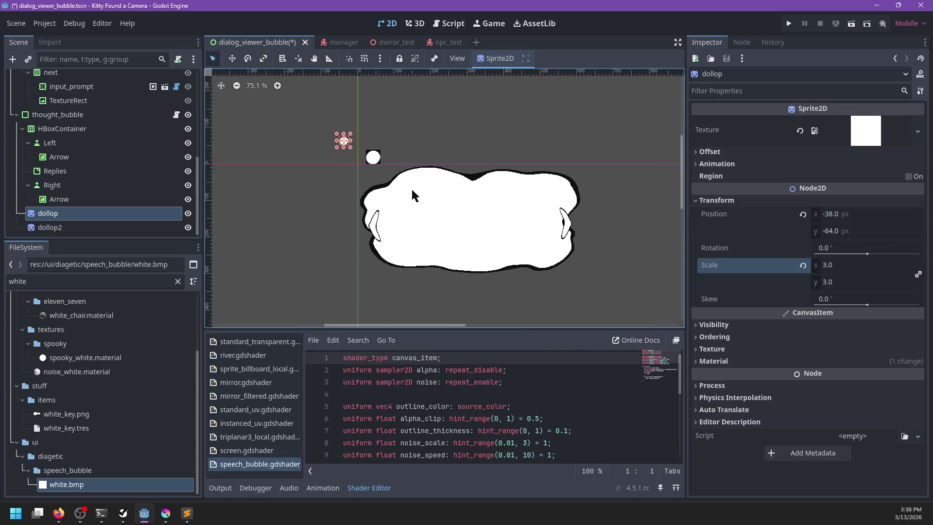
- Set dollop2's scale to 8 and dollop's scale to 5
click(367, 153)
click(847, 267)
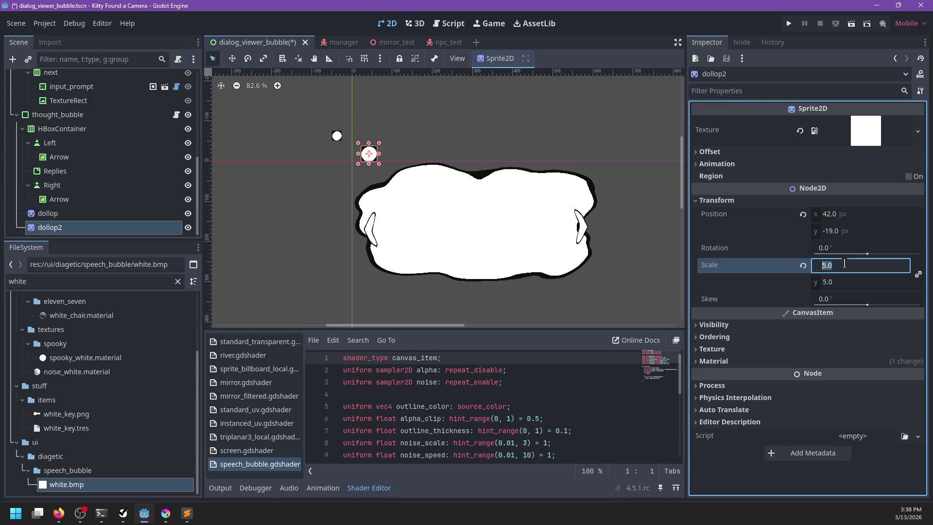
text(8)
key(Return)
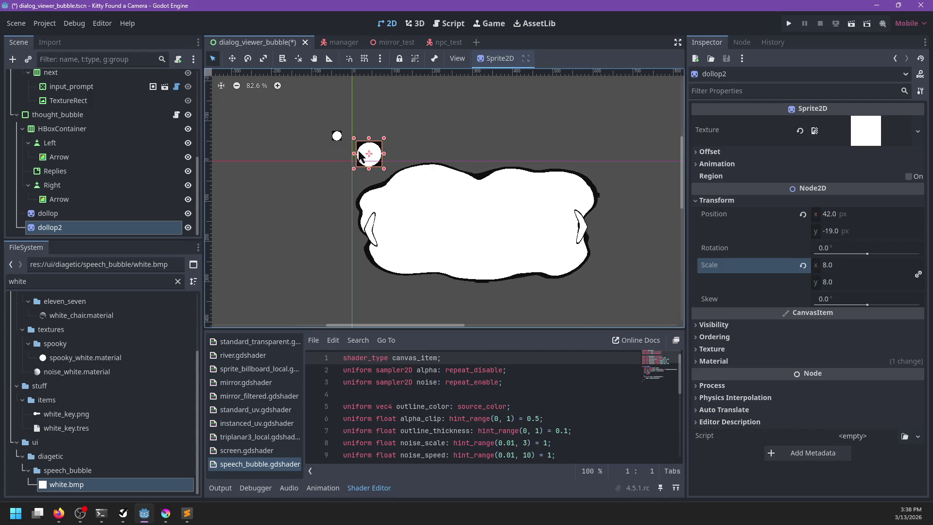
click(336, 135)
click(836, 264)
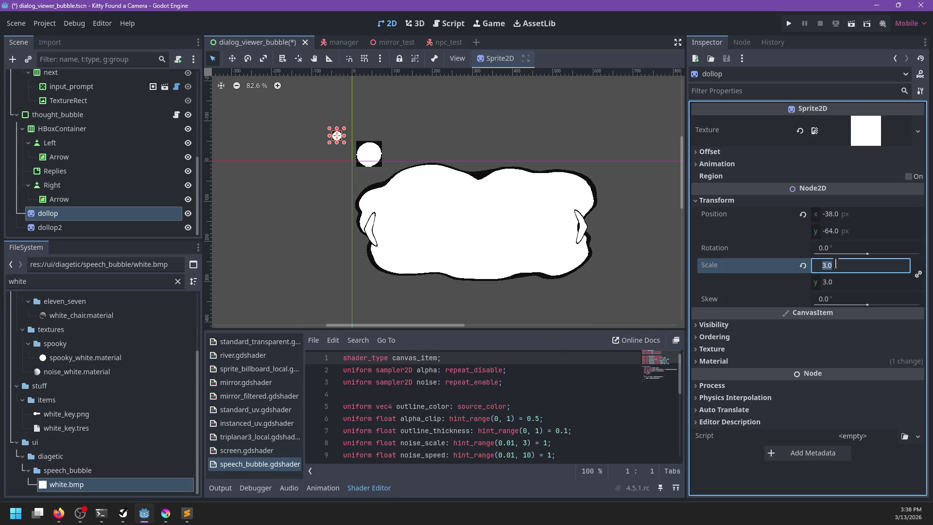
text(5)
key(Return)
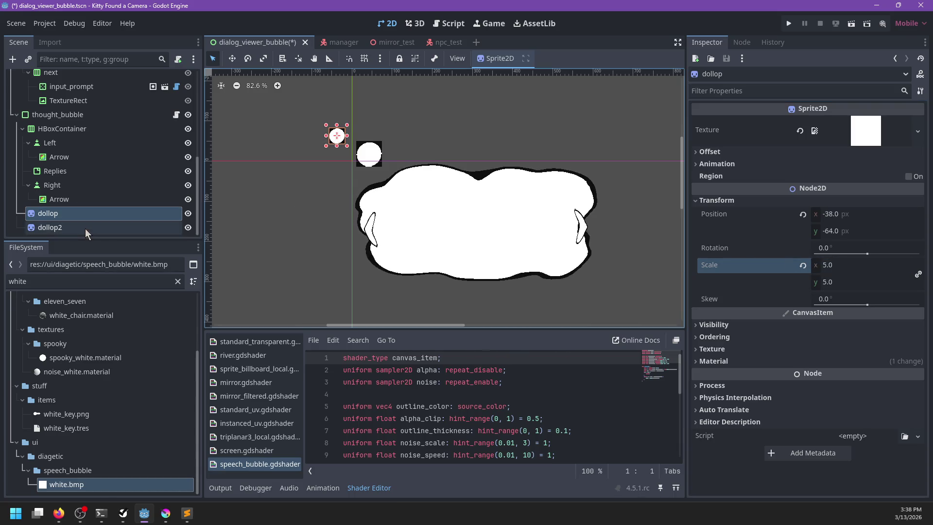
- Drag dollop2 just above the cloud and dollop above it, ending at (267, -116)
click(83, 224)
click(80, 214)
click(50, 227)
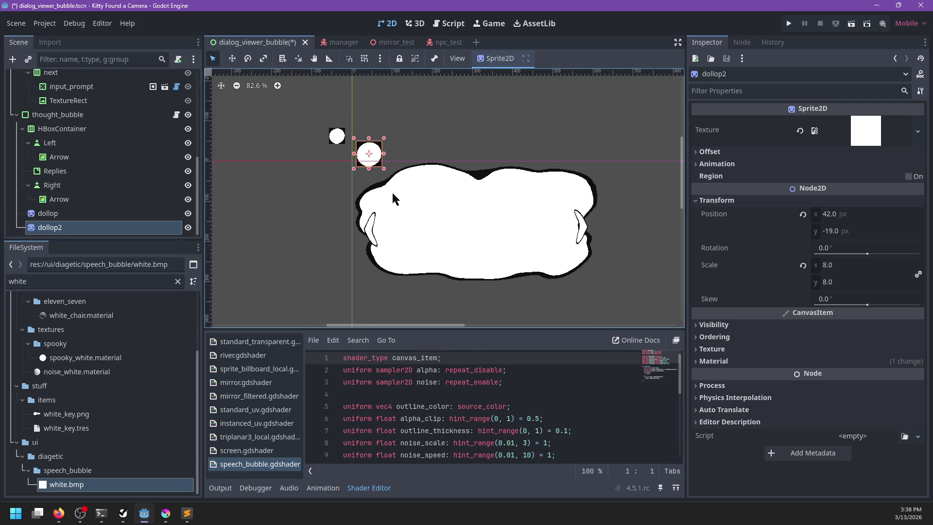
scroll(323, 177, down, 3)
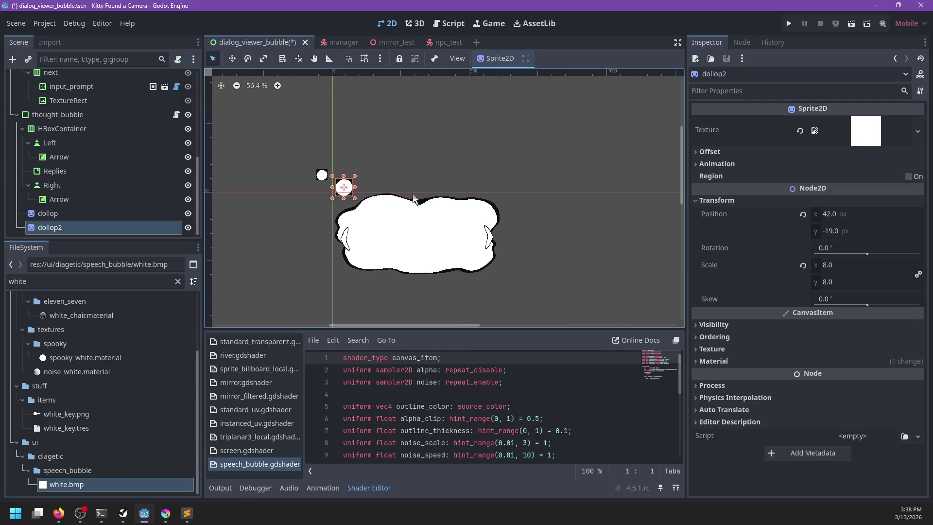
mouse_move(347, 191)
mouse_down()
mouse_move(317, 220)
mouse_move(318, 239)
mouse_move(329, 240)
mouse_up()
mouse_move(325, 179)
mouse_down()
mouse_move(321, 213)
mouse_move(376, 161)
mouse_up()
mouse_move(326, 243)
mouse_down()
mouse_move(415, 203)
mouse_move(410, 191)
mouse_up()
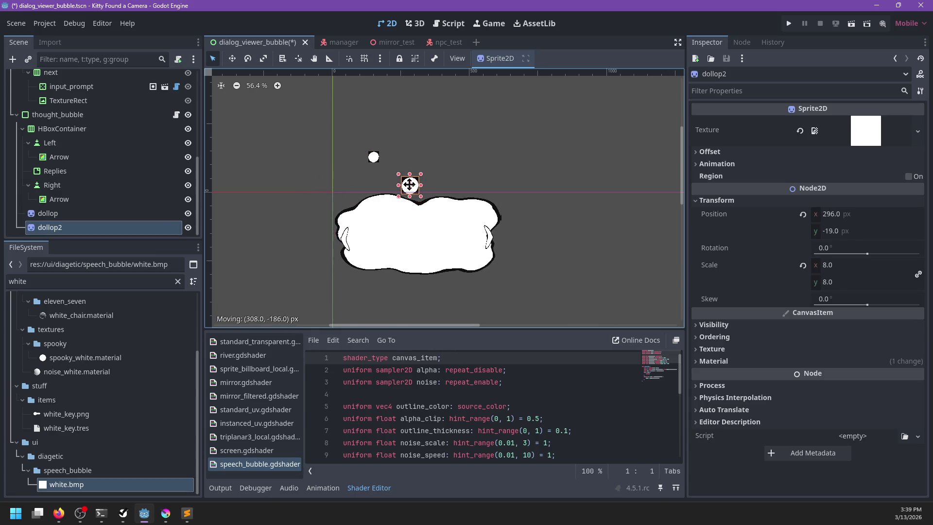
click(376, 160)
drag(377, 160, 409, 164)
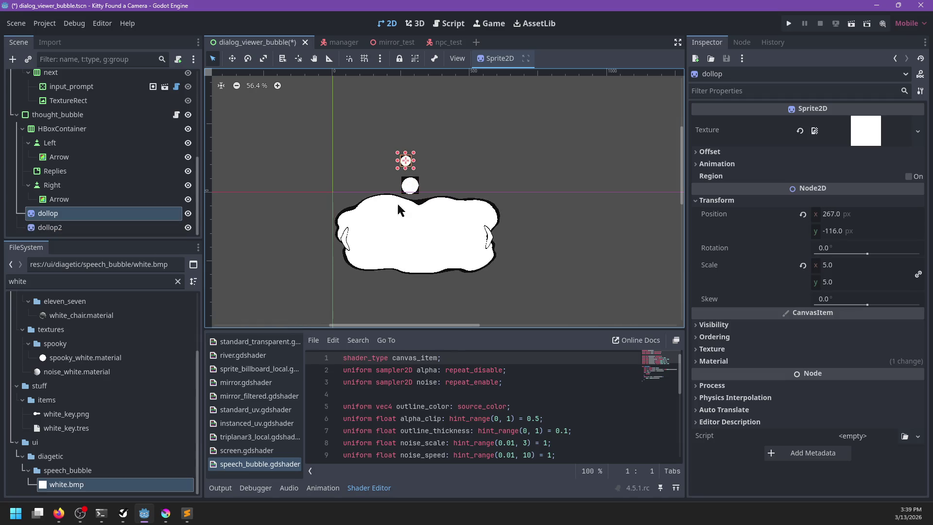
click(176, 114)
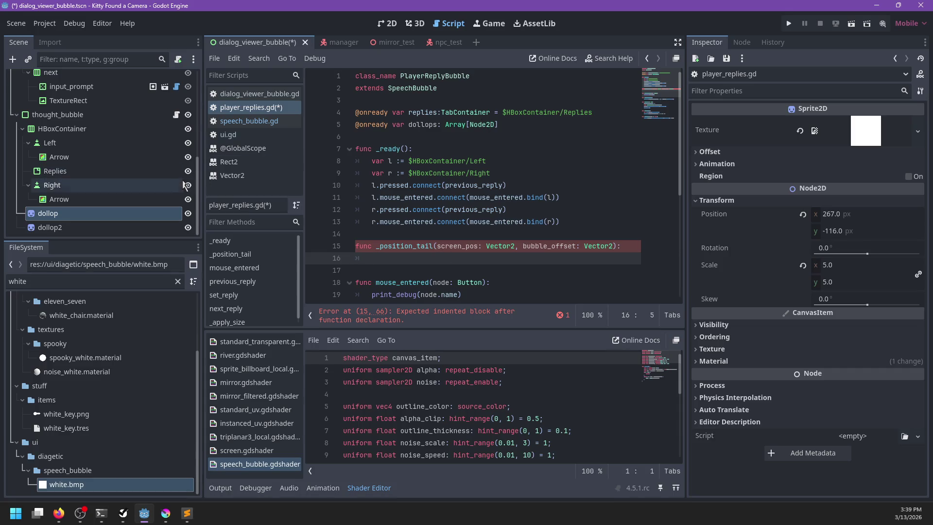
click(58, 115)
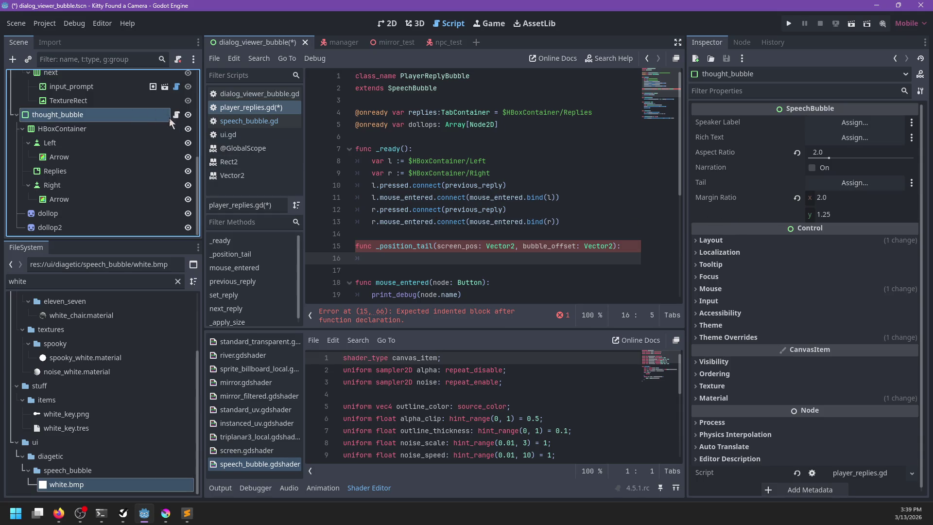
click(133, 115)
double_click(372, 125)
text(export)
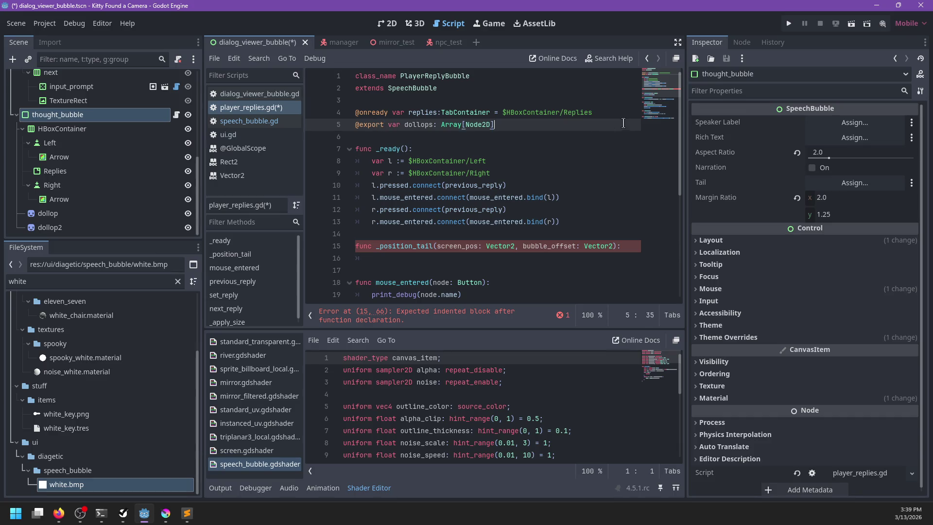
key(alt+Up)
key(ctrl+s)
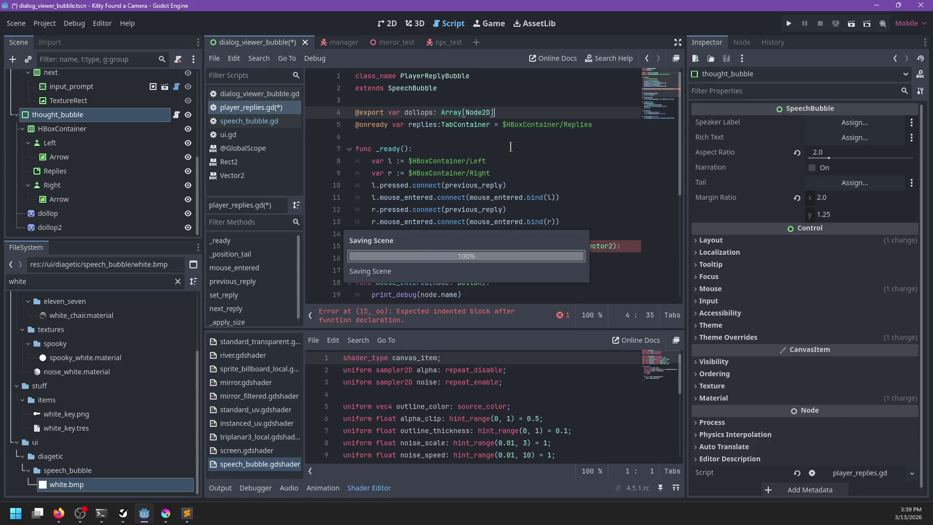
- Give player_replies.gd's empty _position_tail stub a pass body and save the script
click(90, 127)
click(88, 115)
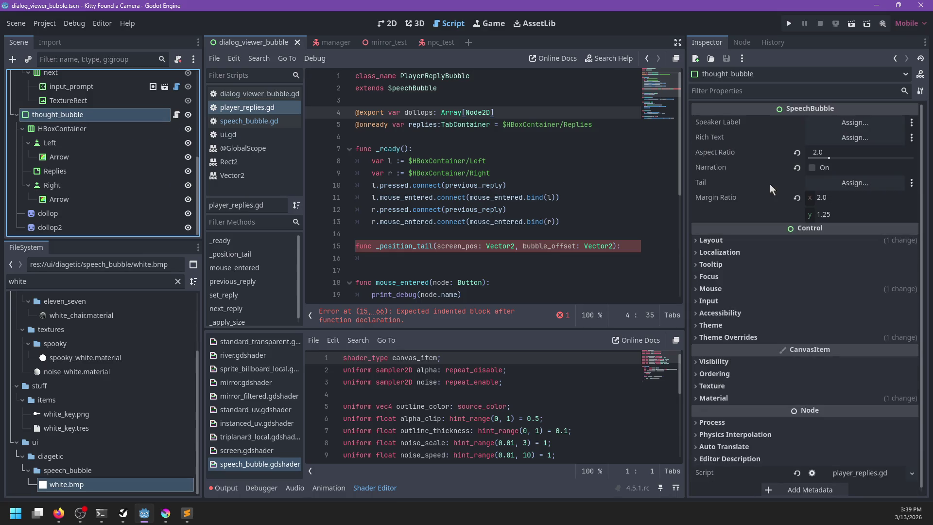
click(407, 257)
key(ctrl+s)
- Set thought_bubble's Dollops array size to 2 and drag dollop and dollop2 into its slots
click(852, 123)
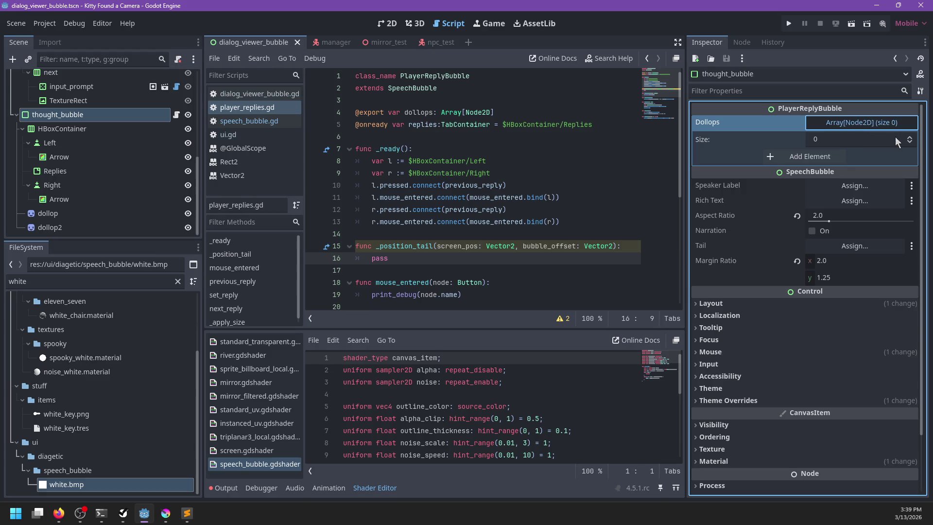
click(909, 137)
click(909, 136)
click(49, 214)
mouse_move(48, 214)
mouse_down()
mouse_move(848, 156)
mouse_move(83, 229)
mouse_move(751, 143)
mouse_move(846, 174)
mouse_up()
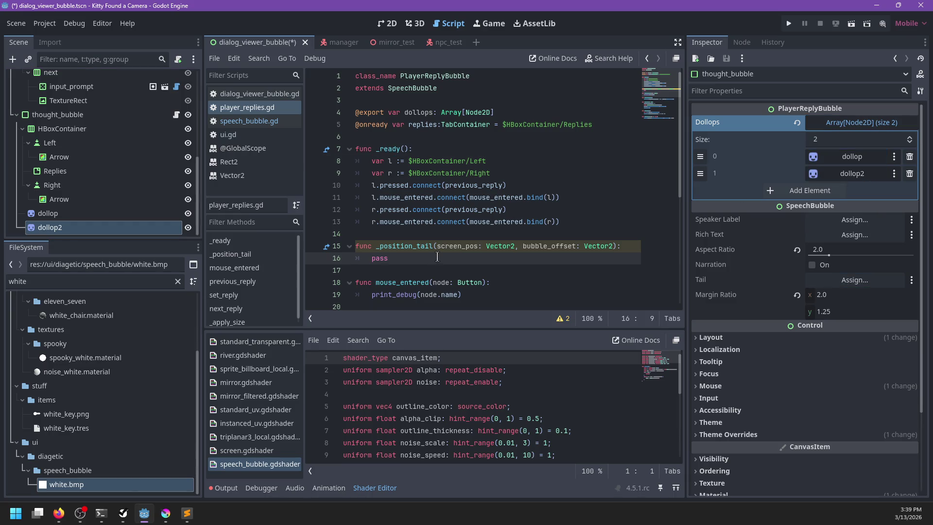
click(247, 94)
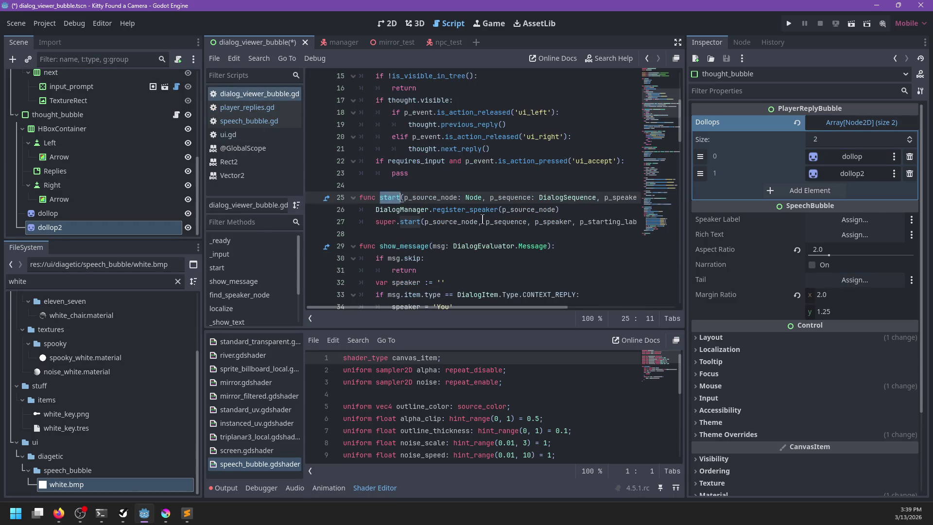
- Copy the rel_pos and start lines from speech_bubble.gd over pass in player_replies.gd's _position_tail
click(253, 121)
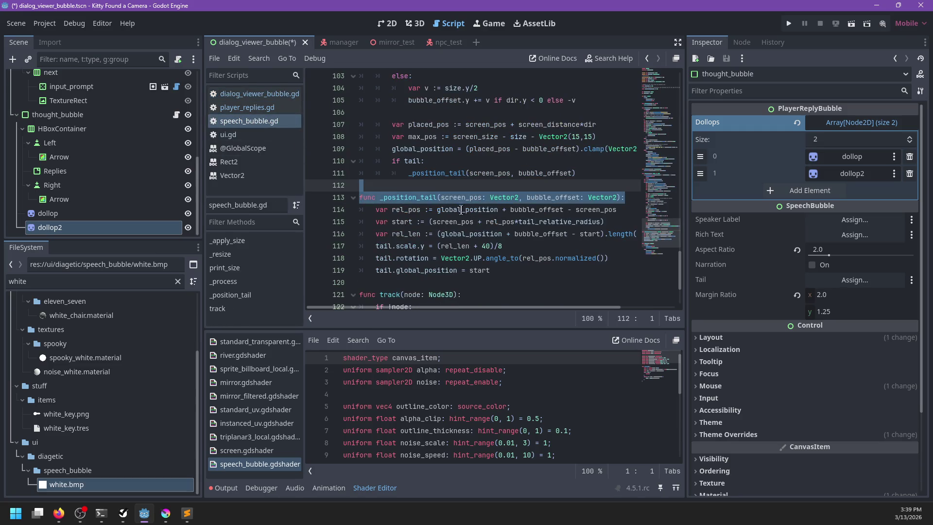
drag(453, 222, 450, 214)
click(449, 234)
key(End)
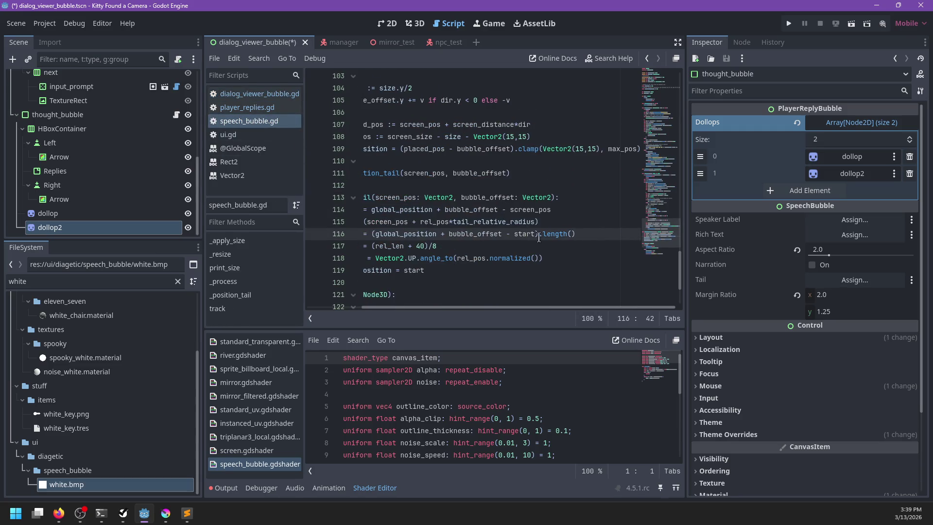
mouse_move(580, 234)
mouse_down()
mouse_move(308, 231)
mouse_move(320, 213)
mouse_up()
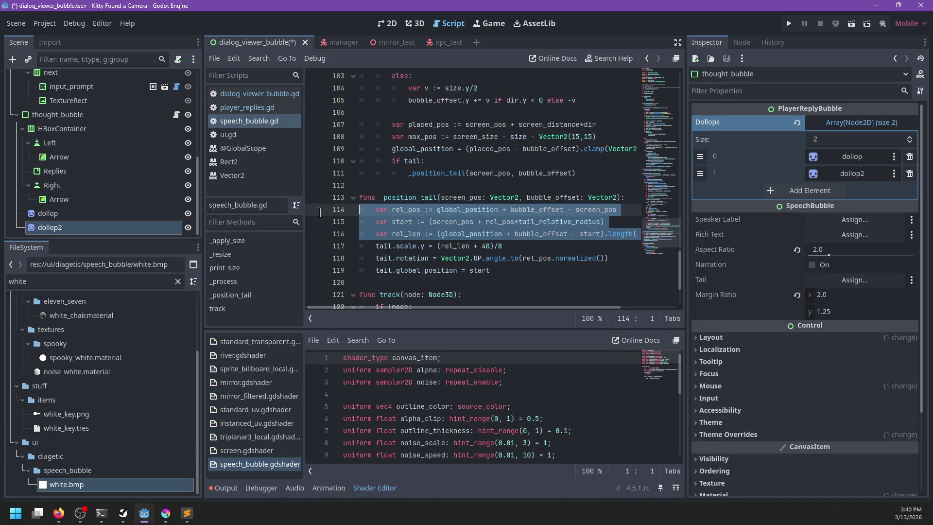
drag(607, 221, 274, 204)
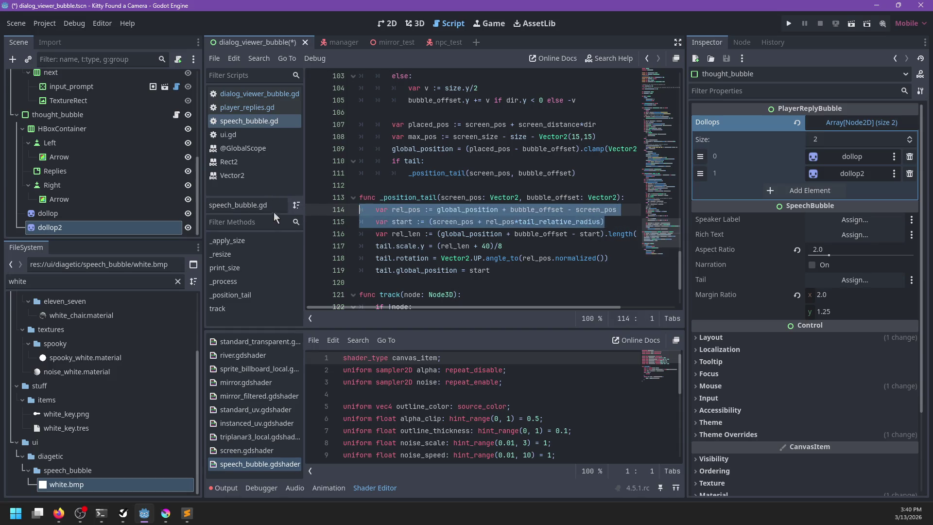
click(247, 107)
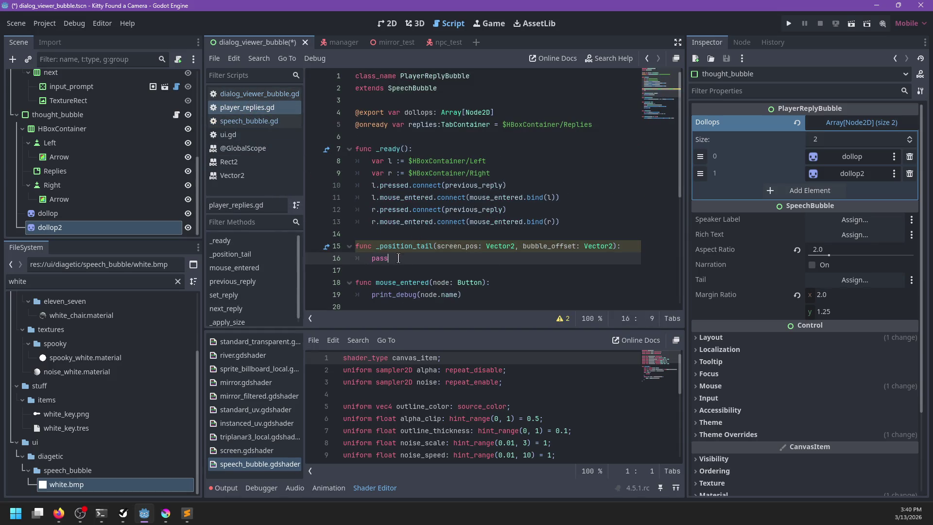
text(var rel_pos := global_position + bubble_offset - screen_pos 	var start := (screen_pos + rel_pos*tail_relative_radius))
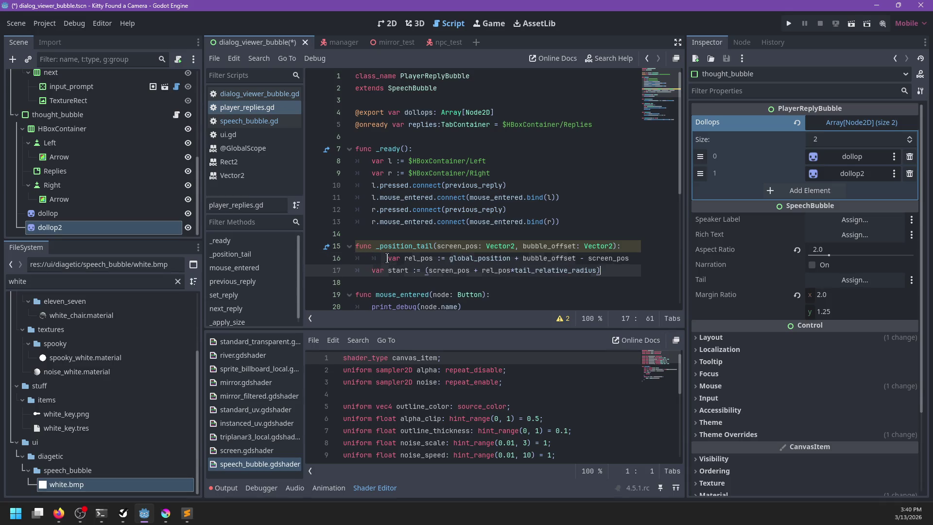
click(387, 258)
key(BackSpace)
- Move speech_bubble.gd's tail check inside its _position_tail, indent the body, and save
click(244, 94)
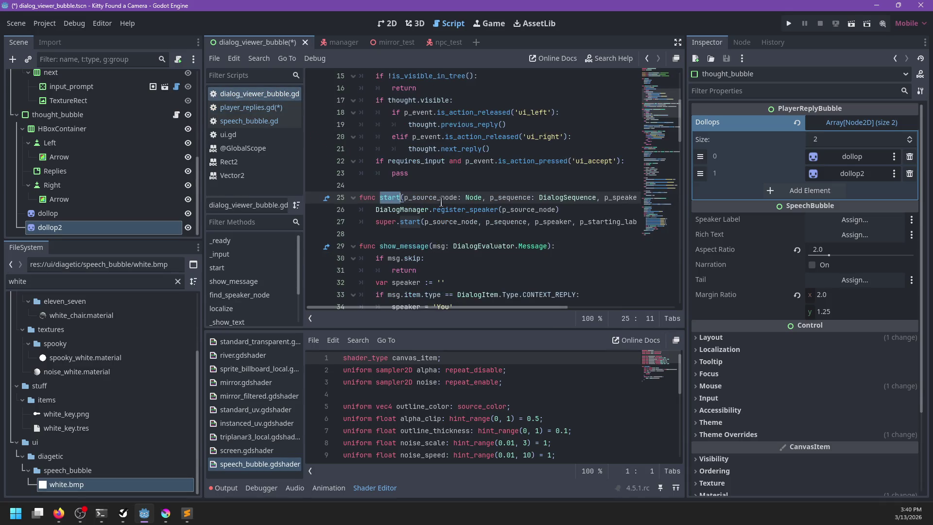
click(237, 124)
drag(403, 174, 392, 162)
key(BackSpace)
click(628, 183)
key(ctrl+z)
key(ctrl+z)
key(ctrl+z)
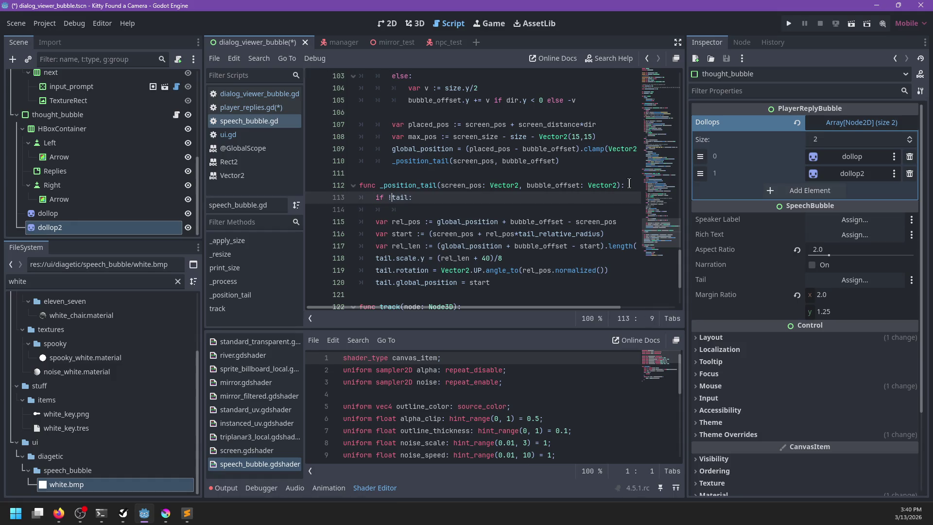
key(Down)
key(Tab)
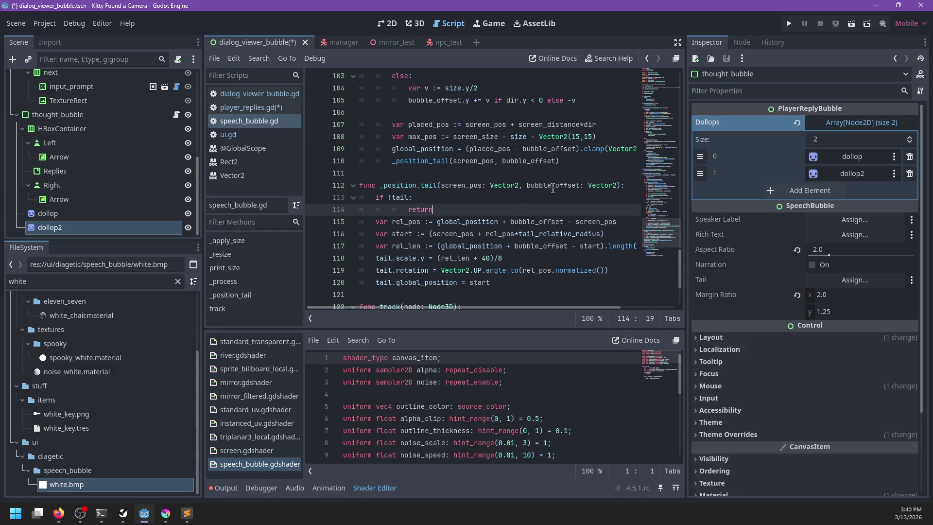
key(ctrl+s)
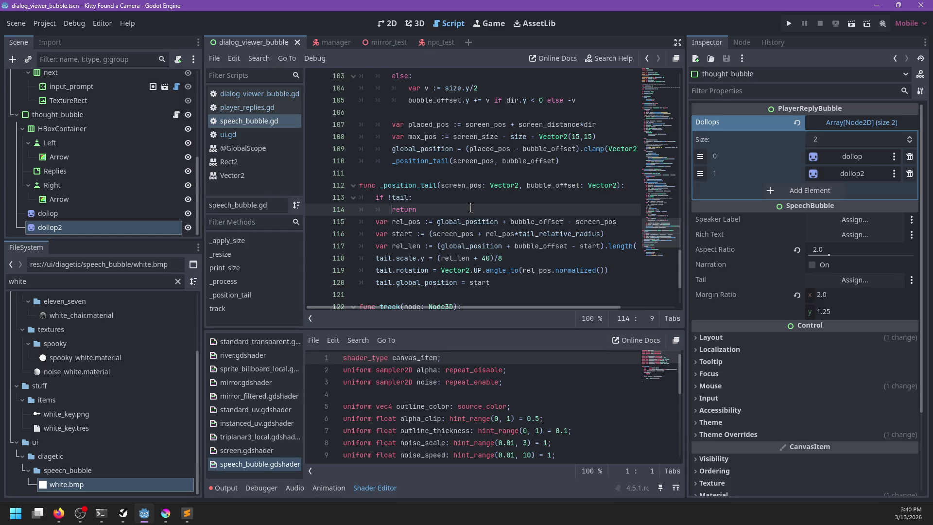
- Add a new line after the start line in player_replies.gd's _position_tail
click(270, 108)
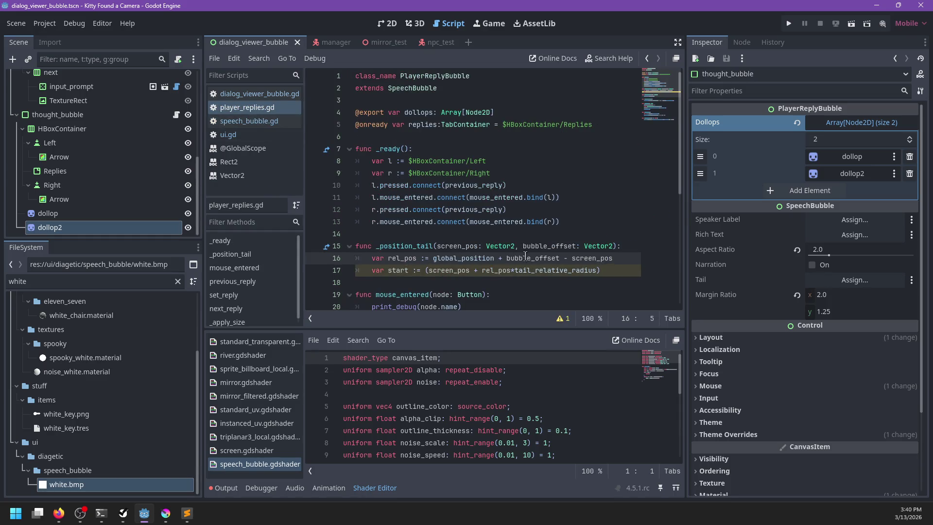
scroll(524, 250, down, 2)
click(600, 199)
key(Return)
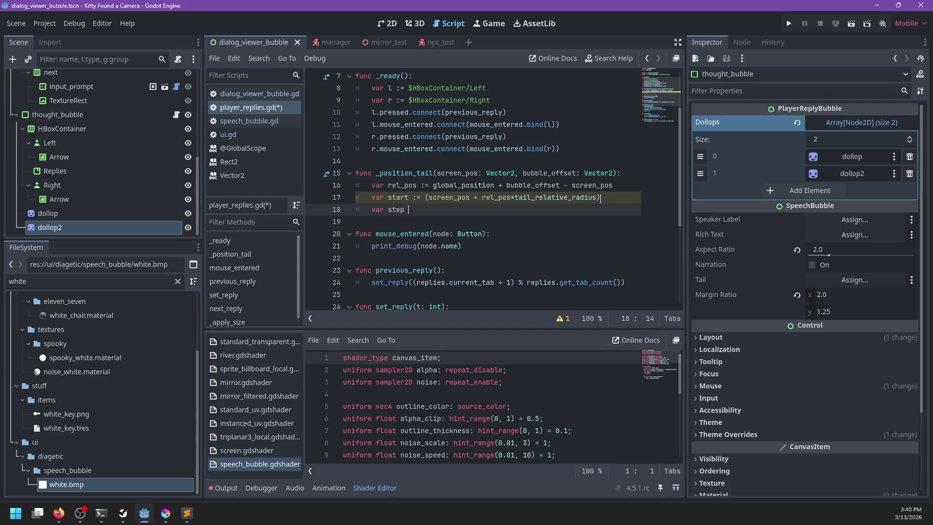
key(Escape)
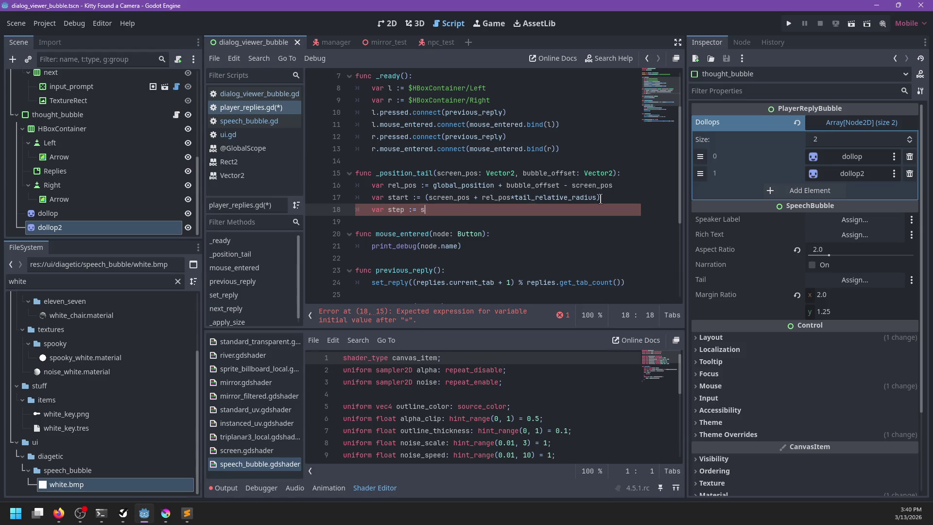
- Rewrite the step numerator on line 18 as (rel_pos - start)
key(ctrl+BackSpace)
text(r)
key(Return)
key(BackSpace)
text(r)
key(Return)
text())
key(ctrl+Left)
key(ctrl+Left)
key(ctrl+Left)
text(()
key(End)
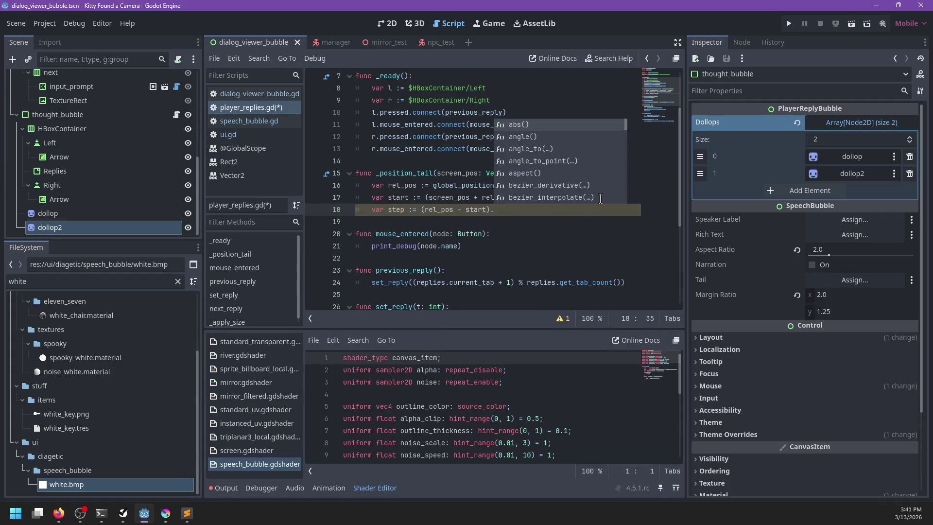
- Divide the numerator by replies.size() + 2 to finish the step line
scroll(558, 229, up, 2)
text(/re)
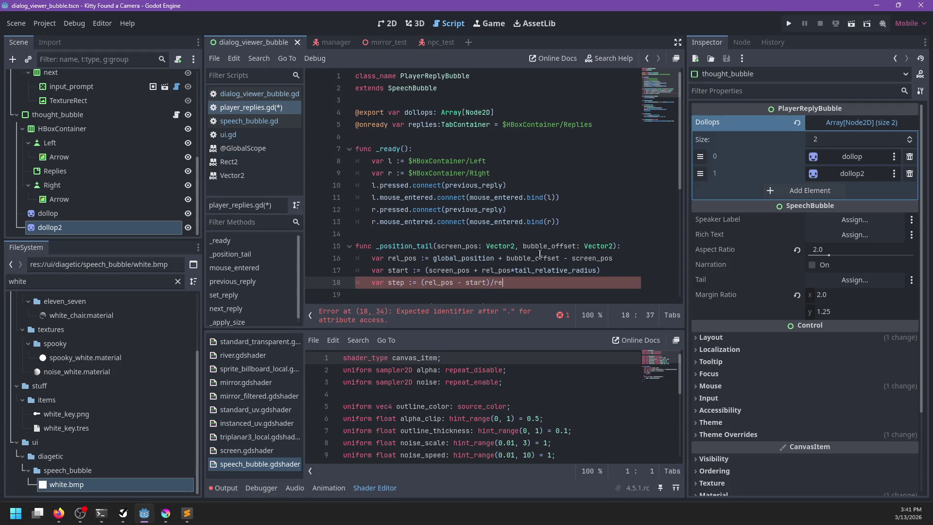
key(BackSpace)
key(BackSpace)
key(BackSpace)
text(size + 2))
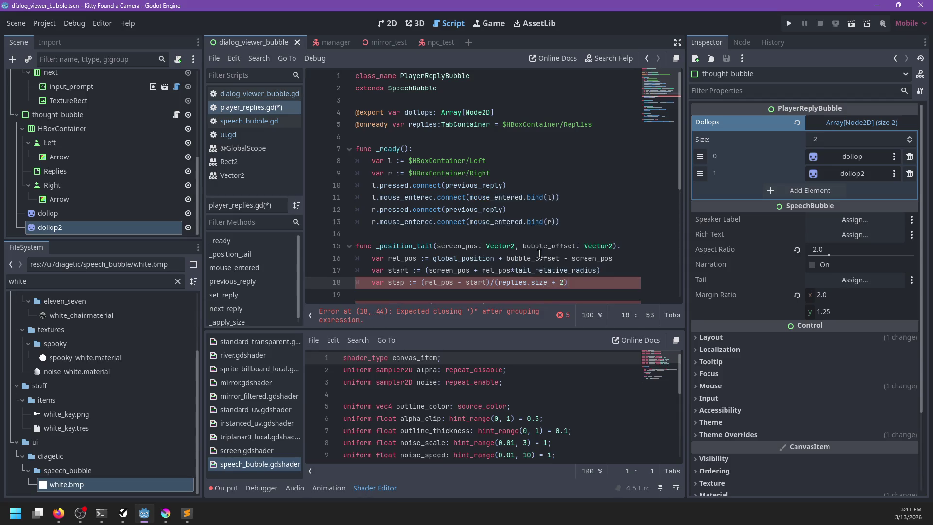
key(Return)
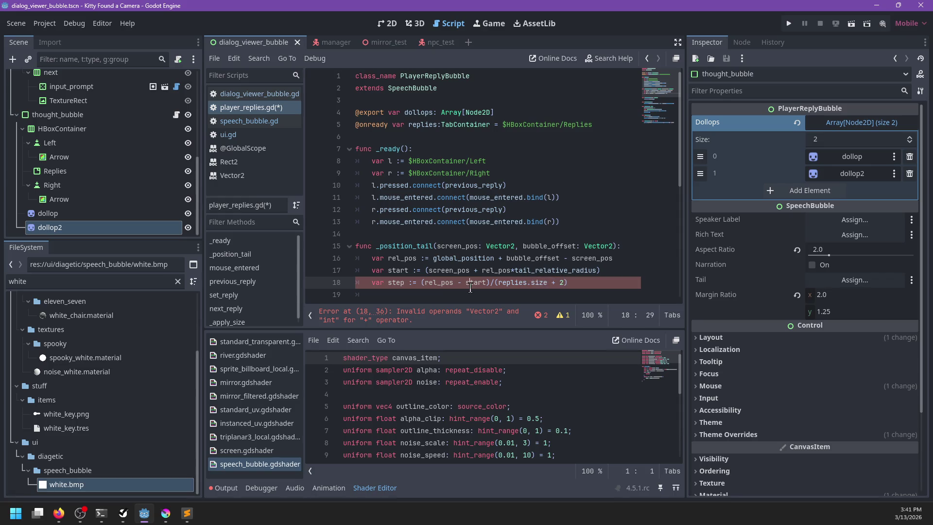
- Add the loop for i in replies.size(): and begin var s := in its body
scroll(491, 266, down, 2)
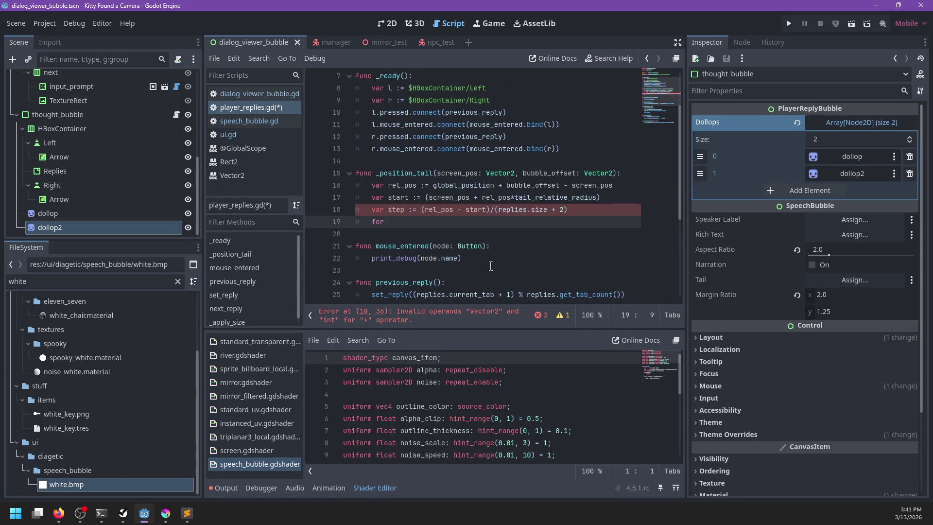
text(i in repli)
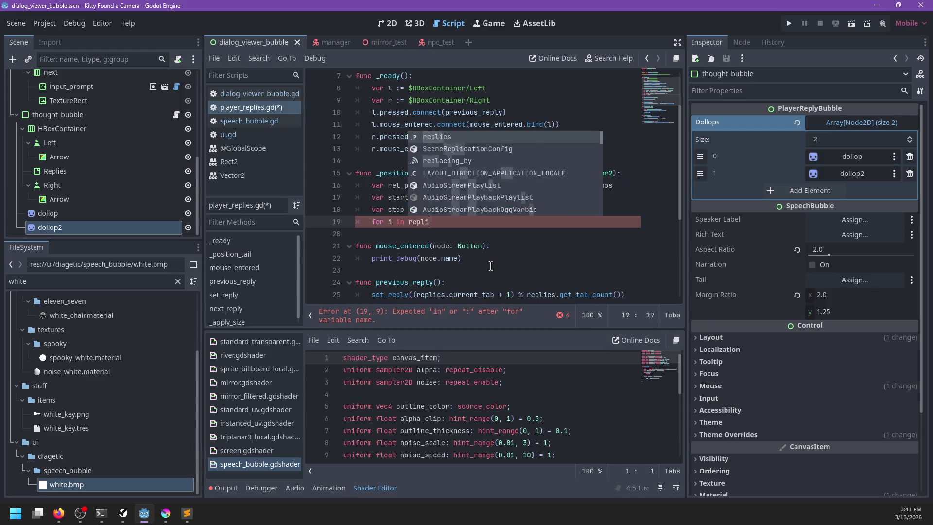
key(Return)
text(.s)
key(Return)
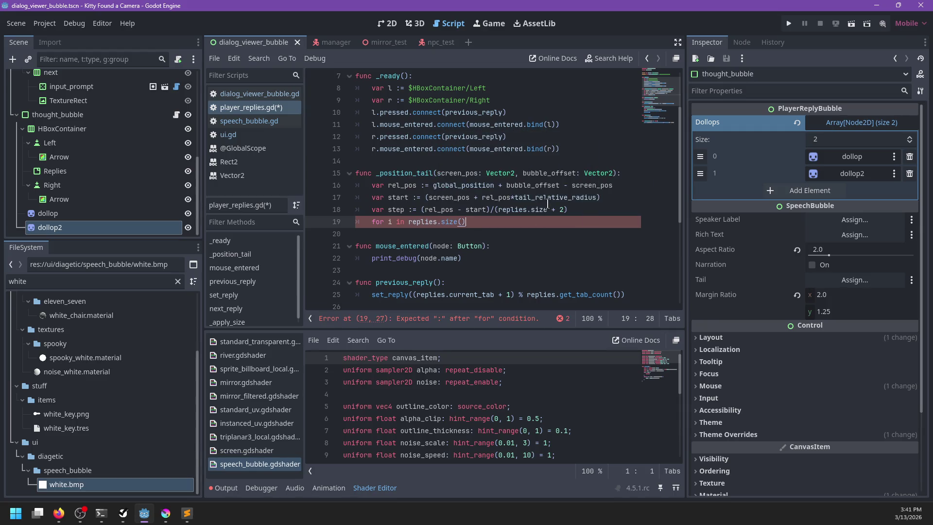
click(548, 204)
click(561, 223)
text(:)
key(Return)
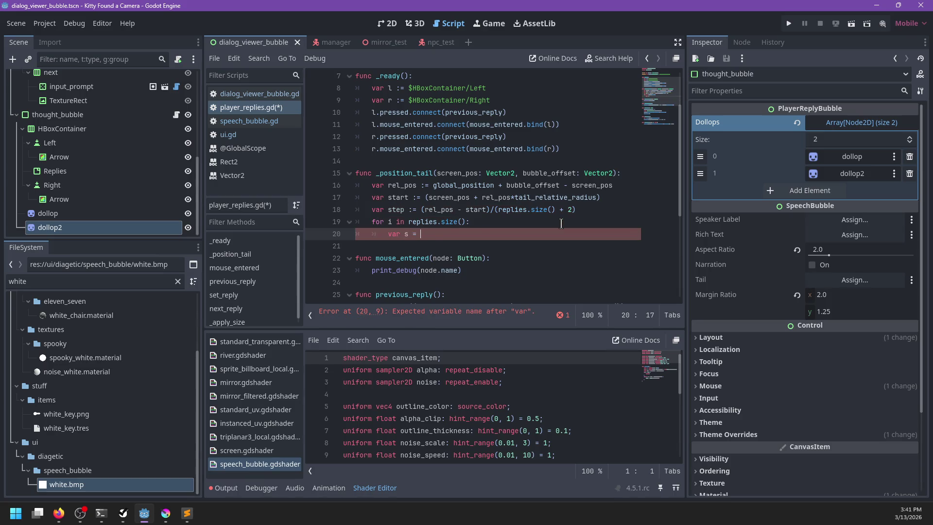
key(BackSpace)
key(BackSpace)
text(:=)
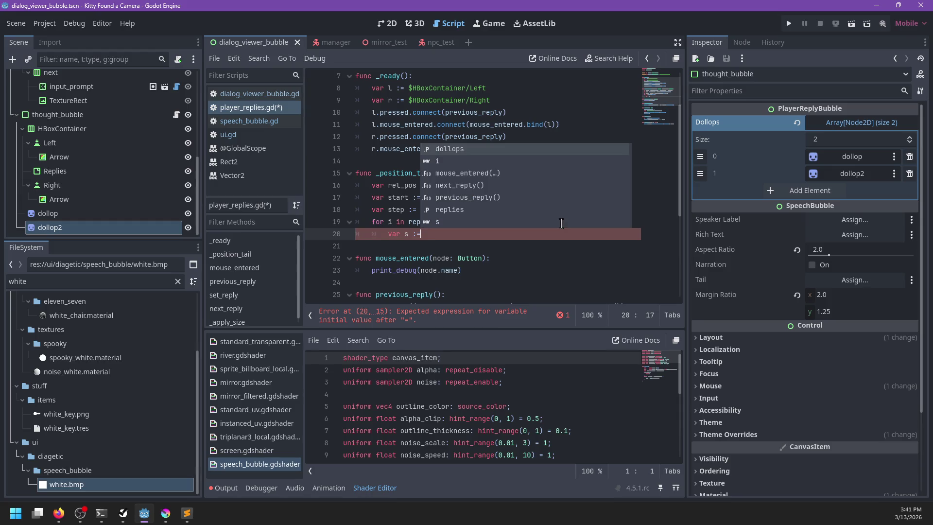
click(414, 24)
- Change the step divisor on line 18 from + 2 to + 1
click(387, 23)
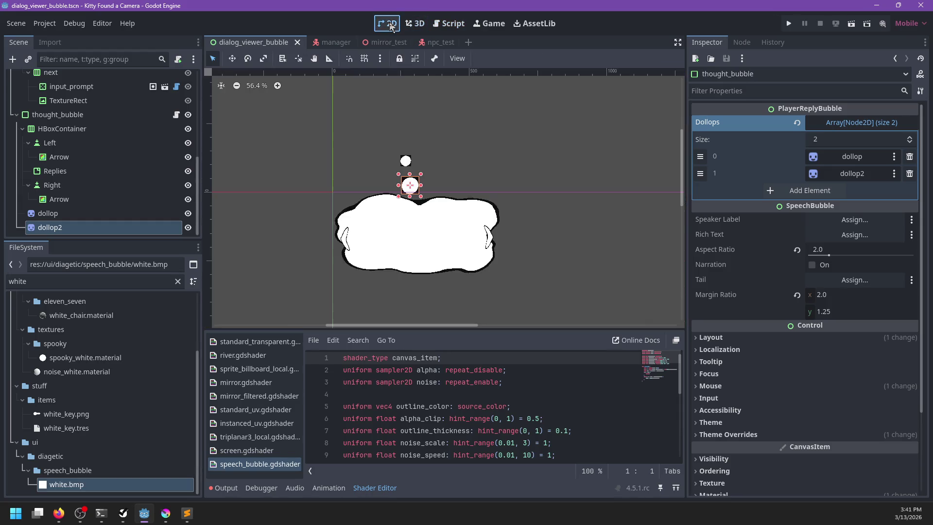
click(448, 23)
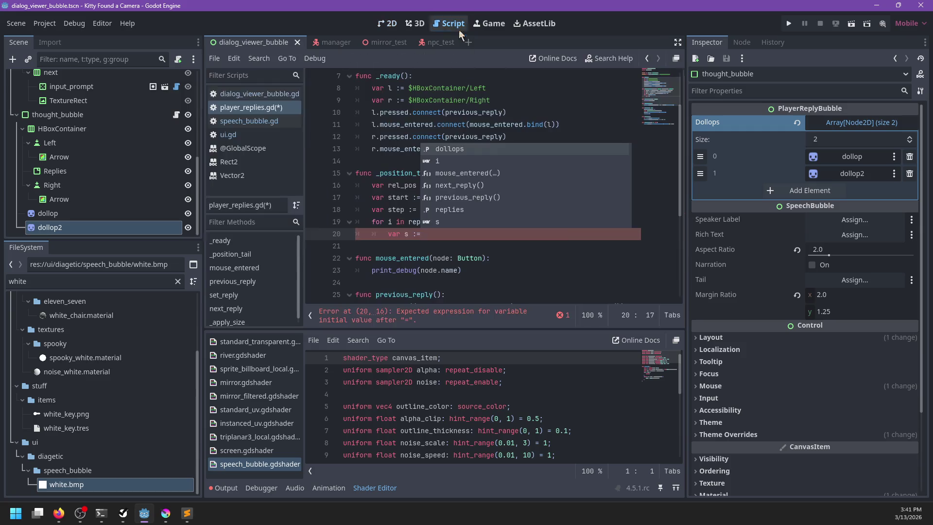
click(469, 235)
click(567, 212)
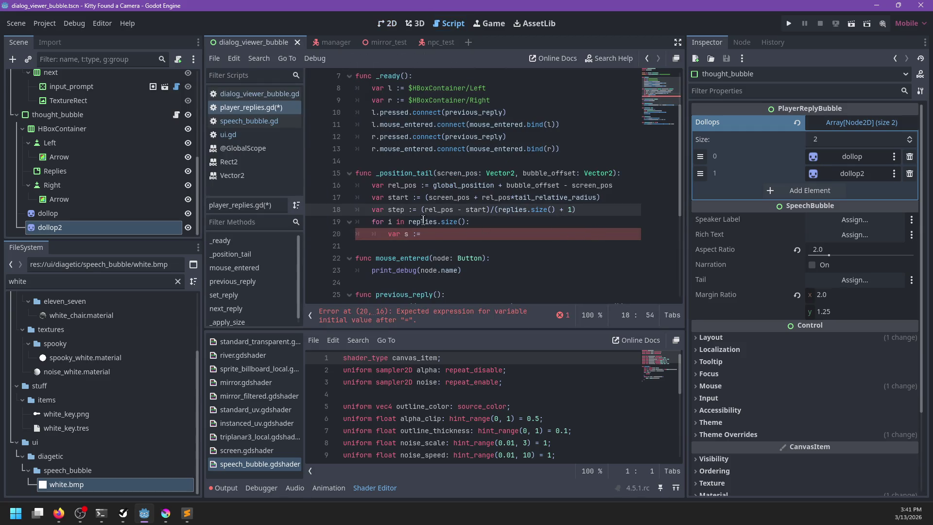
click(439, 233)
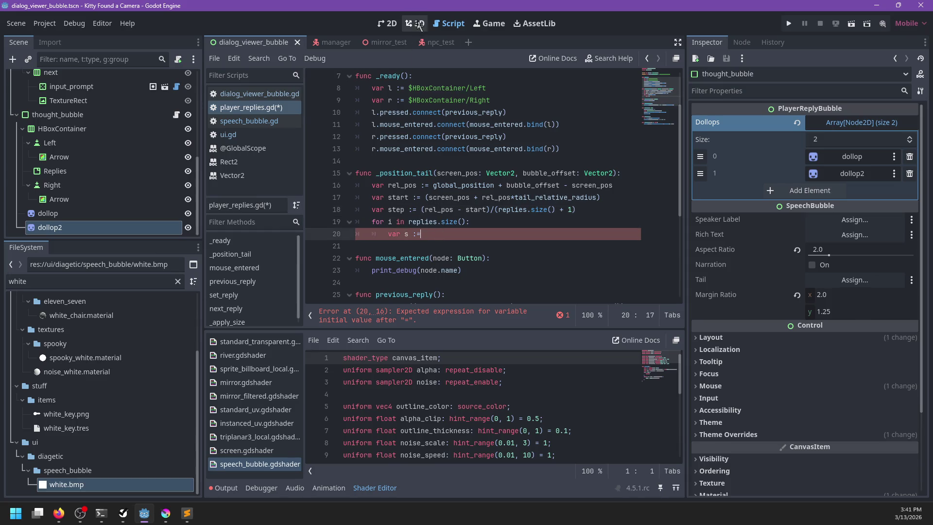
click(414, 23)
- Move dollop to (111, -197) and dollop2 to (221, -83), nearer the thought bubble
click(387, 24)
scroll(460, 176, up, 2)
mouse_move(457, 176)
mouse_down()
mouse_move(386, 142)
mouse_move(423, 211)
mouse_up()
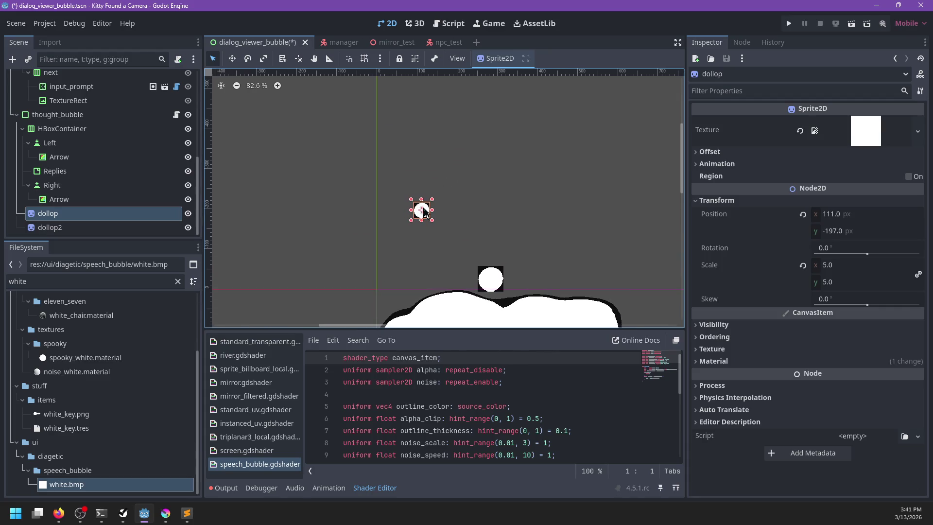
click(492, 280)
mouse_move(492, 281)
mouse_down()
mouse_move(453, 237)
mouse_move(471, 257)
mouse_up()
scroll(480, 248, down, 3)
scroll(480, 247, right, 2)
scroll(480, 248, down, 2)
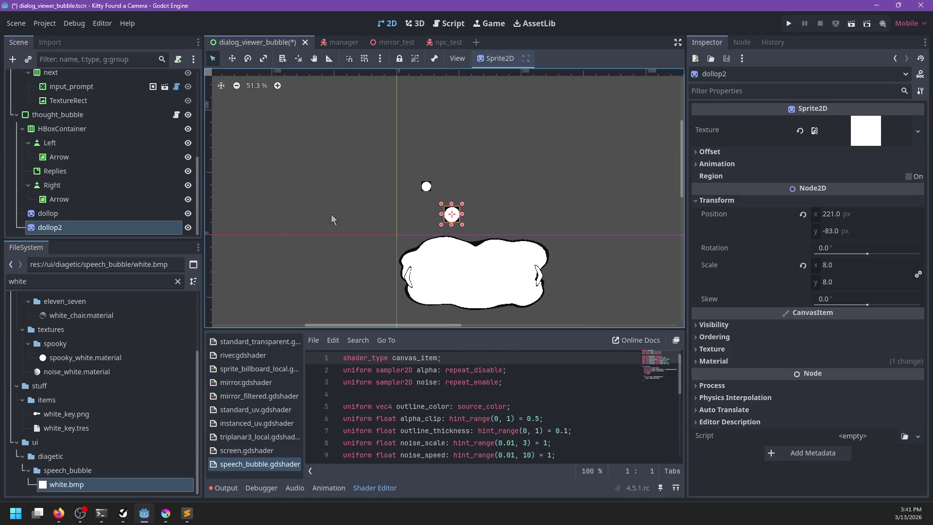
click(416, 24)
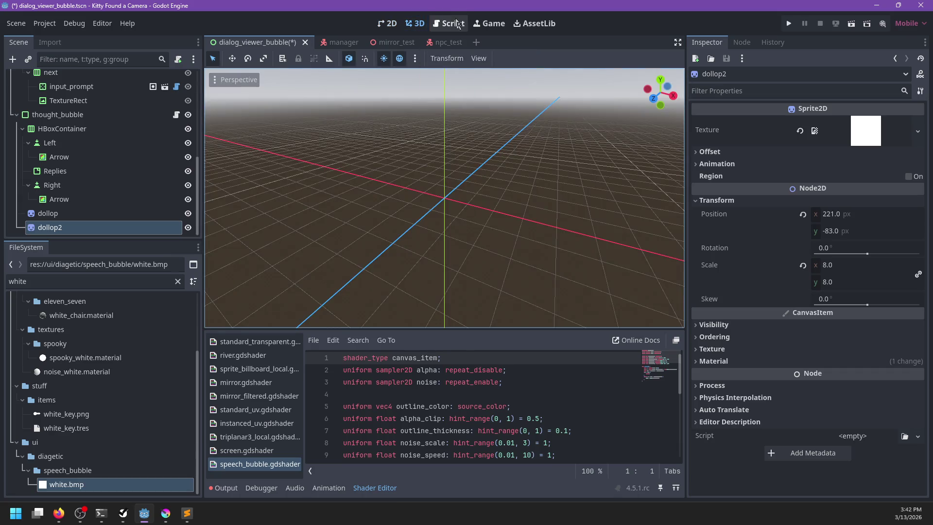
click(449, 24)
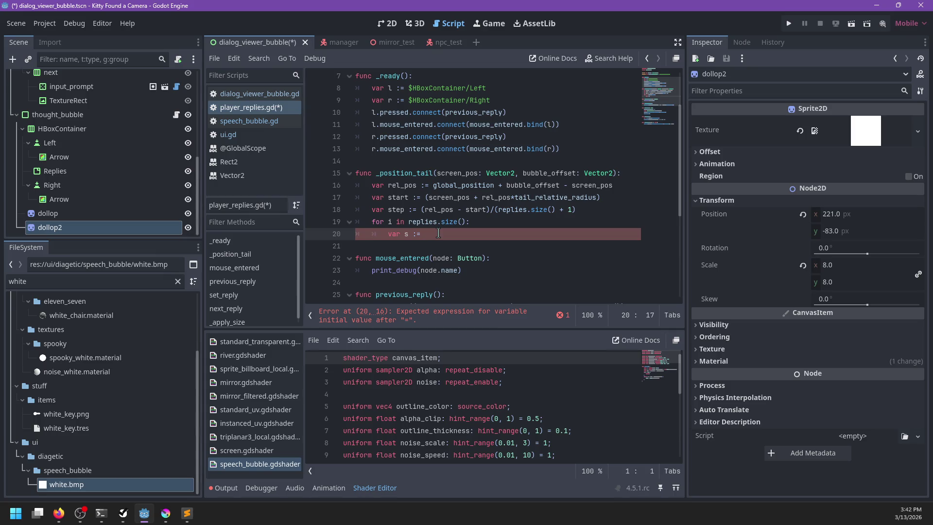
- Replace replies with dollops on lines 18–19 and add var pos := start + step*i
text(start + ste)
text(p*i)
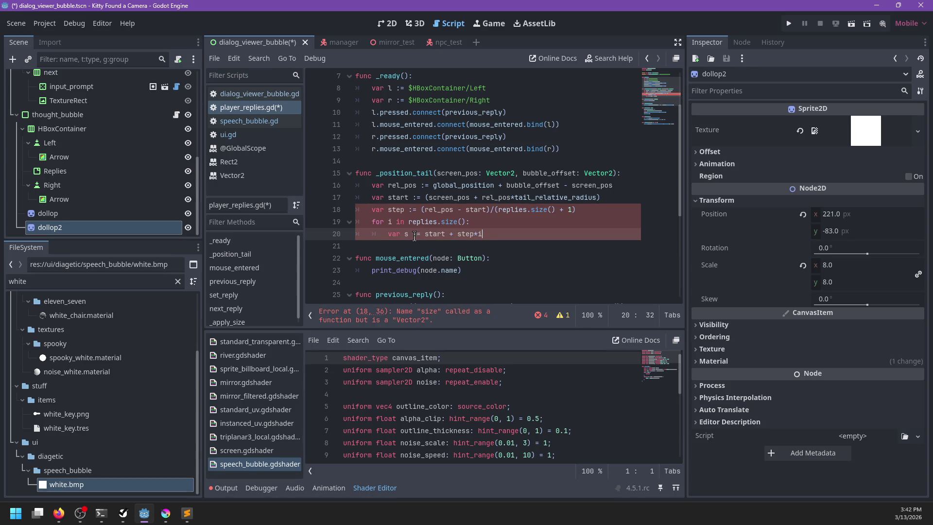
key(BackSpace)
text(pos)
double_click(519, 208)
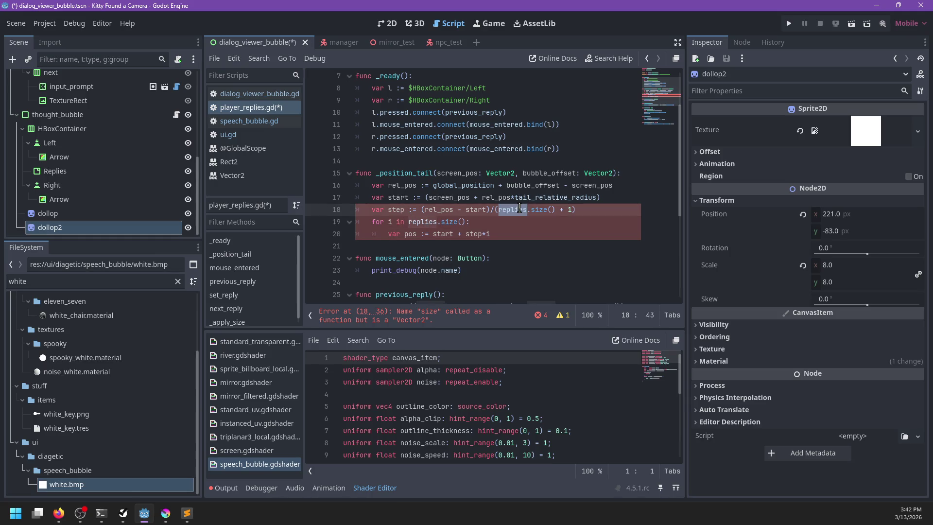
scroll(553, 209, up, 3)
text(do)
key(ctrl+shift+Left)
double_click(417, 295)
text(dollops)
key(End)
key(Return)
text(var pos := start + step*i)
scroll(508, 215, down, 3)
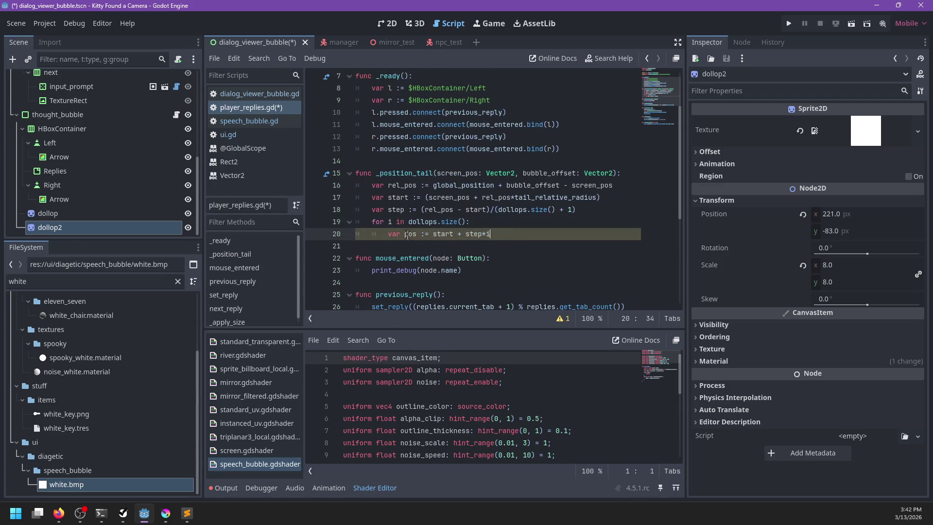
- Write dollops[i].global_position = start + step*i in the loop body
key(Return)
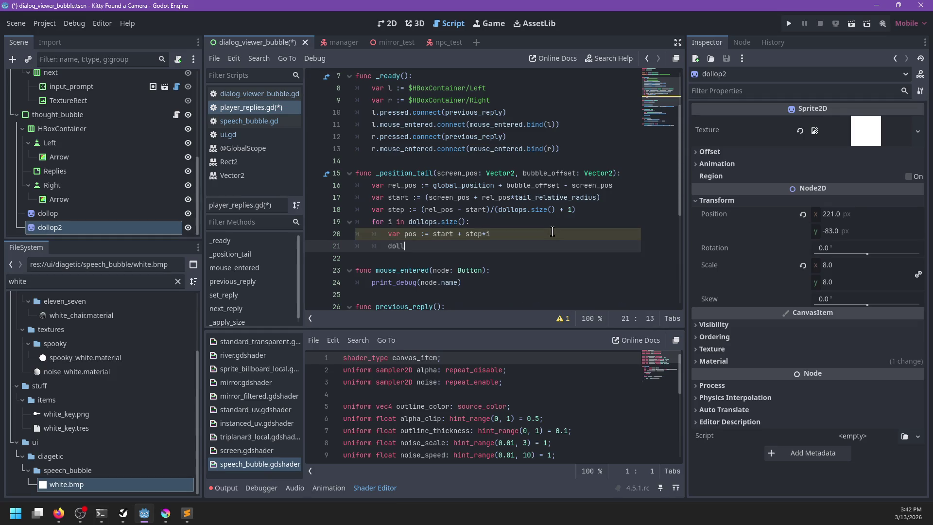
text(])
text(position -)
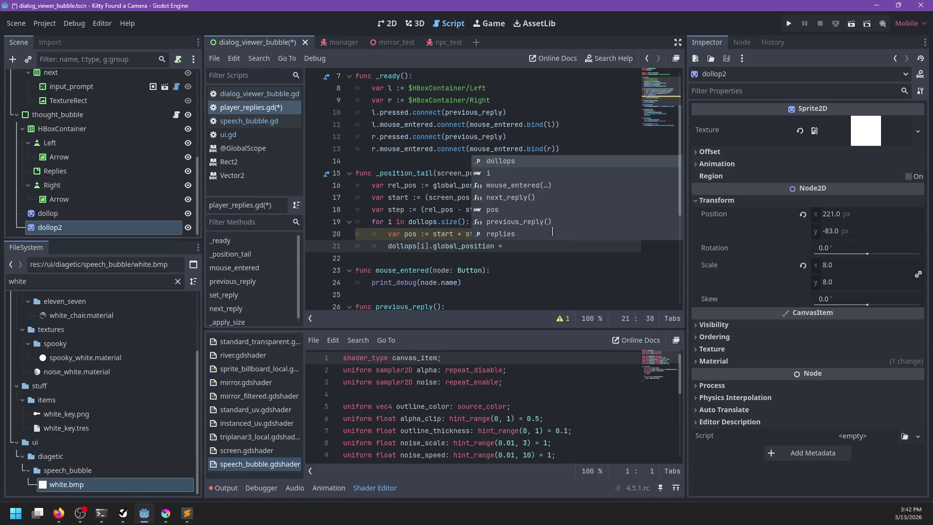
key(Escape)
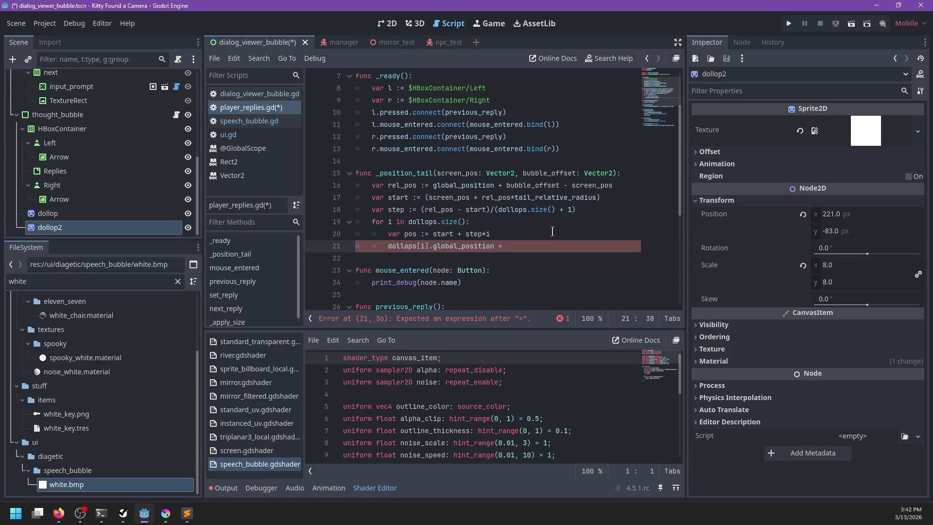
text(s)
key(Escape)
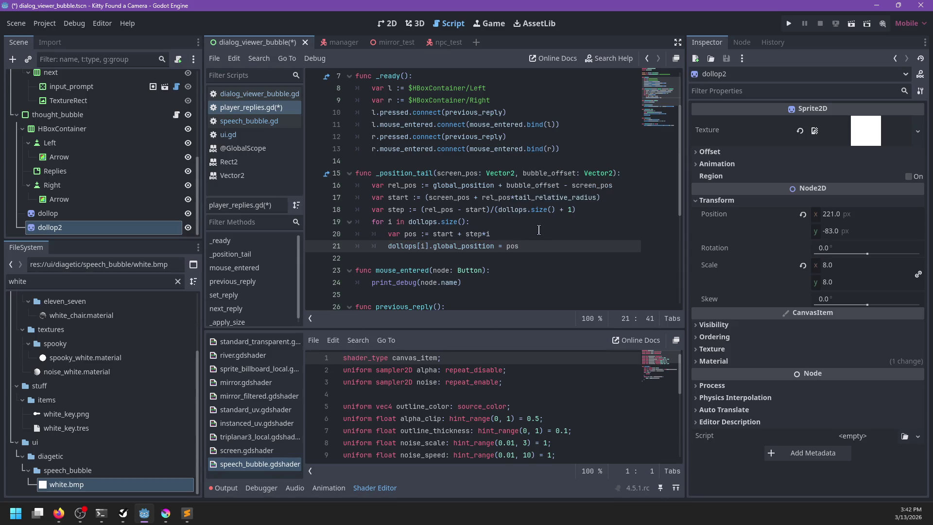
drag(433, 234, 491, 233)
key(ctrl+x)
double_click(513, 246)
key(ctrl+v)
- Delete the leftover var pos line, save, and switch to the npc_test scene
click(497, 234)
shift+click(496, 225)
key(BackSpace)
key(ctrl+s)
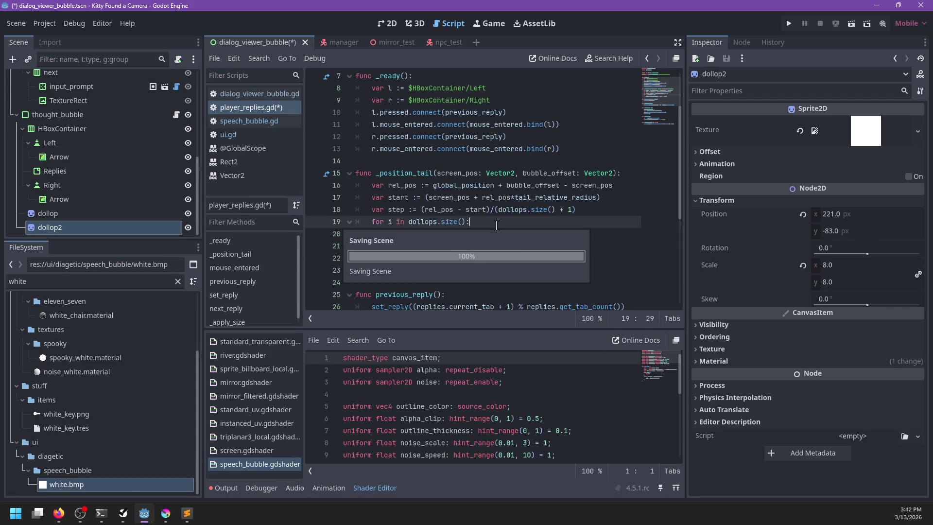
click(434, 43)
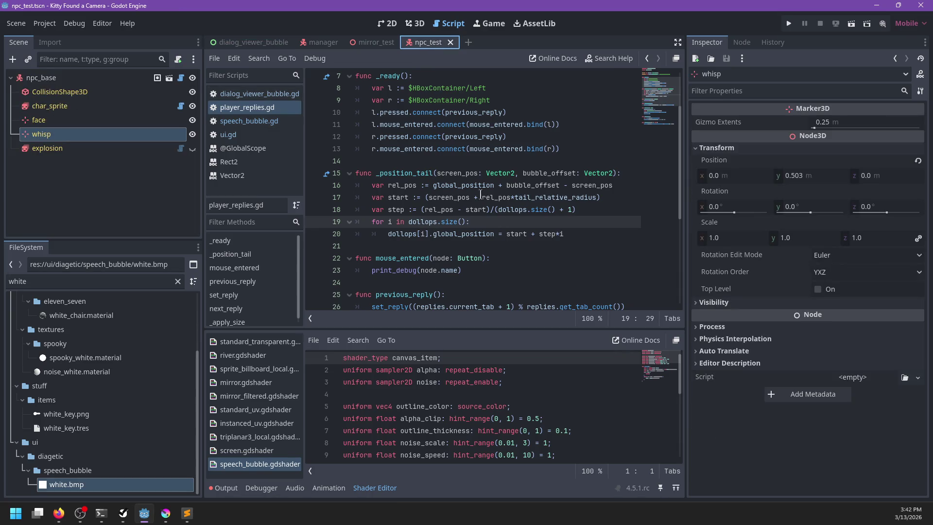
- Run the scene, advance the test dialog to check the dollops, then close the game
key(ctrl+shift+Tab)
key(F6)
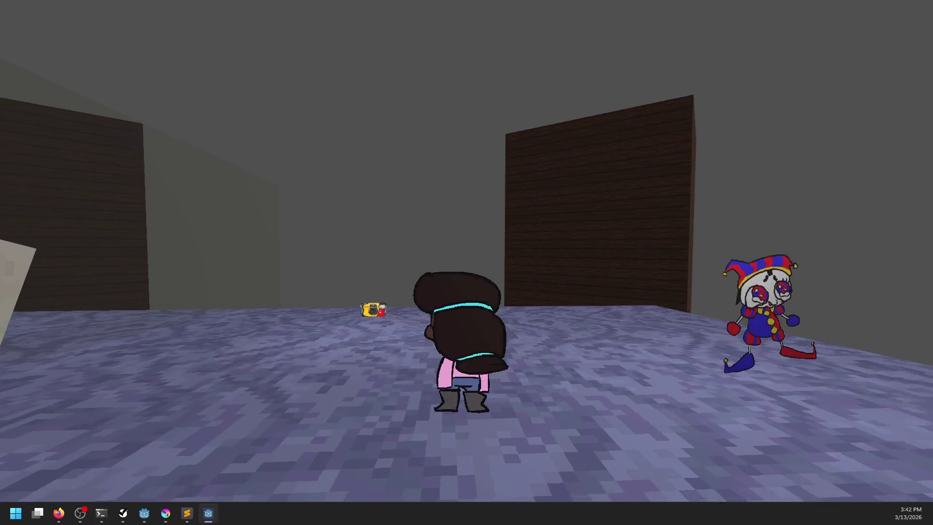
key(space)
key(space)
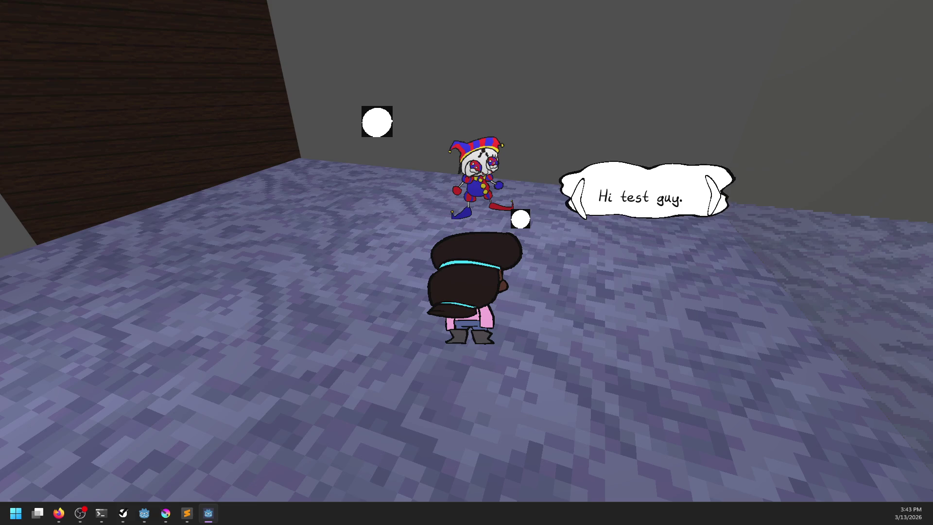
key(F8)
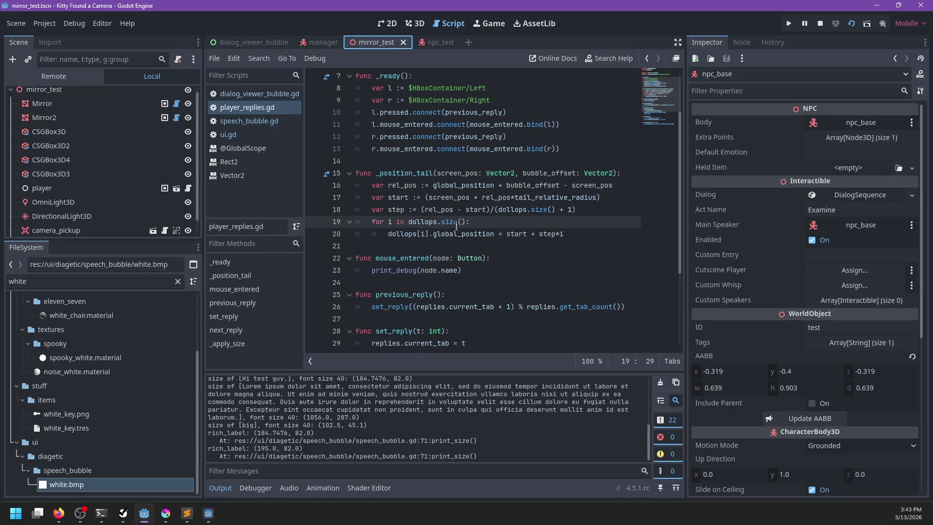
- Change line 18's numerator to -rel_pos, save the script, and run the game
double_click(433, 210)
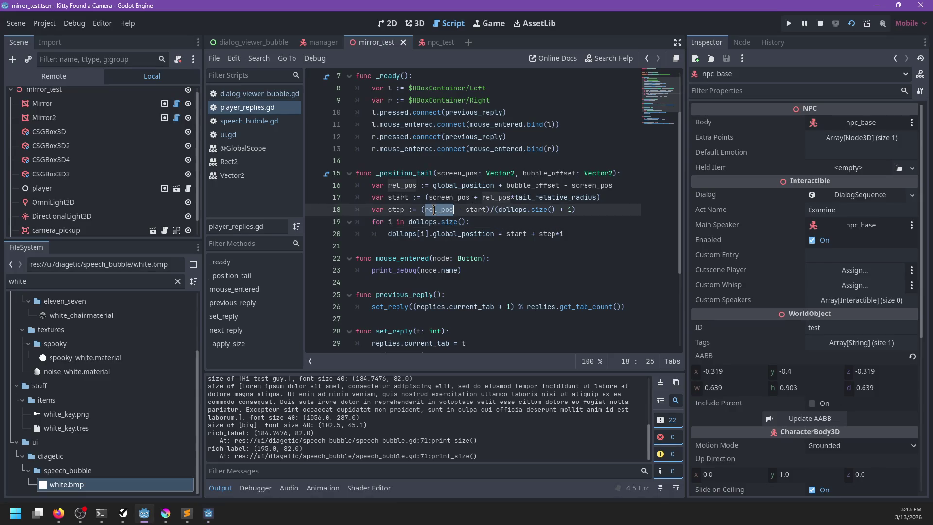
double_click(484, 210)
key(BackSpace)
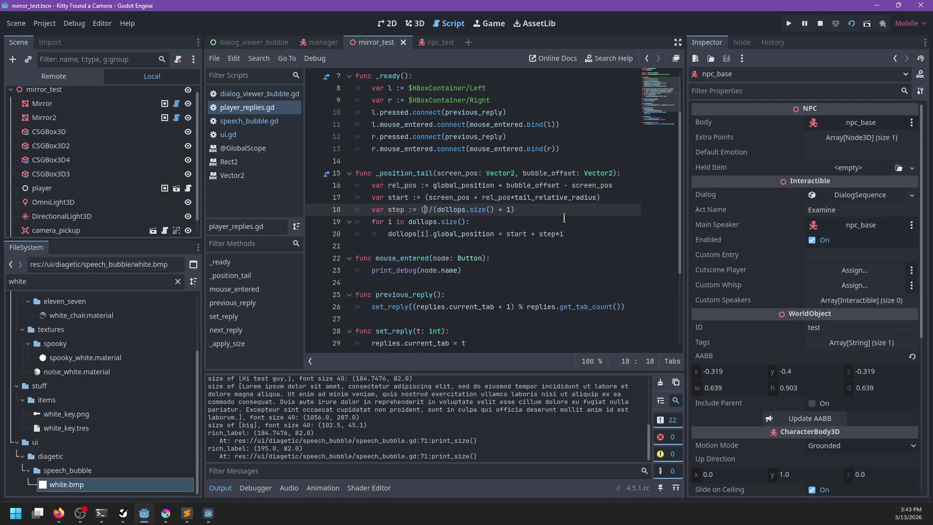
key(BackSpace)
key(BackSpace)
key(BackSpace)
text(-rel_pos)
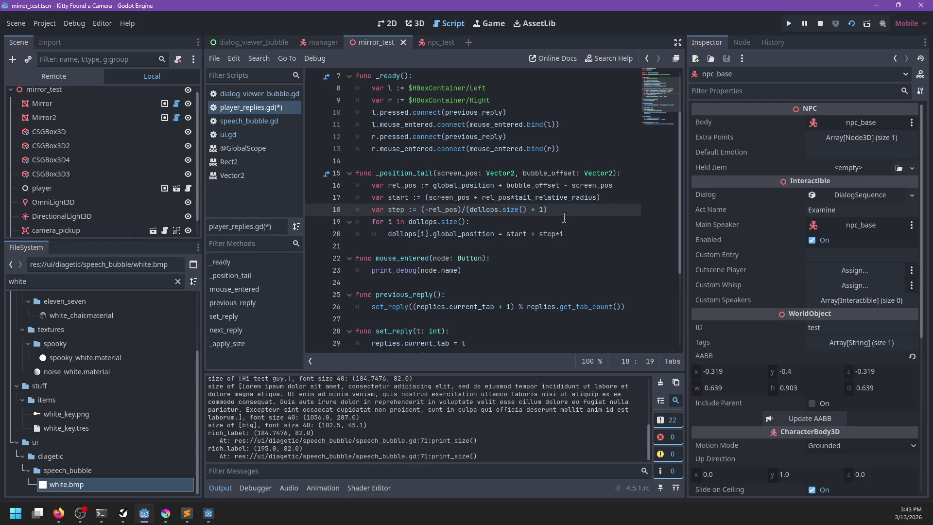
key(ctrl+s)
key(F6)
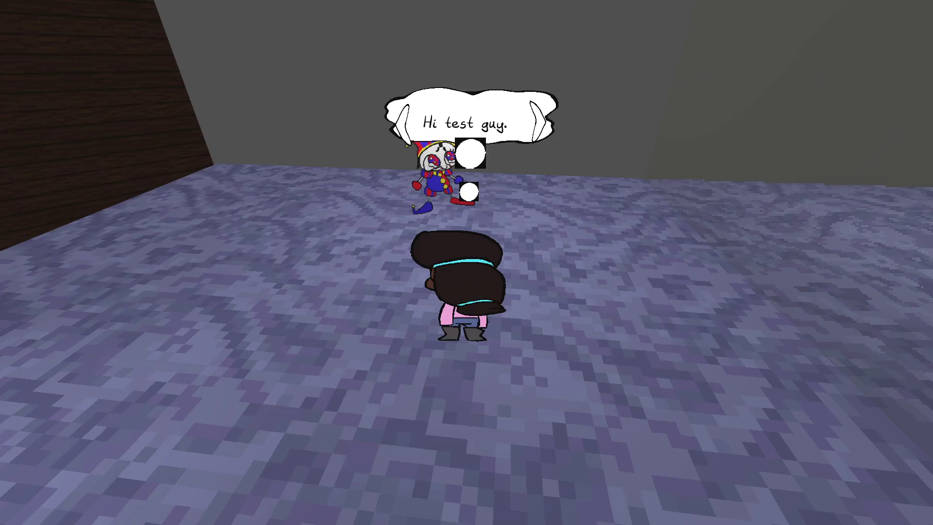
- Enable Show Behind Parent under Visibility for both dollop and dollop2
key(F8)
click(63, 129)
shift+click(64, 142)
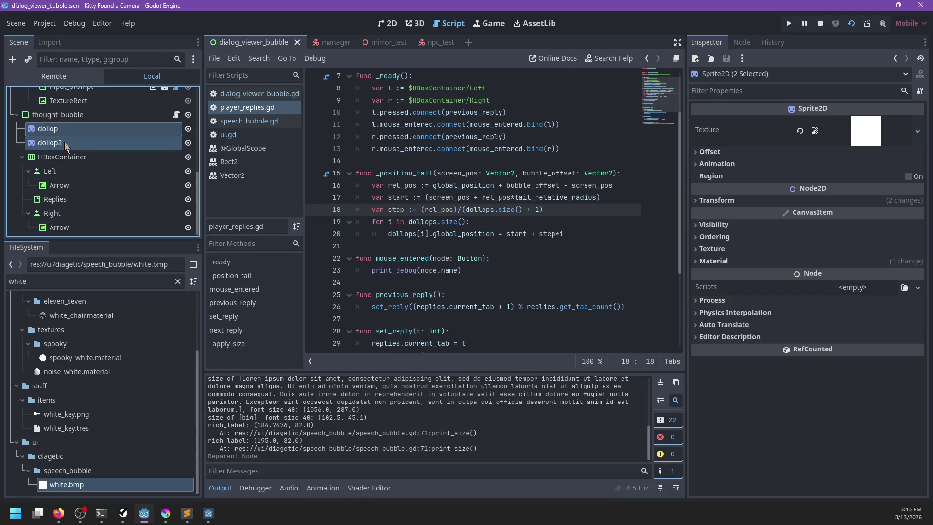
click(712, 227)
click(814, 287)
- Run the game and orbit the camera around the player to check the dollop layering
key(F5)
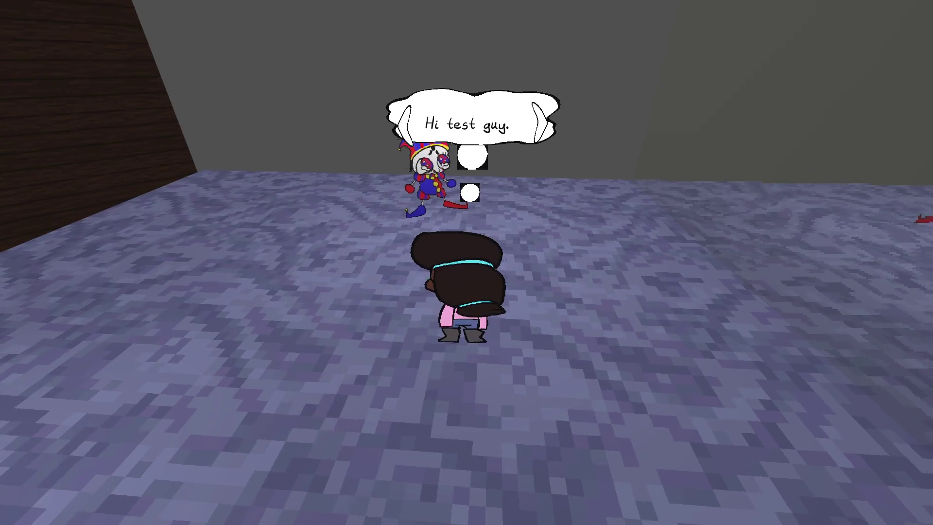
key(Right)
key(Left)
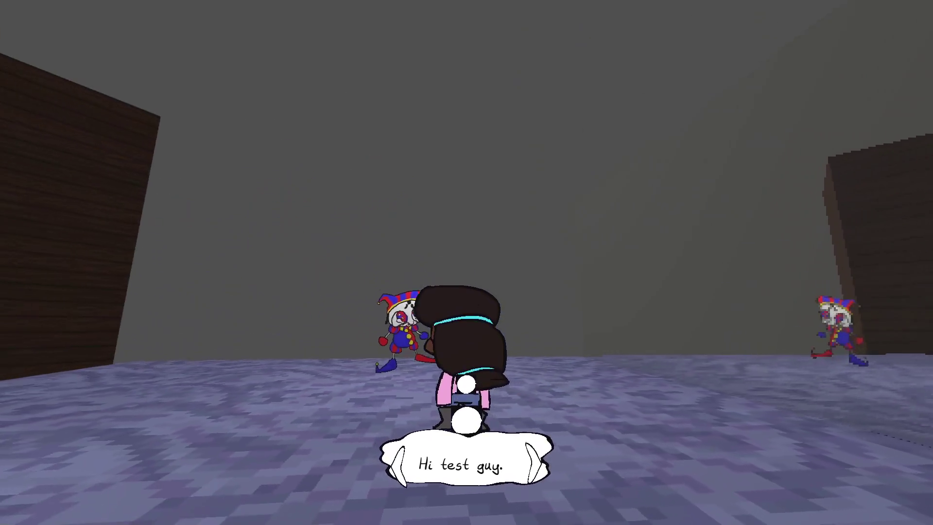
key(Right)
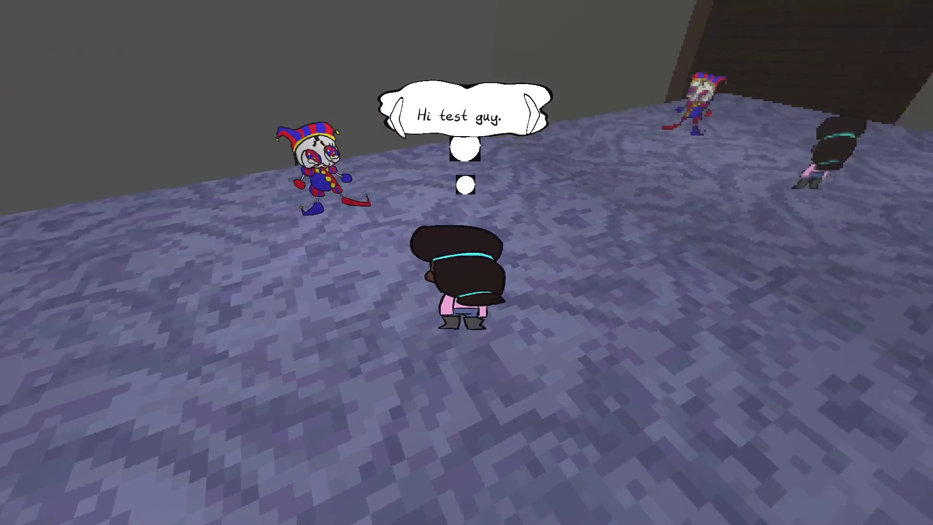
key(Left)
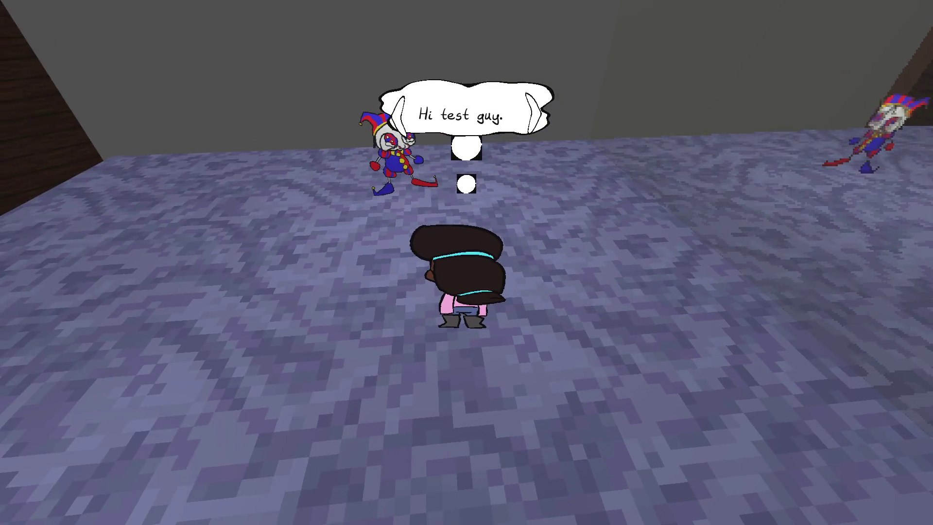
key(Down)
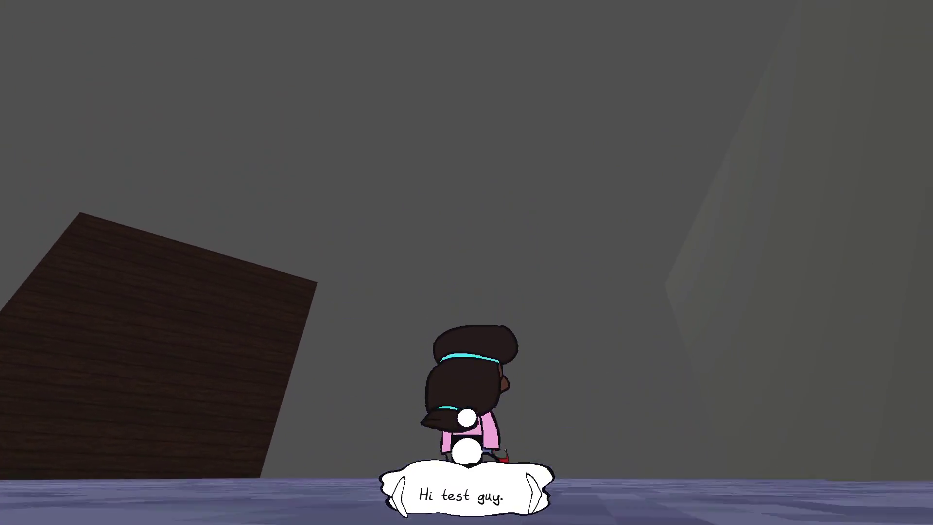
key(Up)
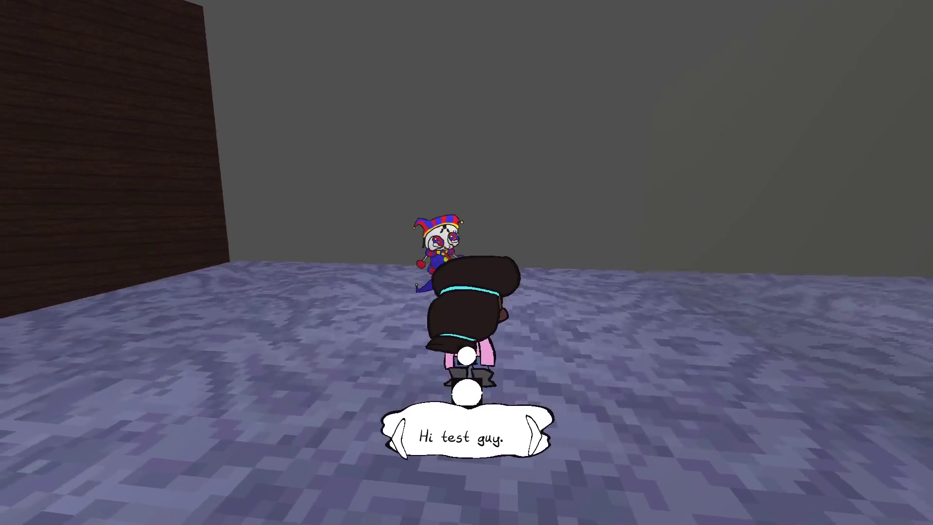
key(Down)
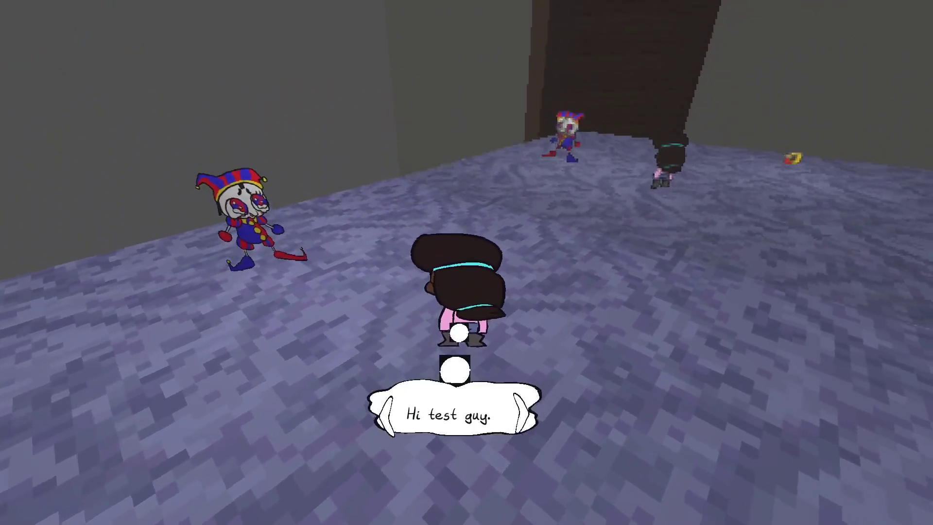
key(Left)
key(Left)
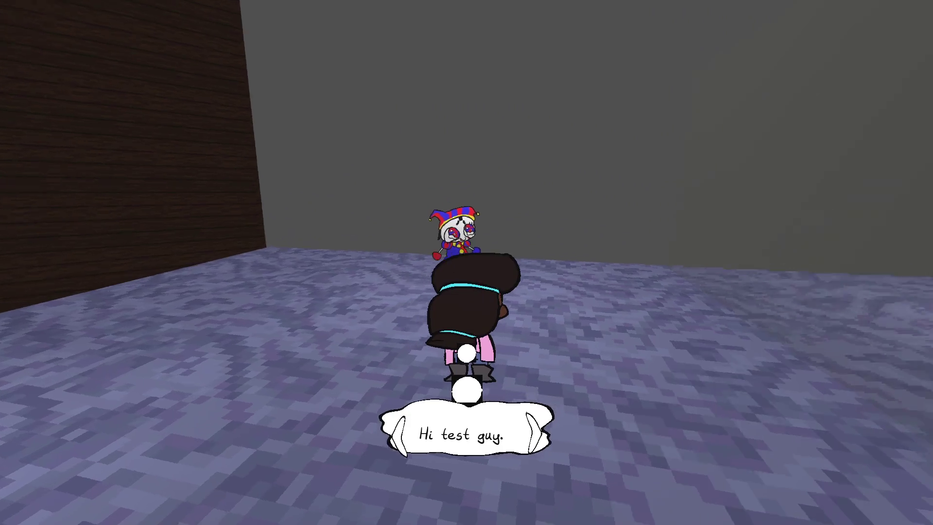
key(Left)
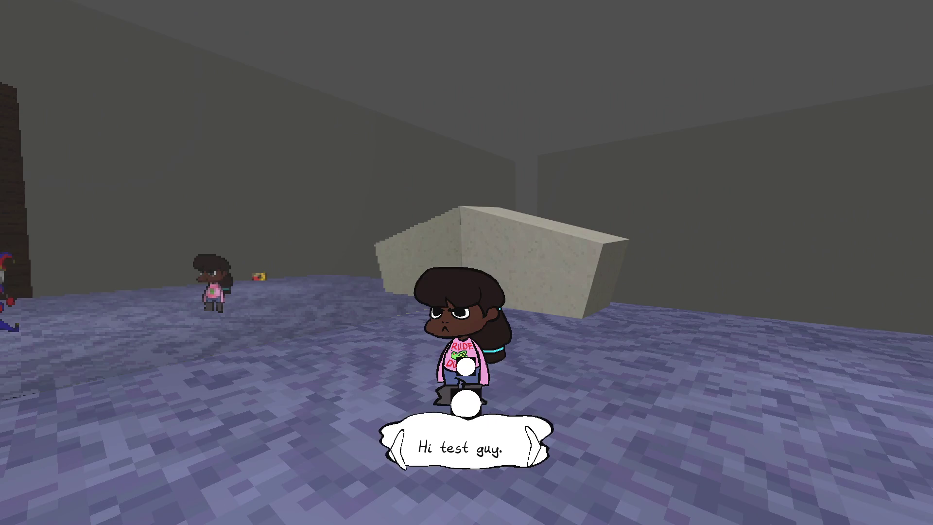
- Return to the editor's 2D view of the thought bubble scene
key(alt+Tab)
click(411, 25)
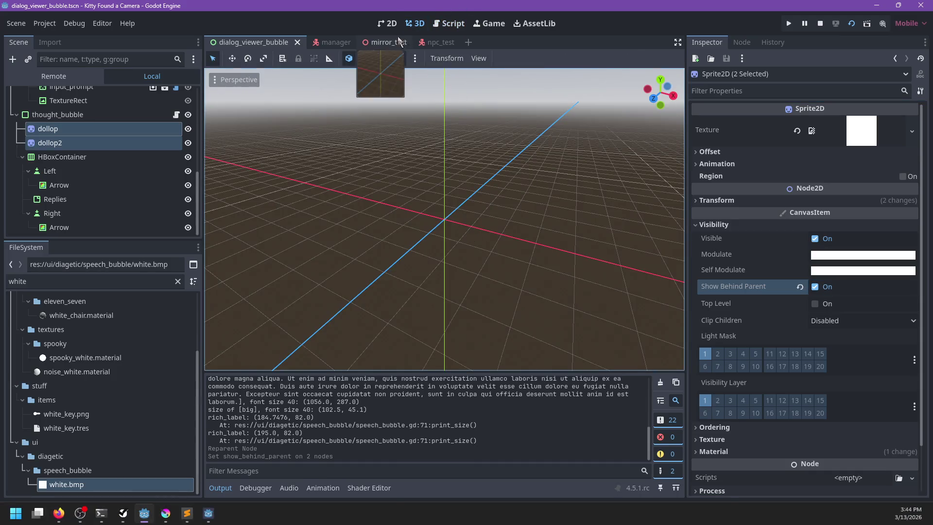
click(389, 24)
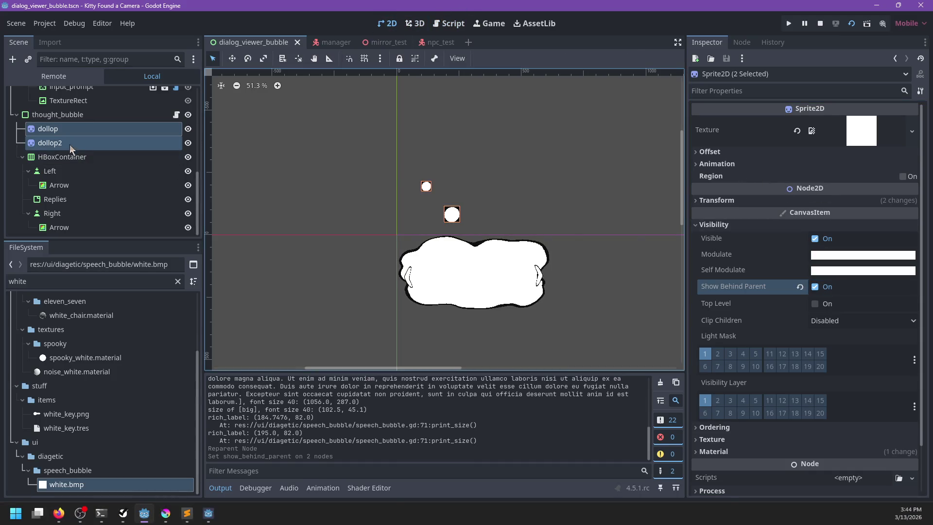
scroll(712, 178, down, 2)
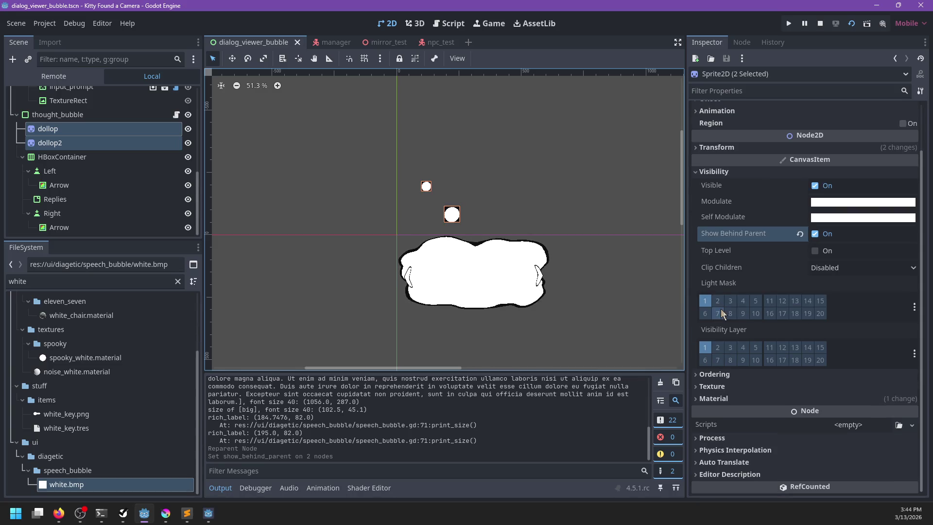
- Assign bubble_noise.png as the Noise texture of the dollops' shader material
click(711, 171)
click(712, 260)
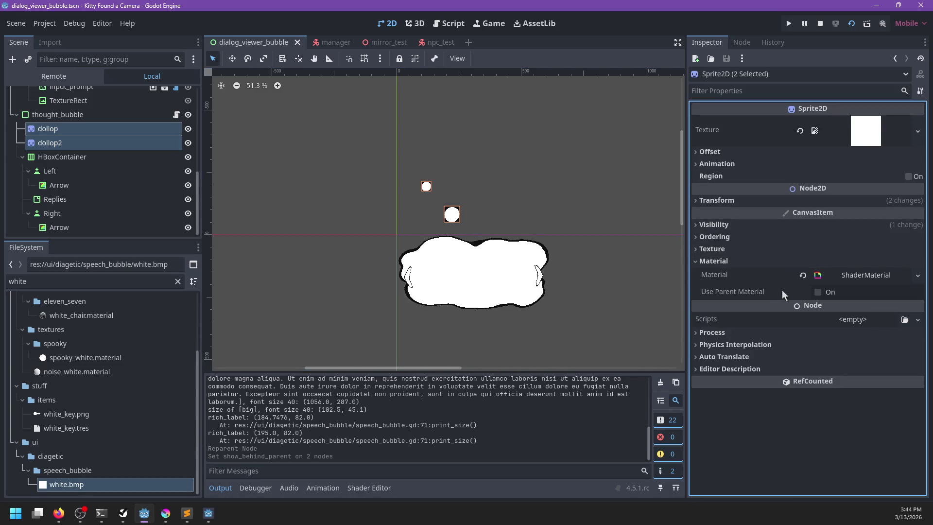
click(846, 275)
double_click(130, 281)
text(noise)
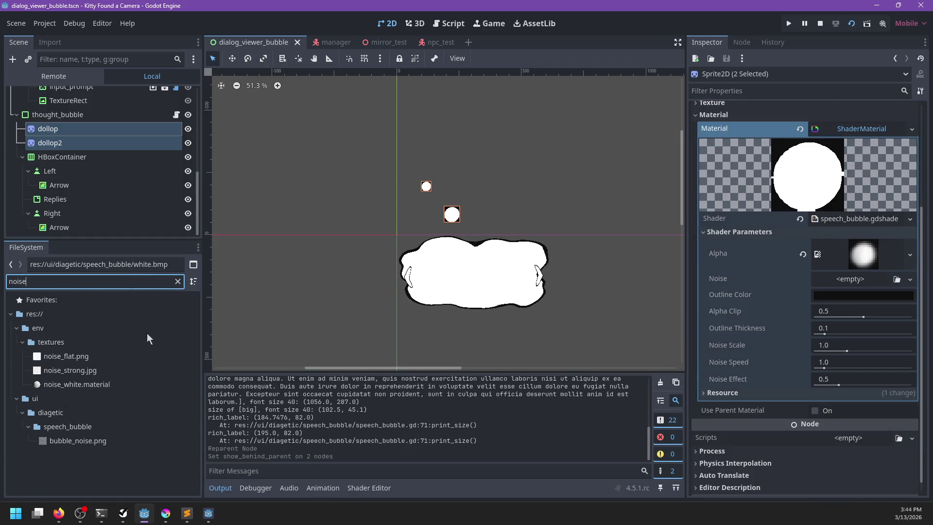
mouse_move(63, 440)
mouse_down()
mouse_move(833, 319)
mouse_move(851, 279)
mouse_up()
- Set outline thickness 0.493, noise scale 0.331, speed 0.155 and effect 0.639, then save
scroll(552, 288, up, 4)
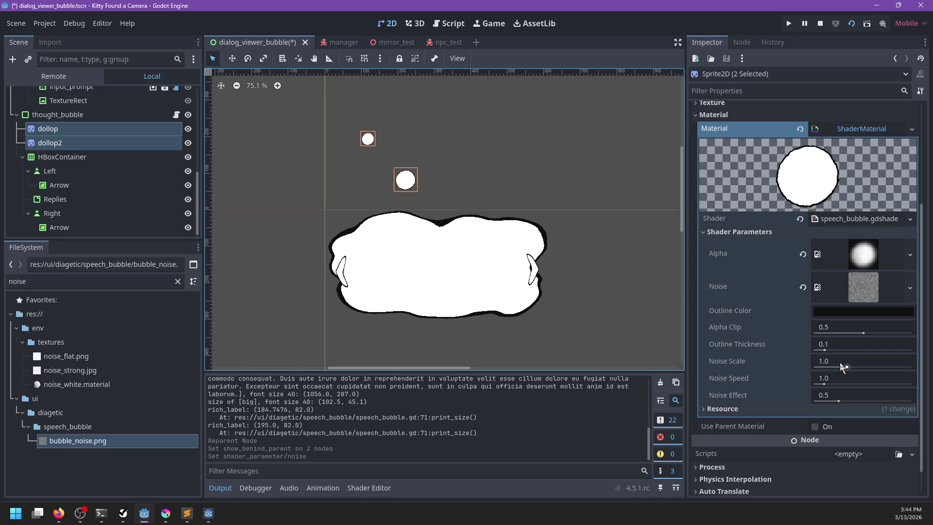
drag(825, 351, 826, 351)
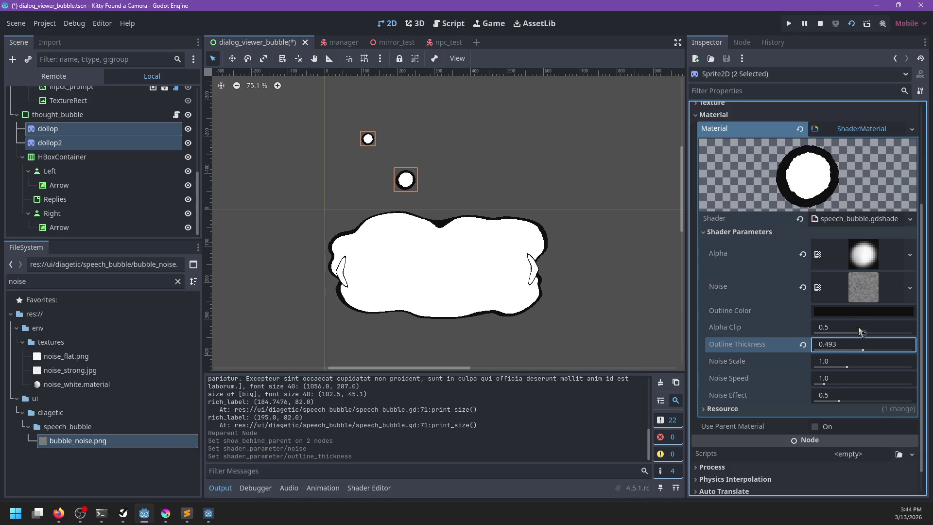
drag(824, 384, 871, 367)
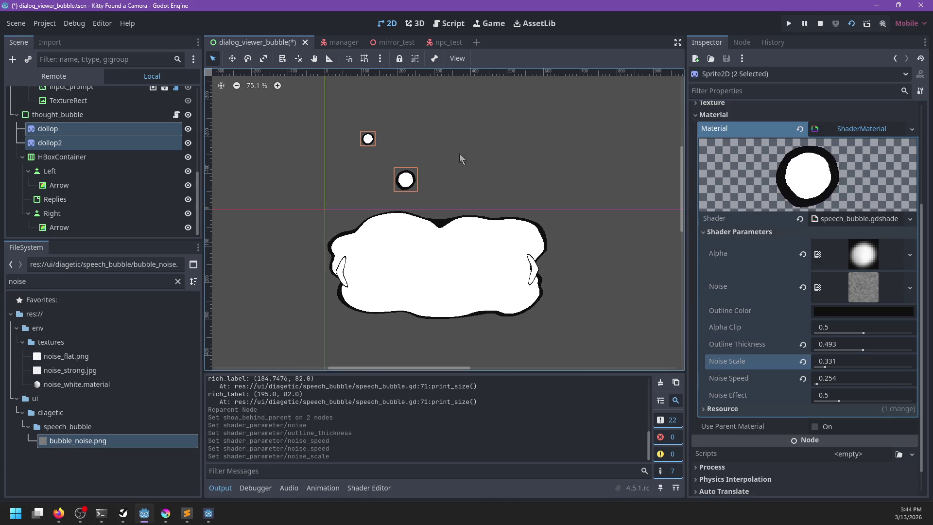
drag(838, 401, 832, 403)
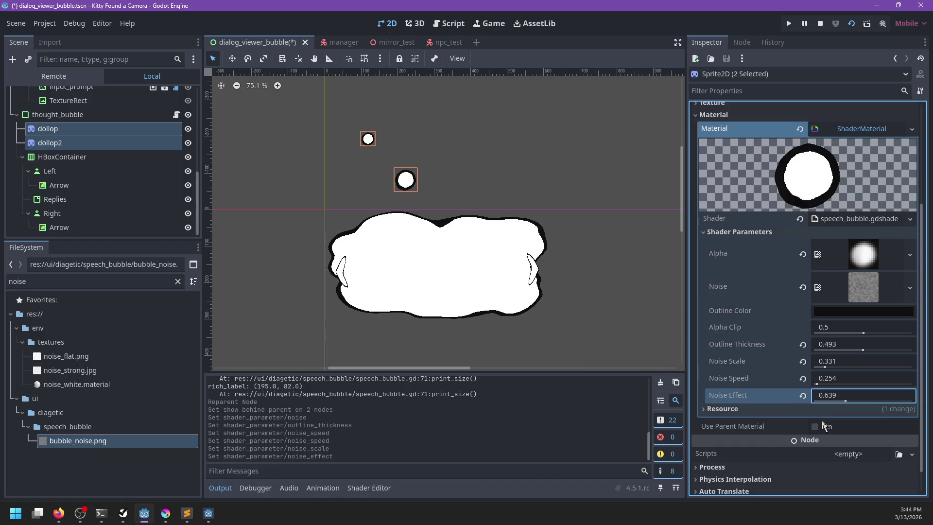
click(816, 383)
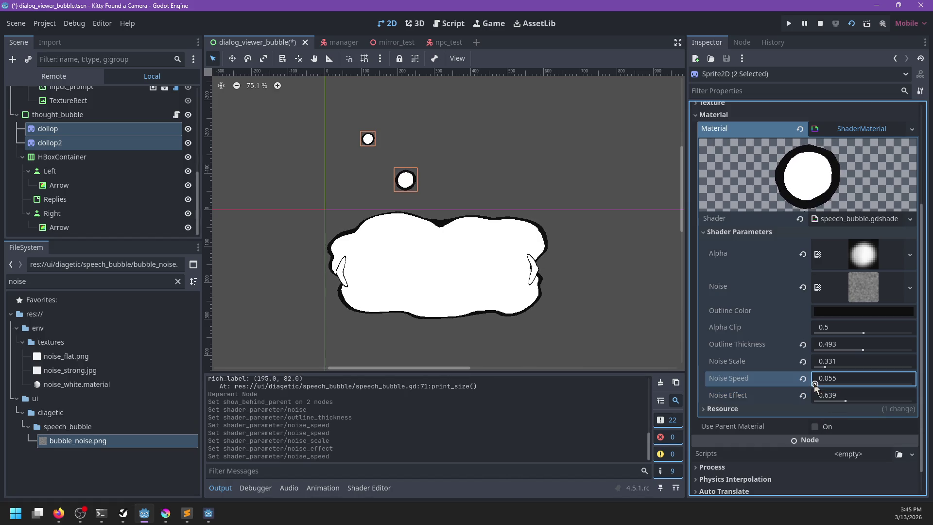
text(0.155)
key(Return)
key(ctrl+s)
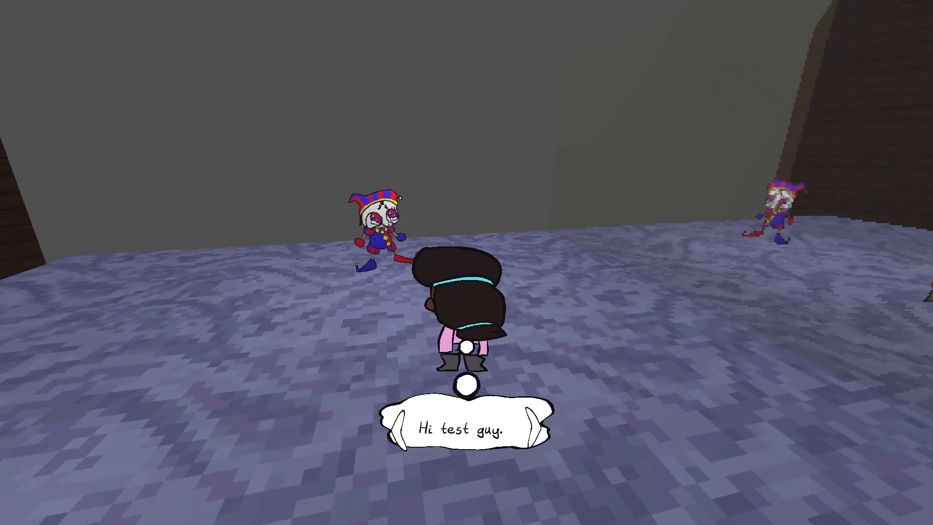
- Change the step divisor to dollops.size() + 2, retest in game, then select dollop2
key(F8)
click(433, 25)
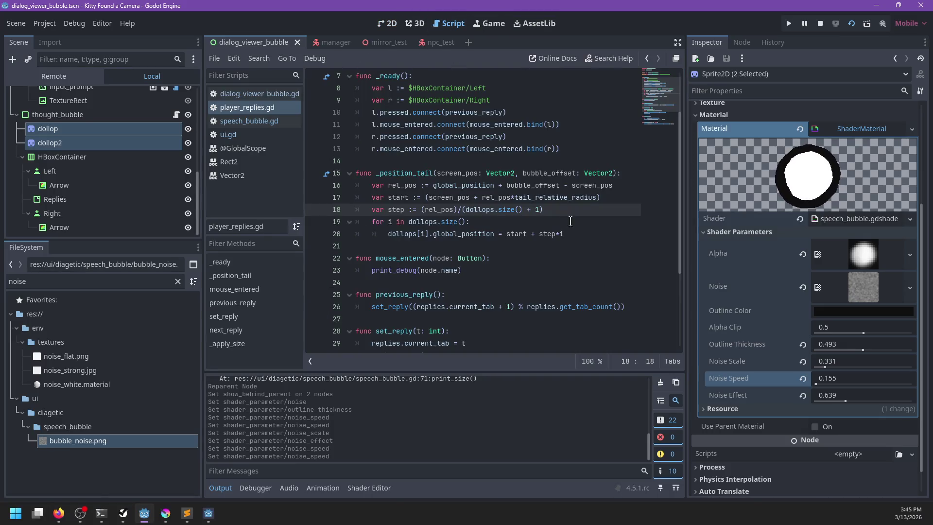
key(F5)
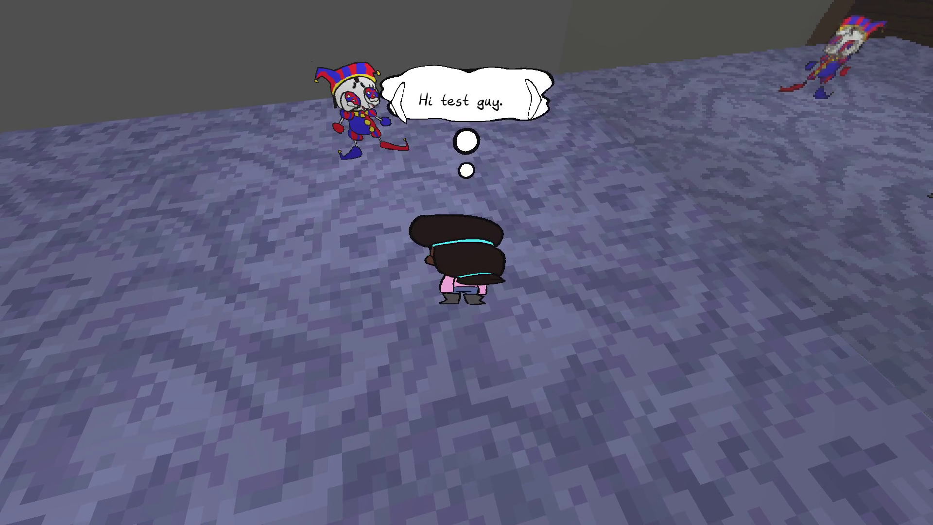
key(F8)
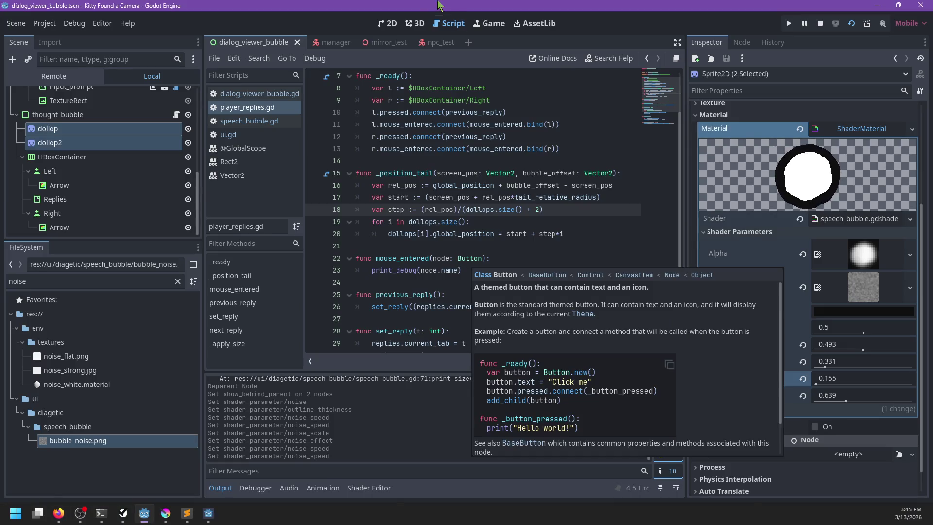
click(418, 27)
click(134, 143)
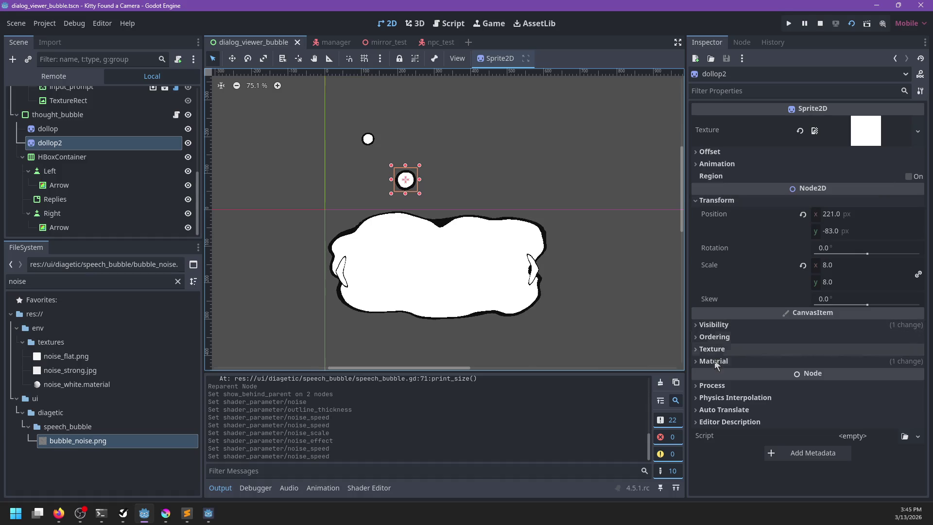
- Make dollop2's shader material unique, thin its outline to 0.304, and save
click(874, 360)
click(917, 375)
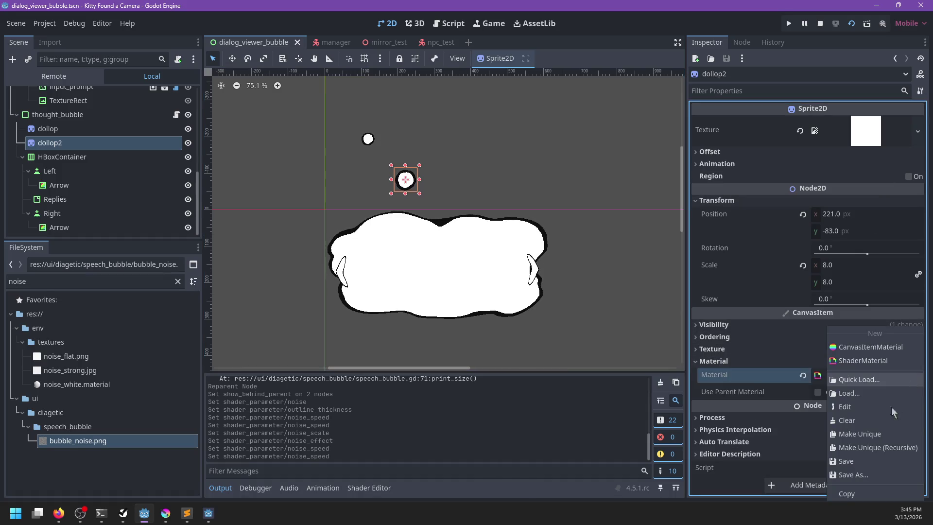
click(872, 432)
click(857, 374)
scroll(820, 430, down, 3)
click(745, 364)
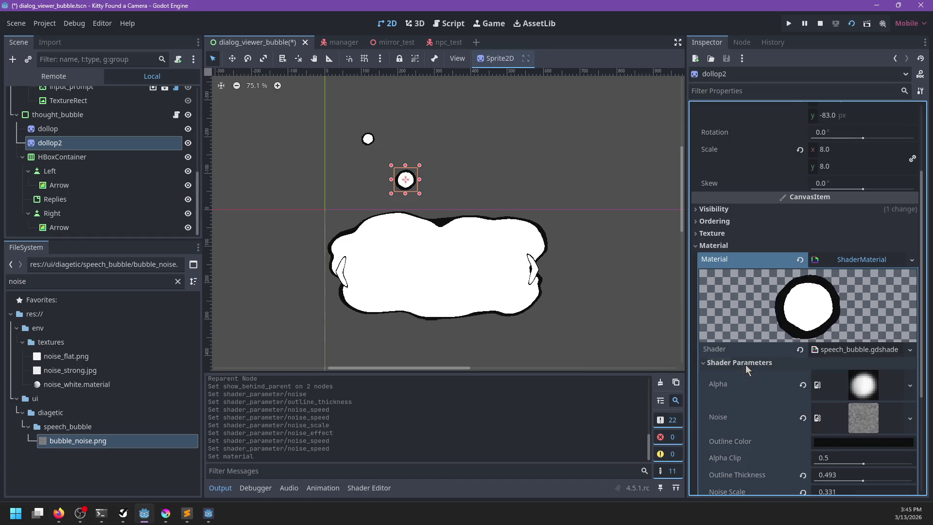
scroll(776, 425, down, 3)
drag(863, 383, 844, 384)
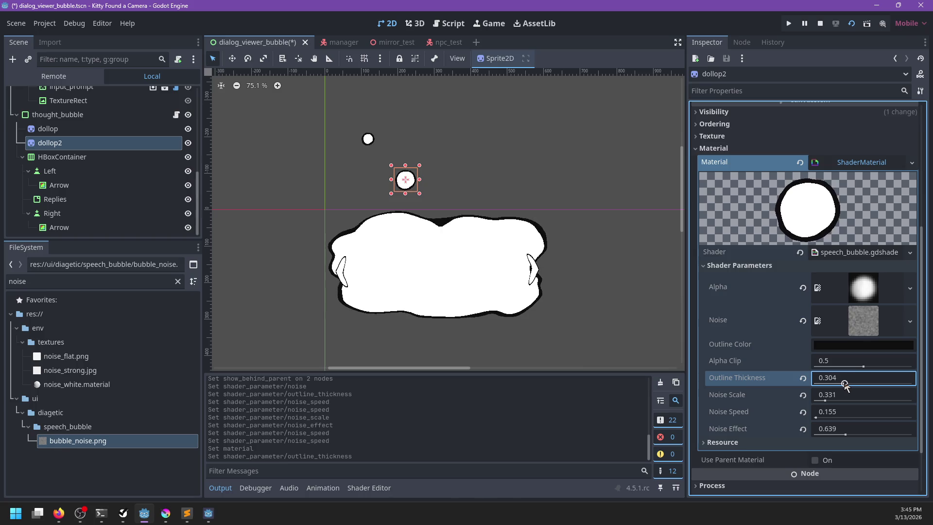
key(ctrl+s)
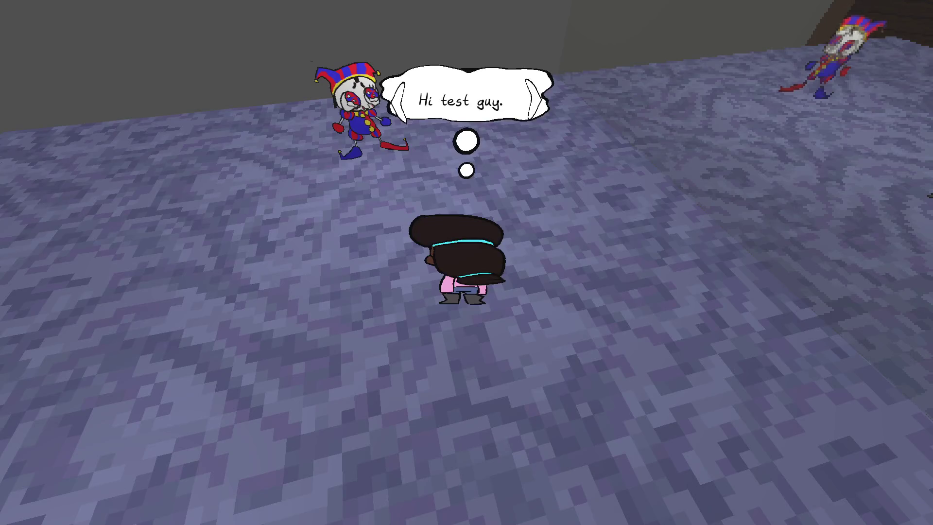
- Quit the running game through its pause menu
key(Escape)
key(Down)
key(Down)
key(Down)
key(Down)
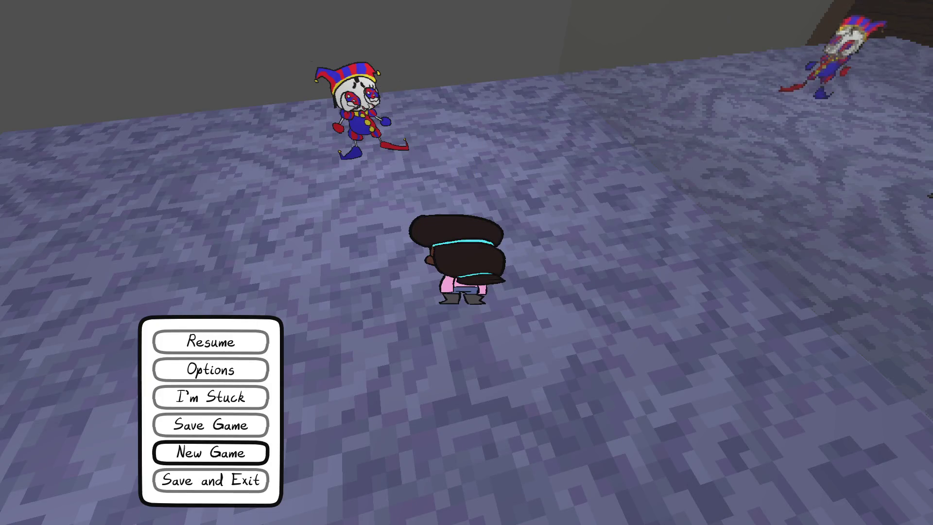
key(Down)
key(Return)
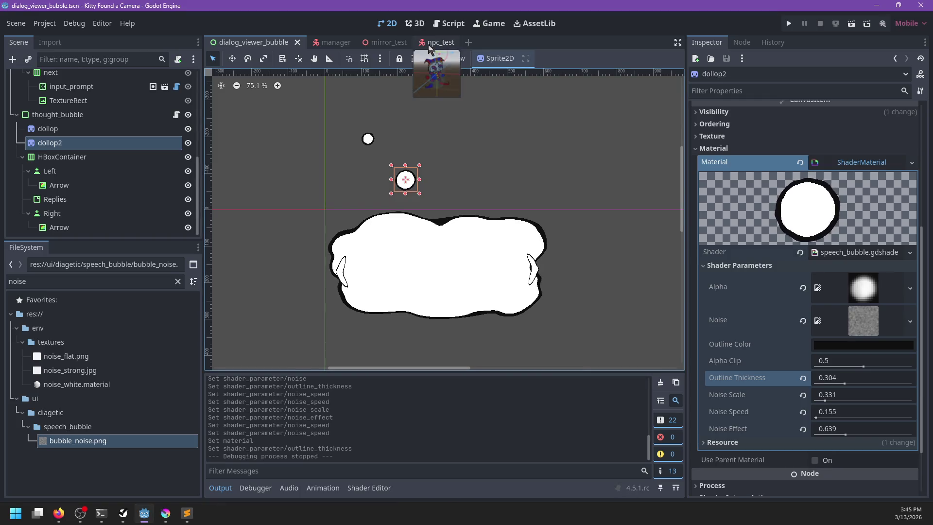
- Run mirror_test and talk to the test guy, advancing through the thought and long Lorem ipsum bubbles
click(398, 43)
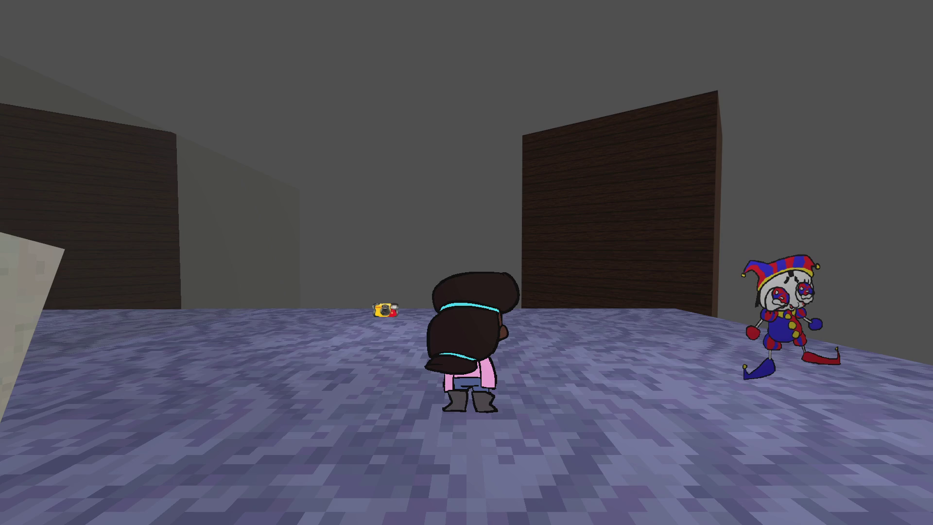
key(e)
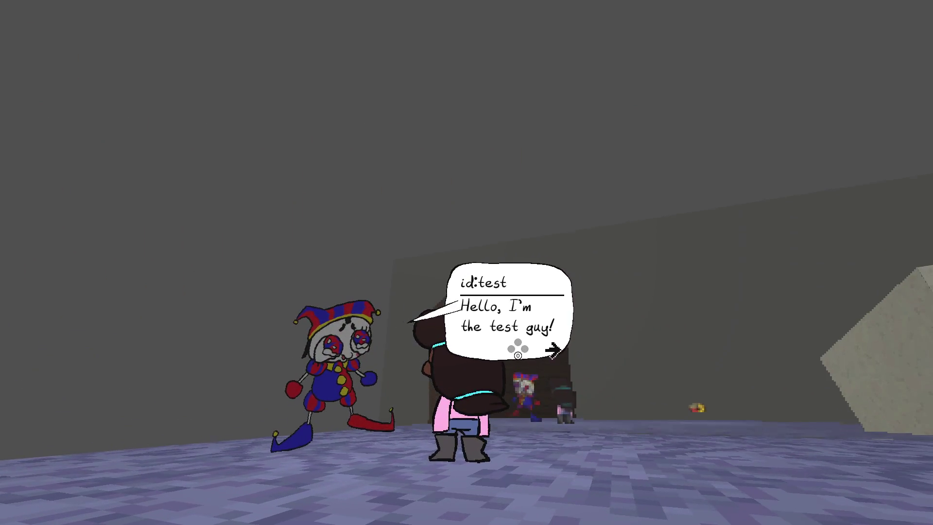
key(e)
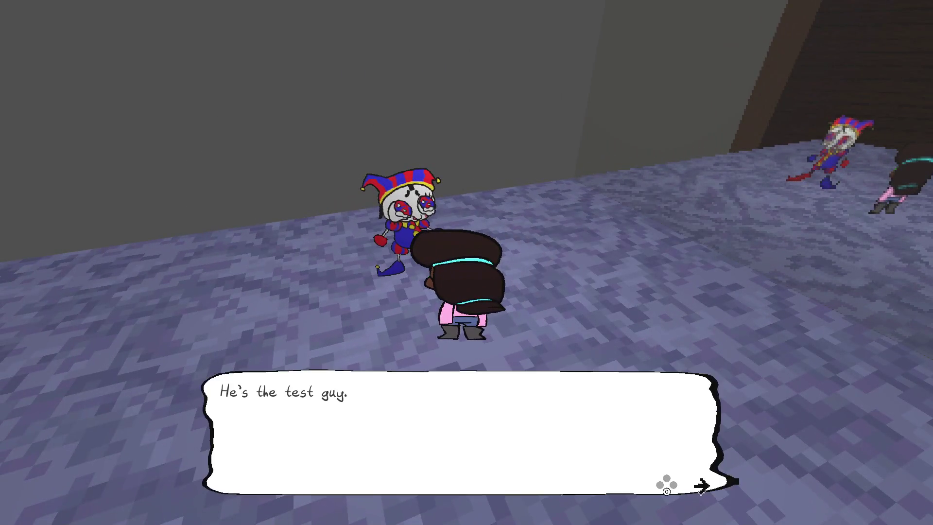
key(e)
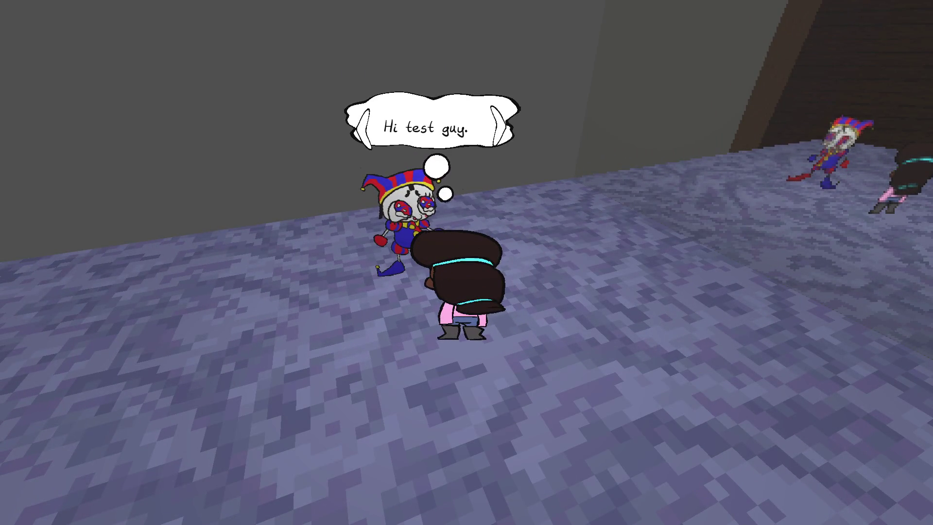
key(e)
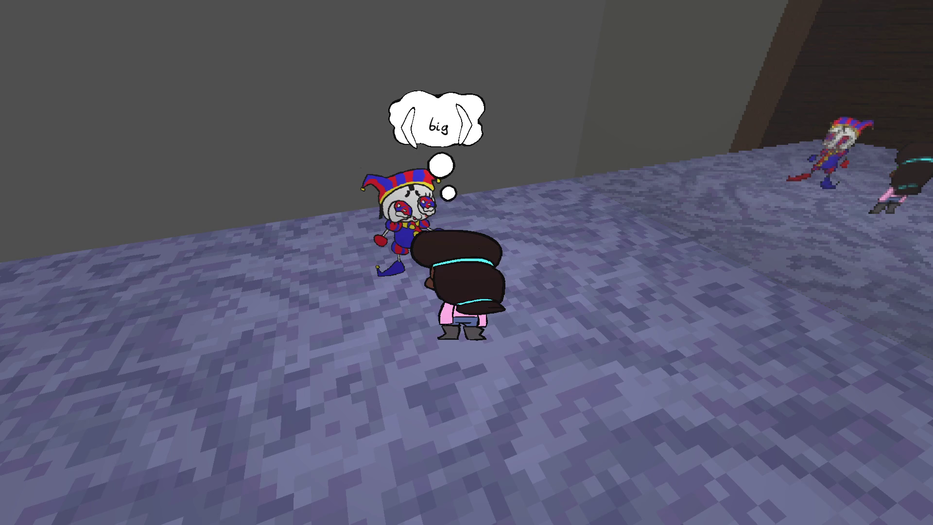
key(e)
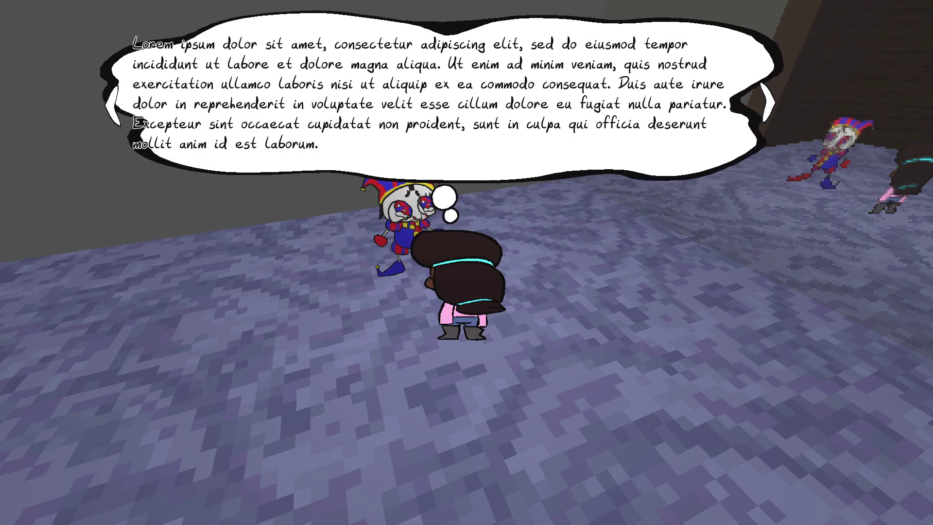
key(e)
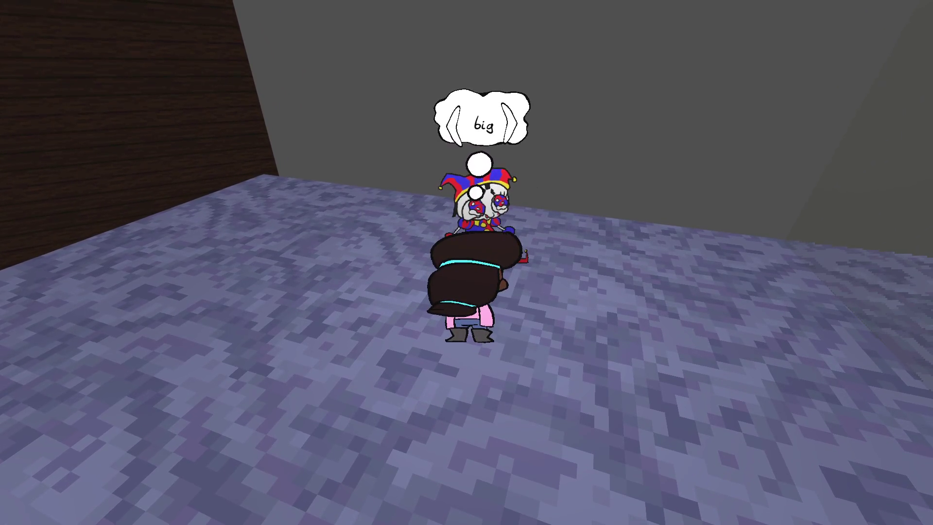
key(e)
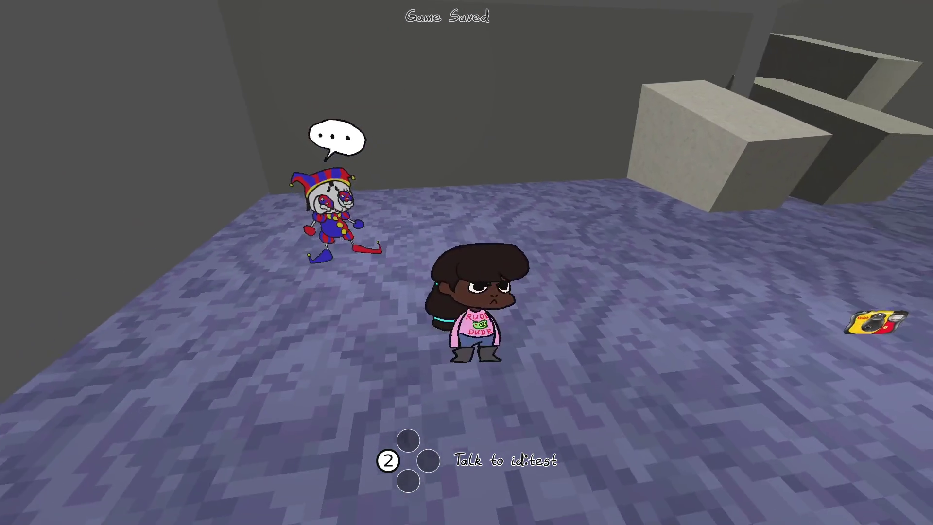
- Pick up the disposable camera, replay the jester's dialogue to the end, then stop the game
key(w)
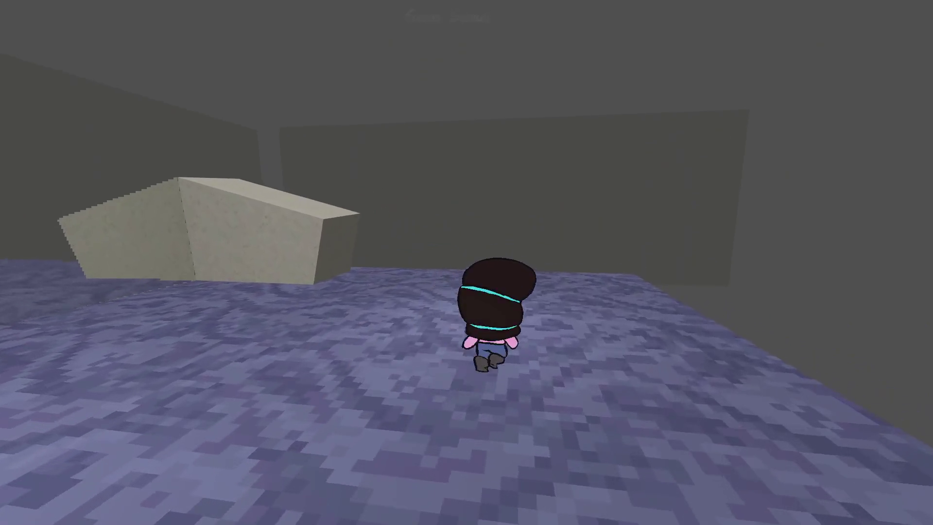
key(space)
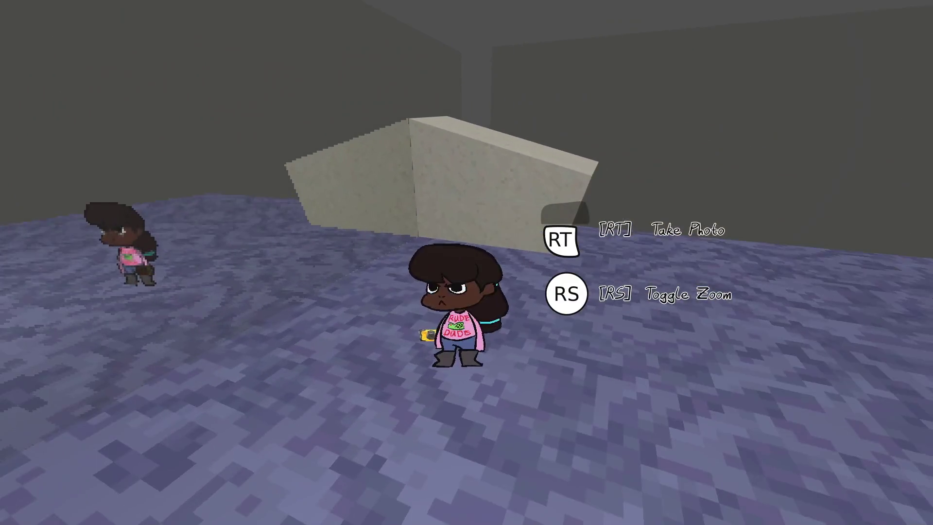
key(w)
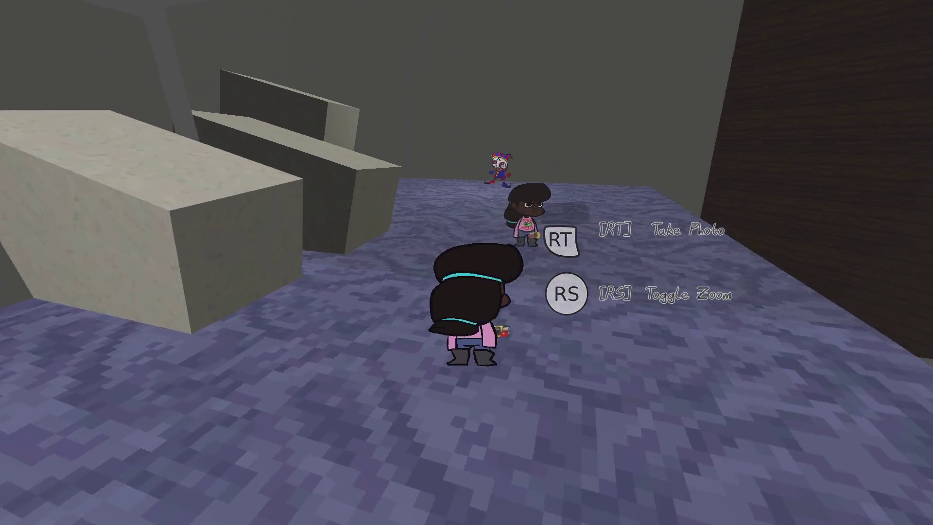
key(w)
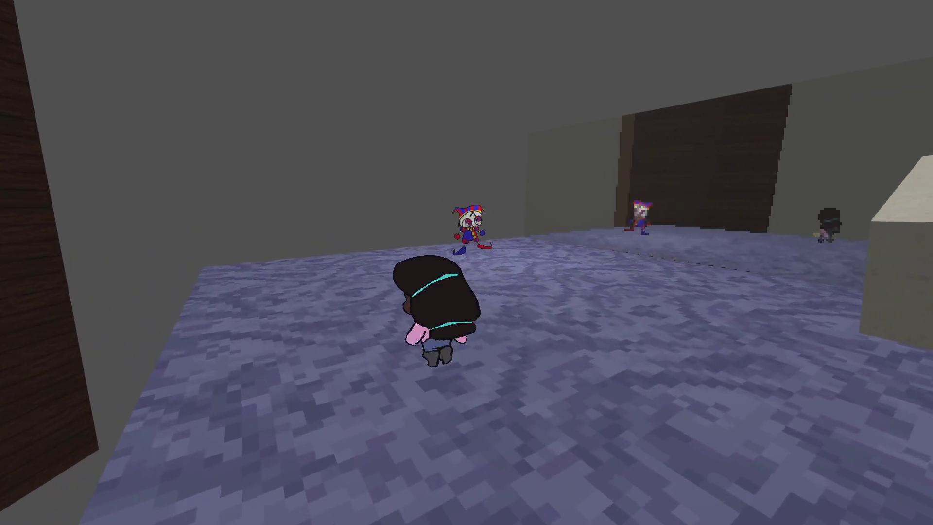
key(w)
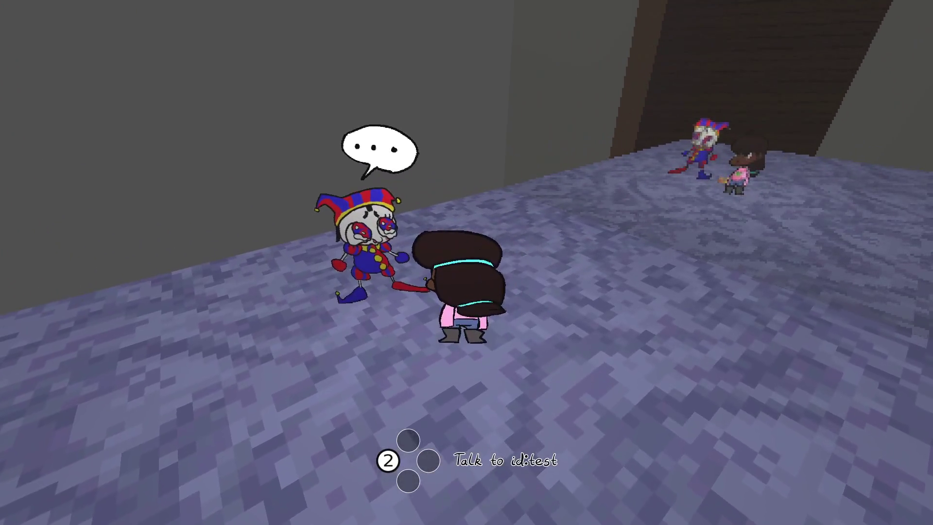
key(2)
key(2)
key(2)
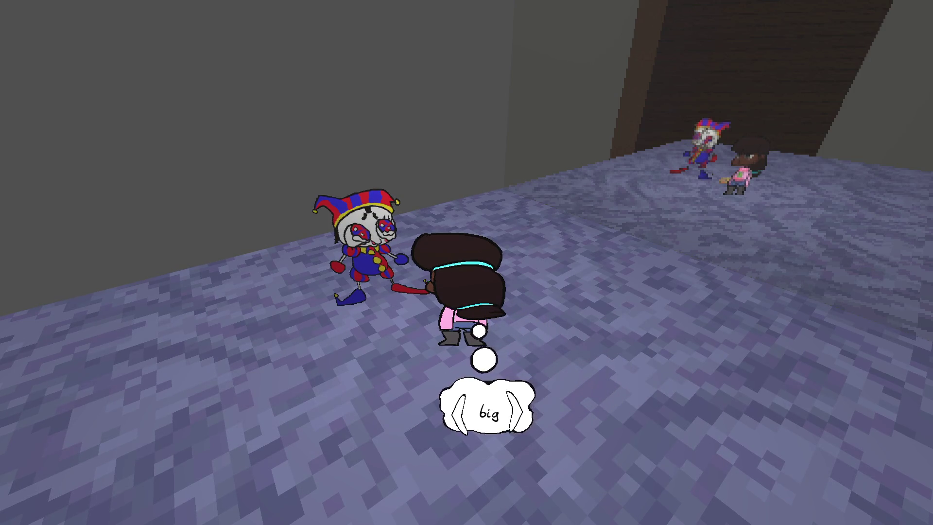
key(2)
key(2)
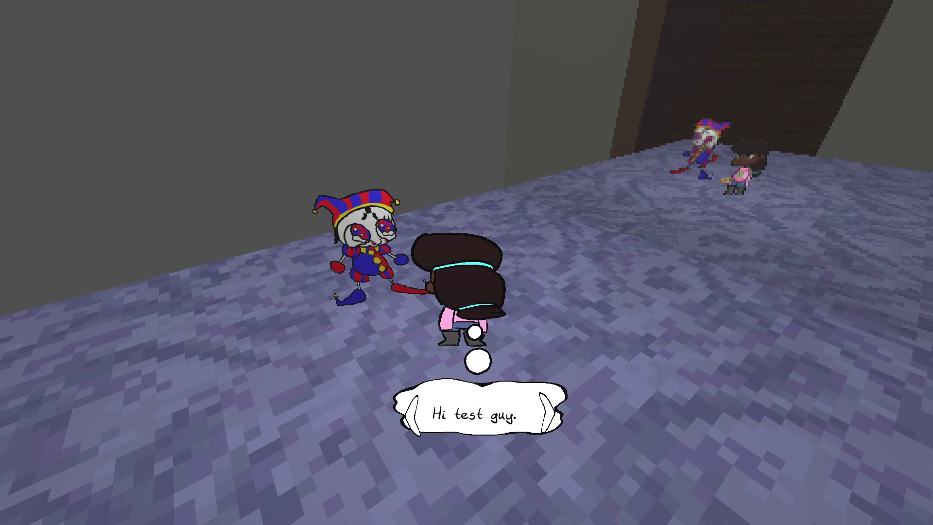
key(2)
key(F8)
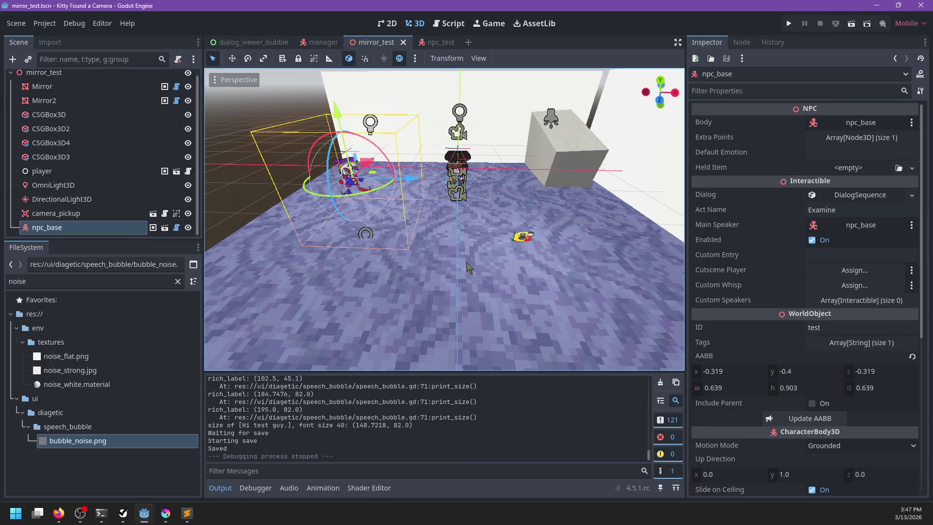
click(123, 512)
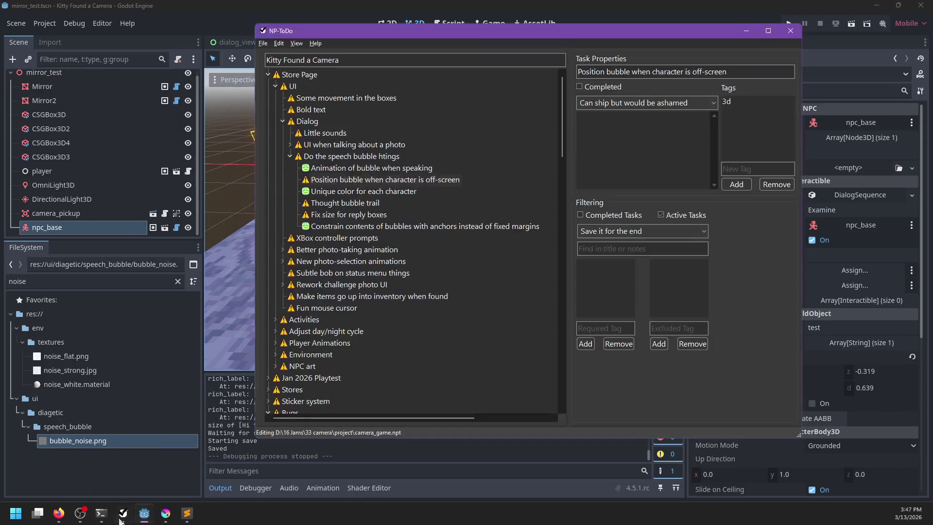
- Mark the off-screen bubble, Thought bubble trail and Fix size for reply boxes tasks completed
right_click(329, 184)
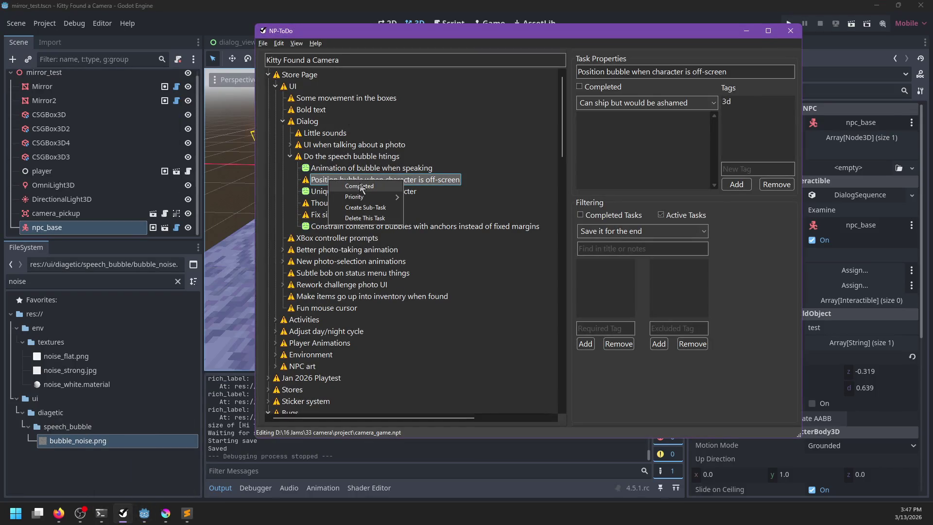
click(320, 202)
right_click(330, 201)
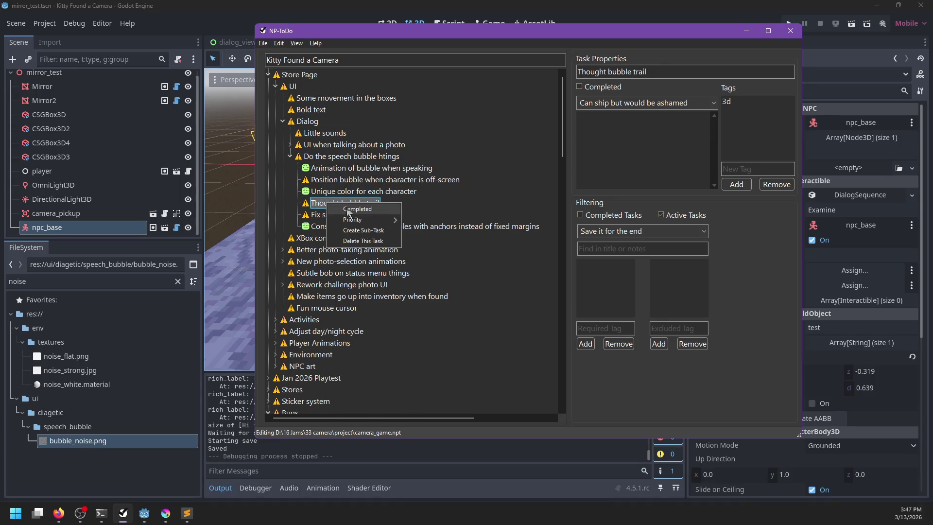
click(342, 204)
click(342, 203)
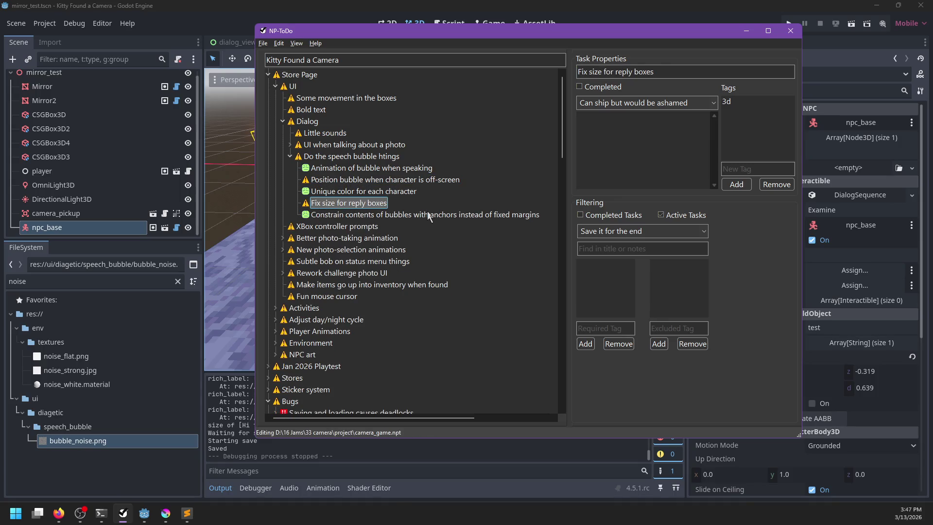
right_click(346, 203)
click(350, 207)
click(339, 191)
click(339, 179)
key(alt+Tab)
scroll(441, 189, down, 10)
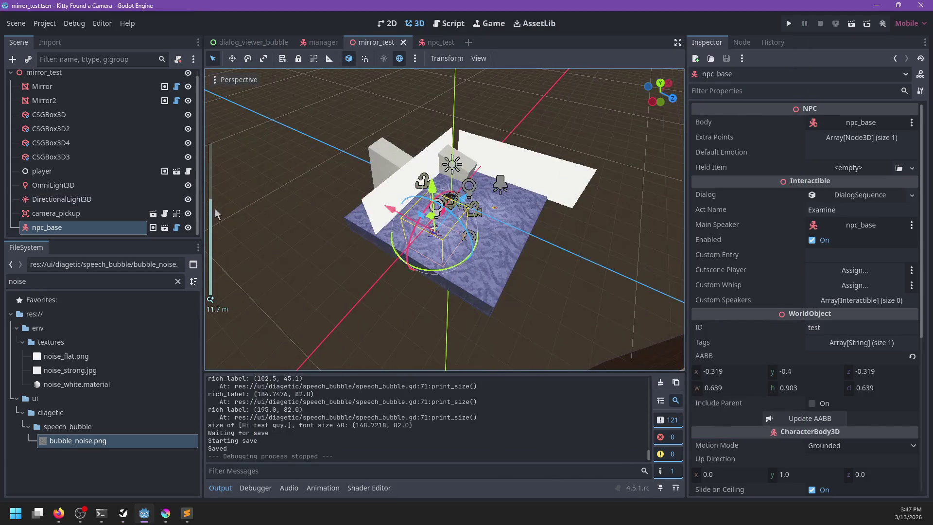
- Add a CutscenePlayer node and a Camera3D node to mirror_test
key(ctrl+a)
text(cutscen)
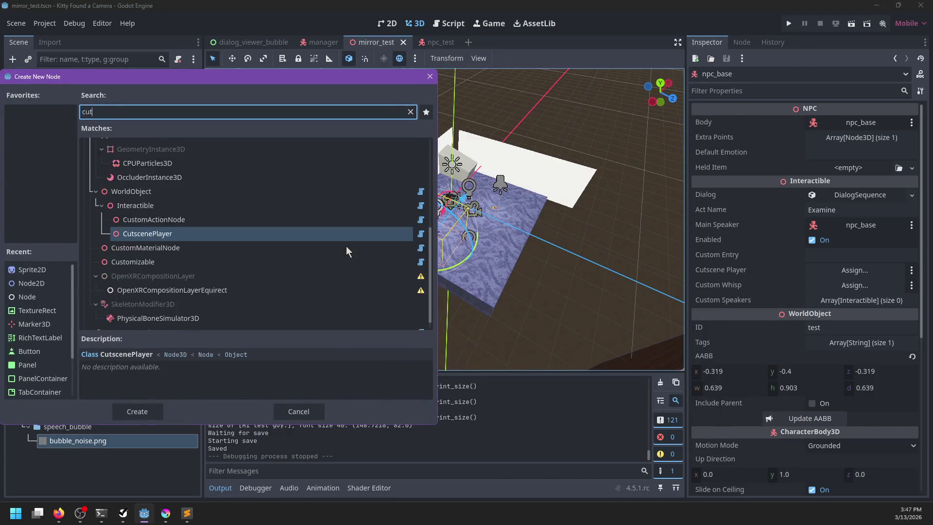
key(Return)
key(ctrl+a)
text(camera)
key(Return)
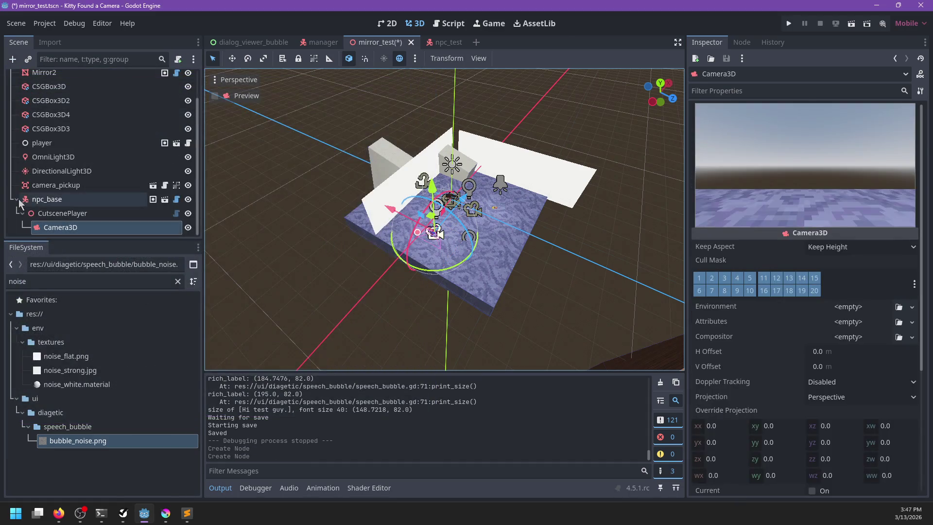
- Add an AnimationPlayer under CutscenePlayer, undoing an accidental AnimationTree
click(36, 211)
key(ctrl+a)
text(animationtree)
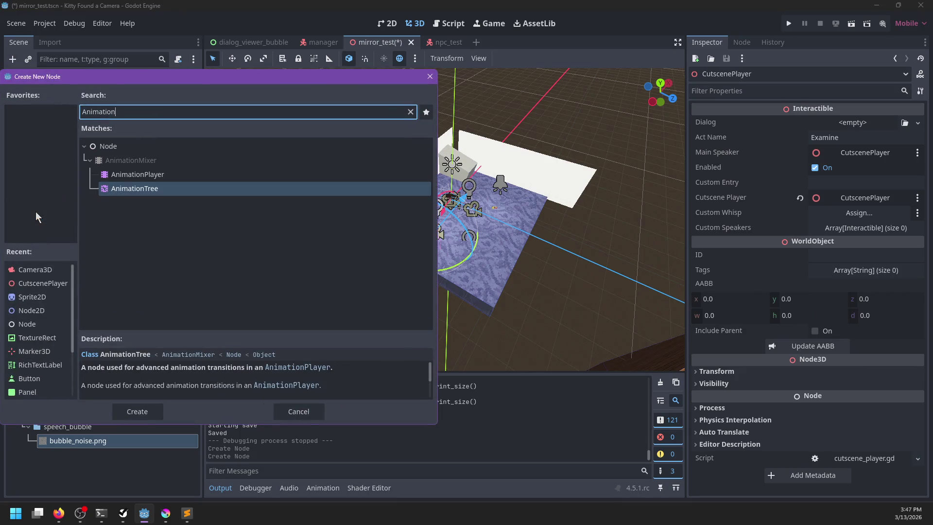
key(Return)
key(ctrl+z)
click(37, 216)
key(ctrl+a)
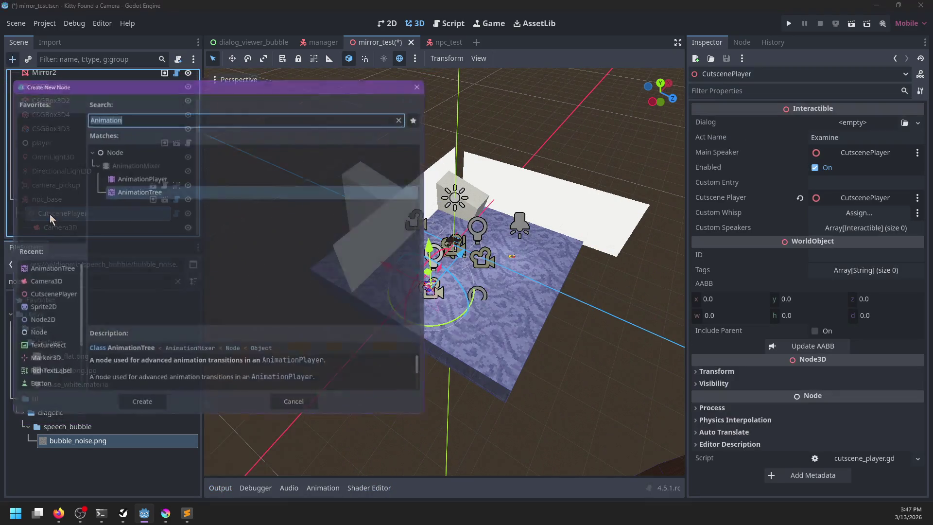
key(Up)
key(Return)
- Move CutscenePlayer out of npc_base and assign it as npc_base's Cutscene Player
click(48, 197)
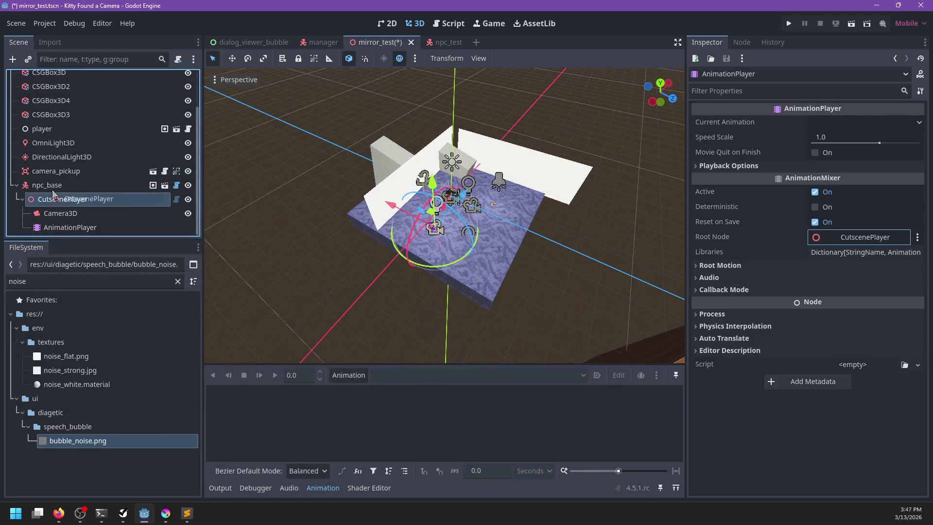
click(46, 227)
mouse_move(67, 185)
mouse_down()
mouse_move(833, 118)
mouse_move(826, 215)
mouse_move(785, 266)
mouse_move(827, 275)
mouse_up()
scroll(569, 279, up, 5)
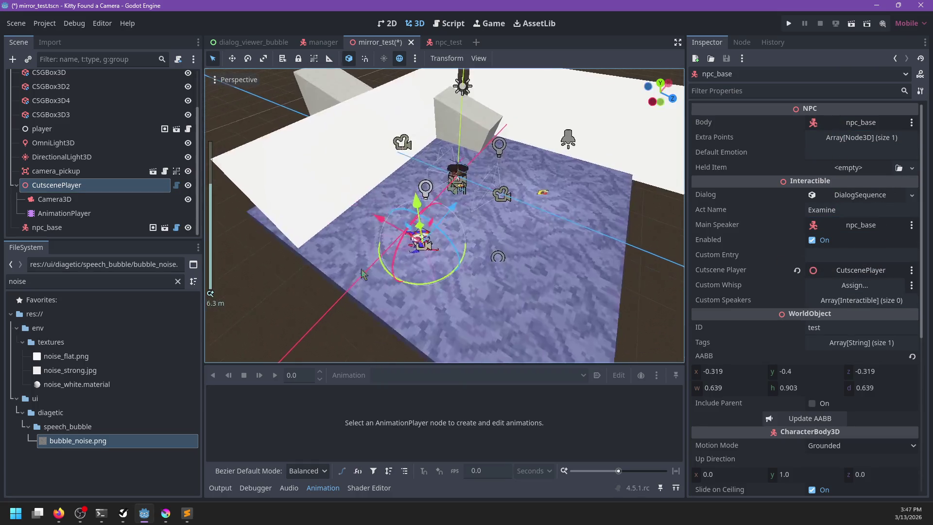
click(76, 213)
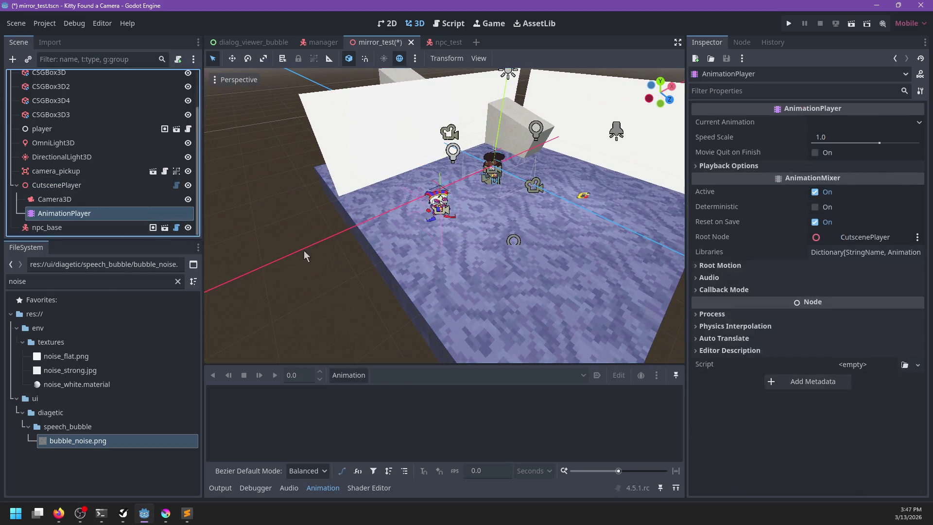
- Create a new animation named off_screen
click(347, 378)
click(351, 392)
text(off-scre)
key(BackSpace)
key(BackSpace)
key(BackSpace)
text(_screen)
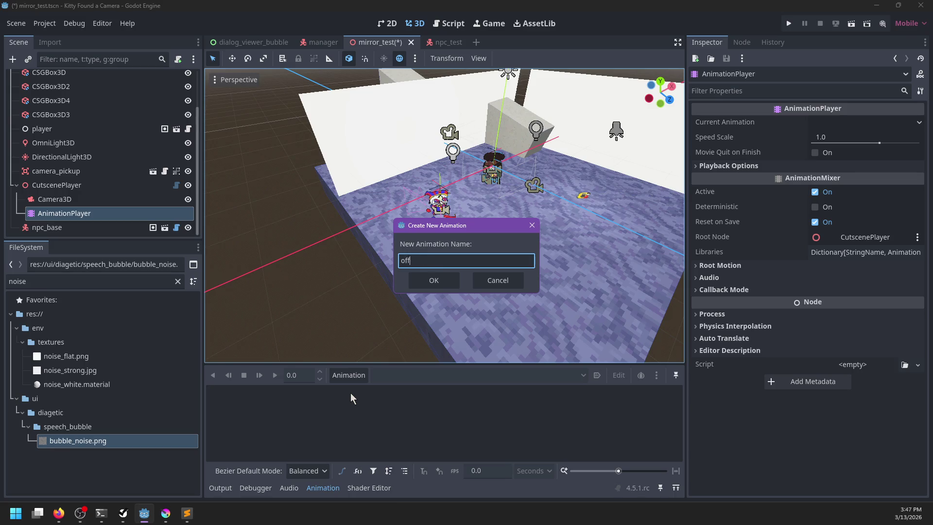
key(Return)
- Move Camera3D to its starting spot, keeping off_screen as the edited animation
scroll(440, 267, down, 5)
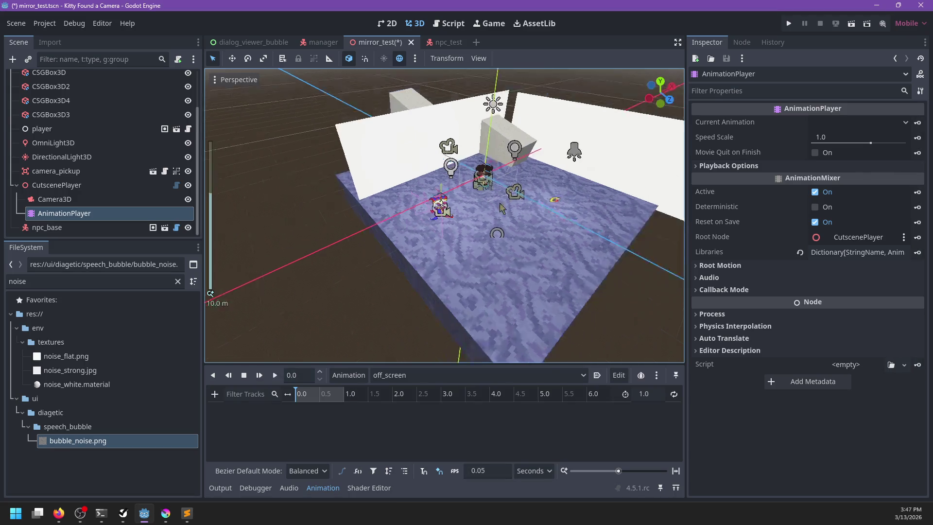
double_click(74, 201)
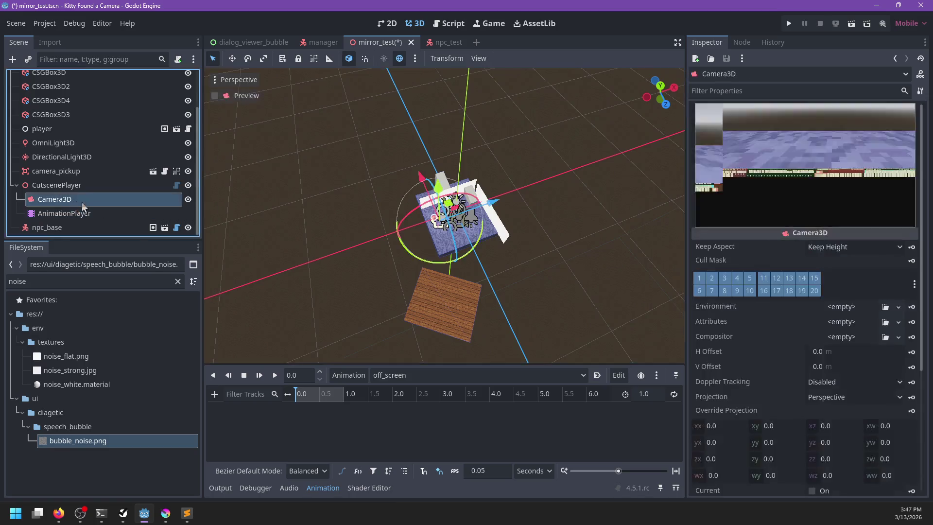
mouse_move(443, 219)
mouse_down()
mouse_move(491, 199)
mouse_move(520, 149)
mouse_move(415, 212)
mouse_move(350, 232)
mouse_move(335, 259)
mouse_up()
key(f)
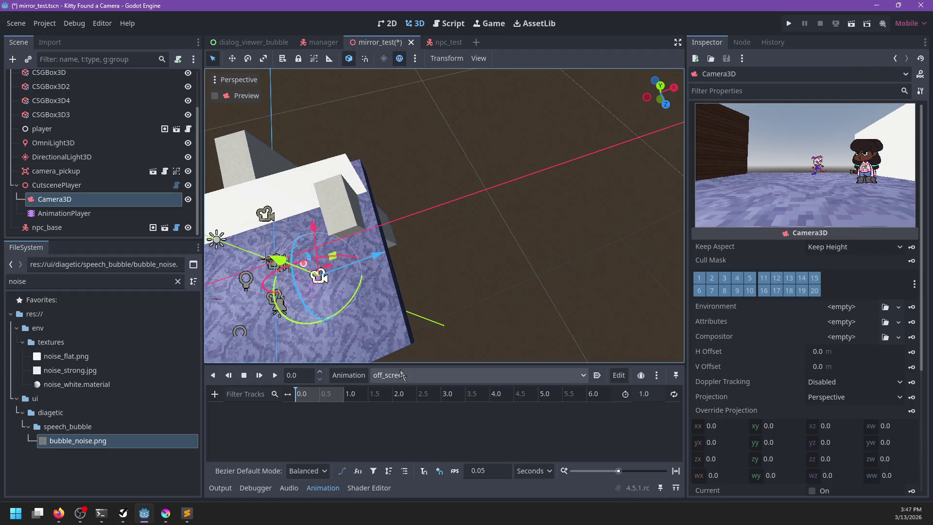
click(405, 374)
click(399, 391)
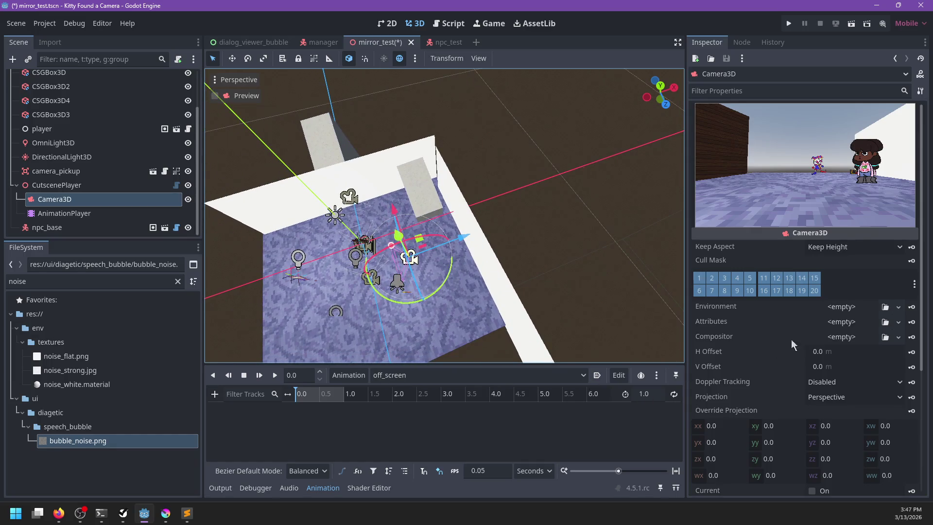
scroll(797, 342, down, 4)
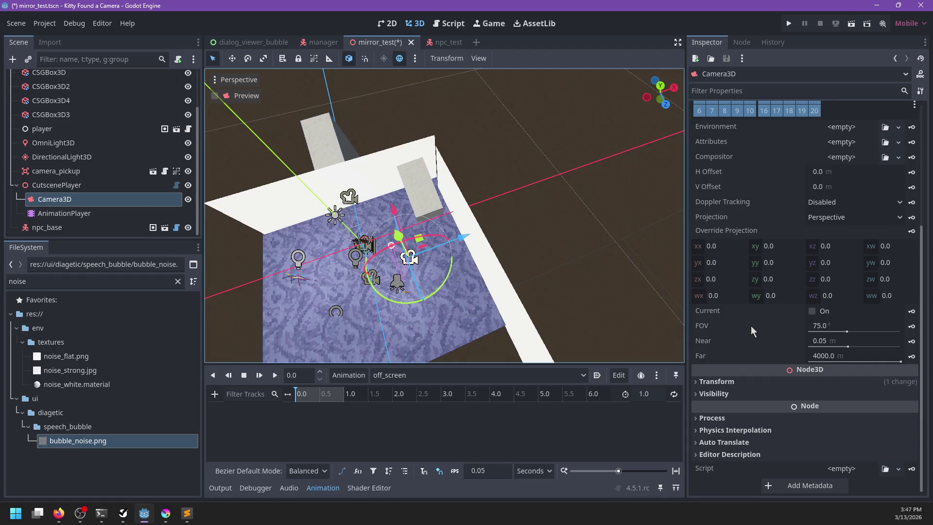
scroll(750, 325, up, 2)
scroll(760, 282, down, 3)
- Key Camera3D's position and rotation at 0.0 s in off_screen
click(733, 381)
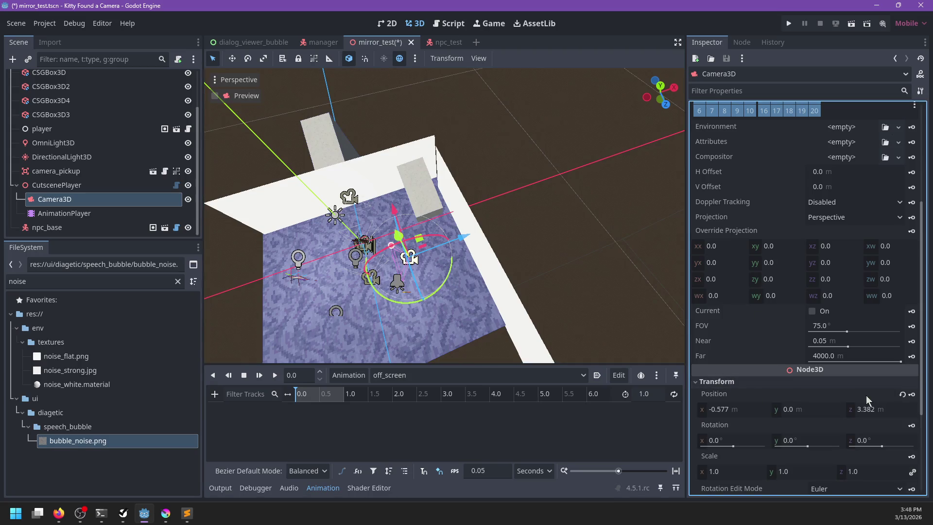
click(911, 395)
key(Return)
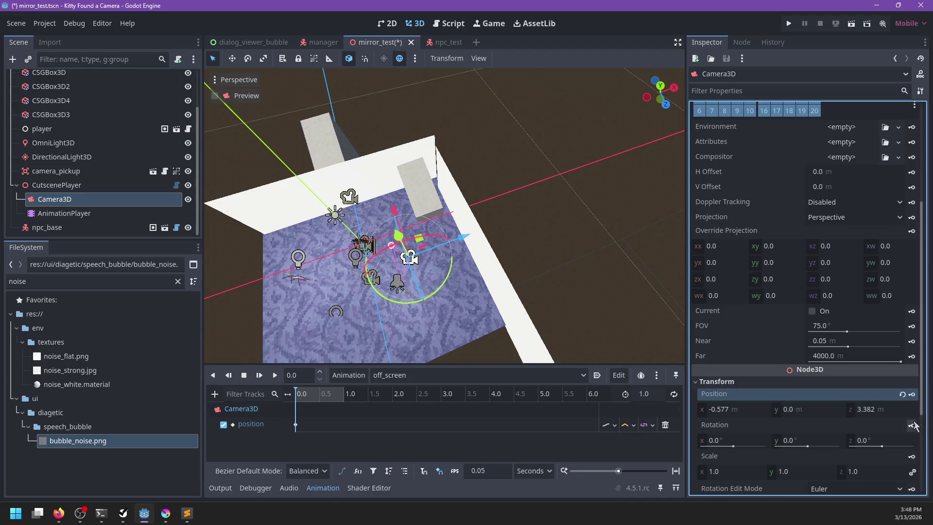
click(911, 425)
key(Return)
click(119, 186)
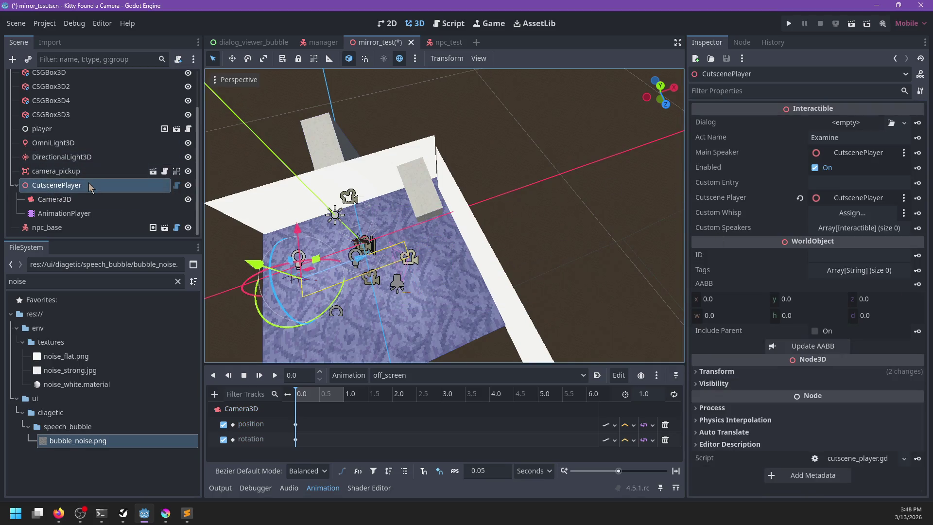
- Review grab_camera's start_dialog call in cutscene_player.gd, save the scene, and return to 3D
click(176, 185)
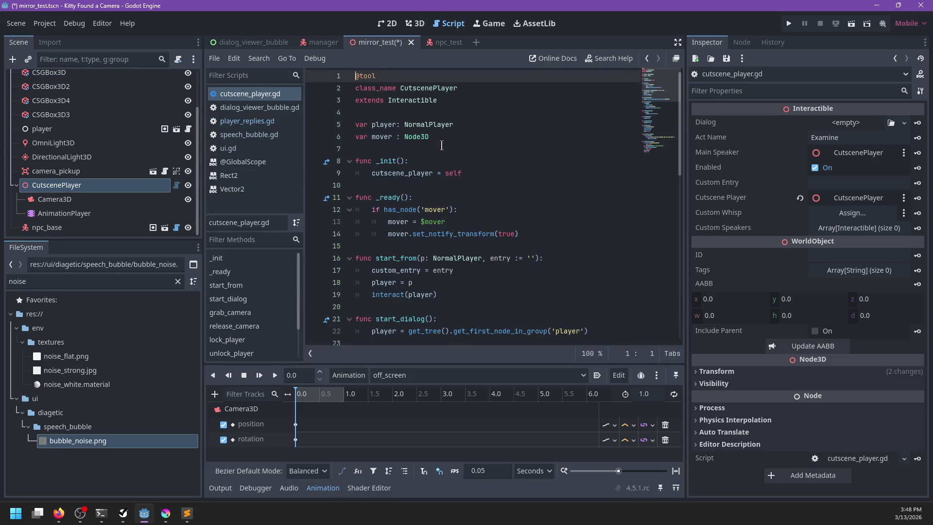
scroll(441, 145, down, 5)
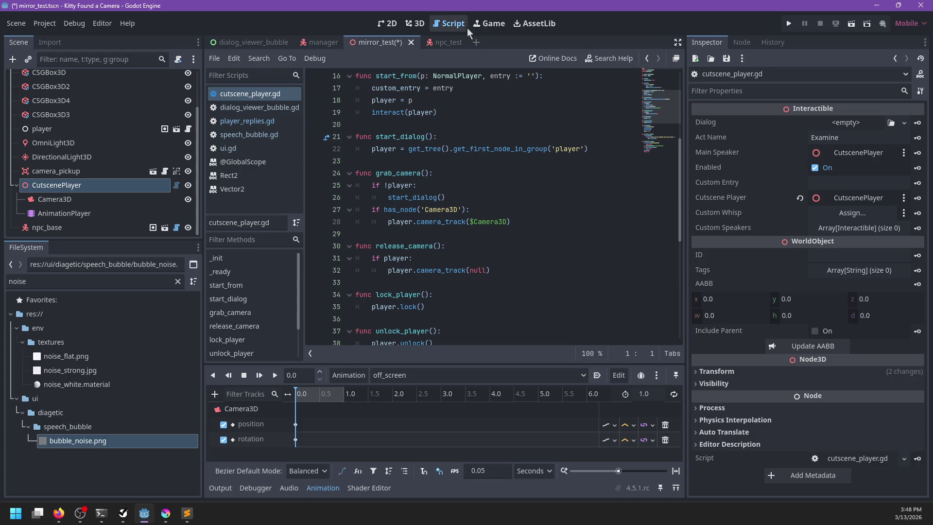
click(443, 197)
key(ctrl+s)
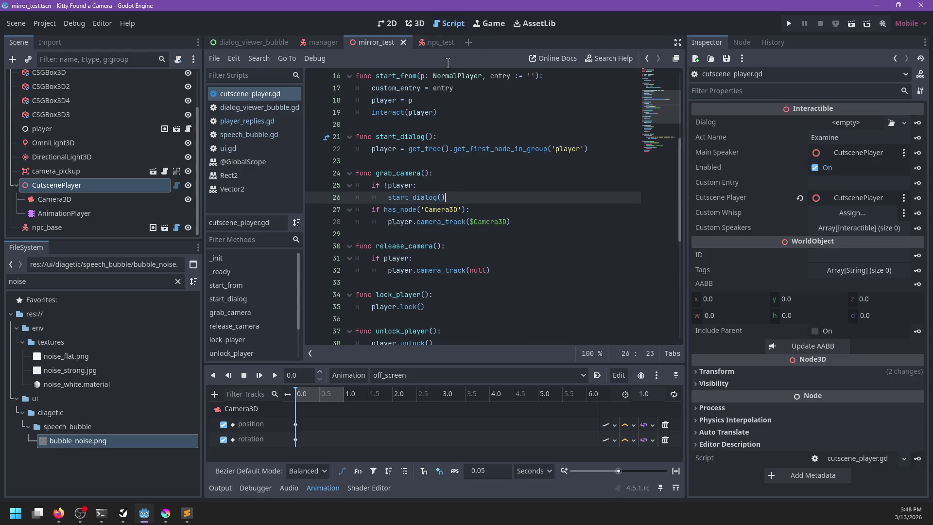
click(425, 24)
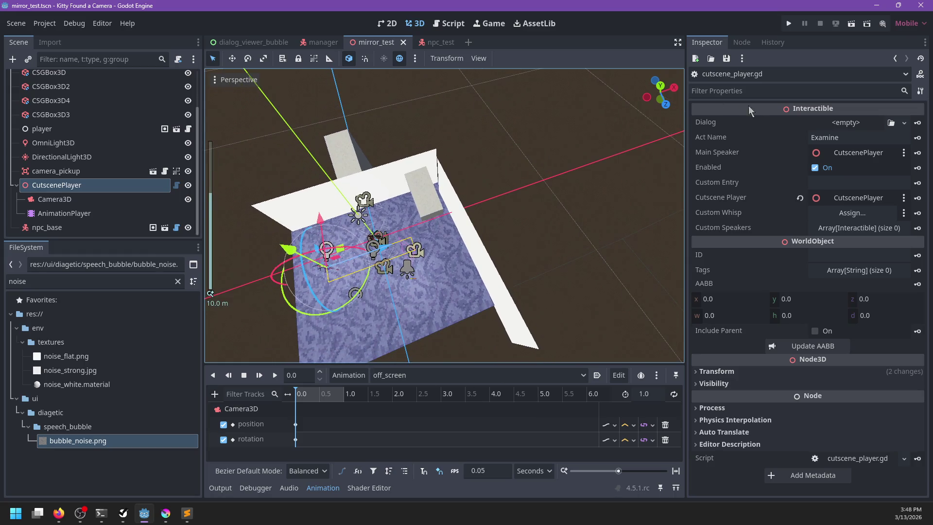
- Move Camera3D off to the right of the room with the playhead at 1.0 s
click(92, 212)
click(92, 201)
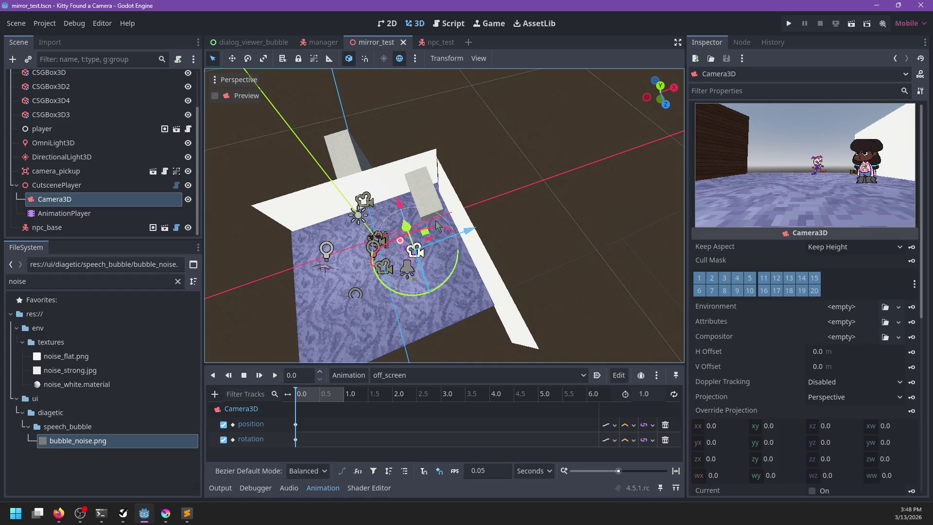
drag(468, 233, 613, 202)
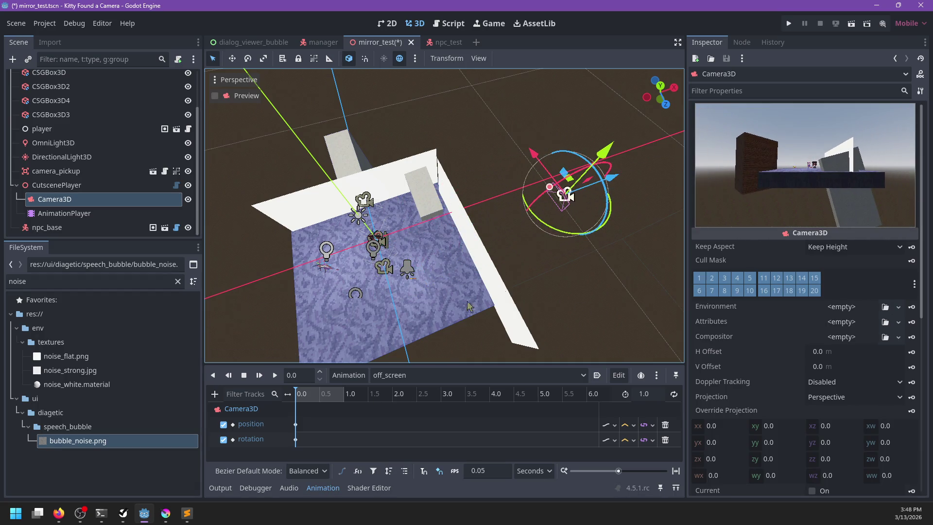
click(344, 393)
drag(429, 235, 623, 179)
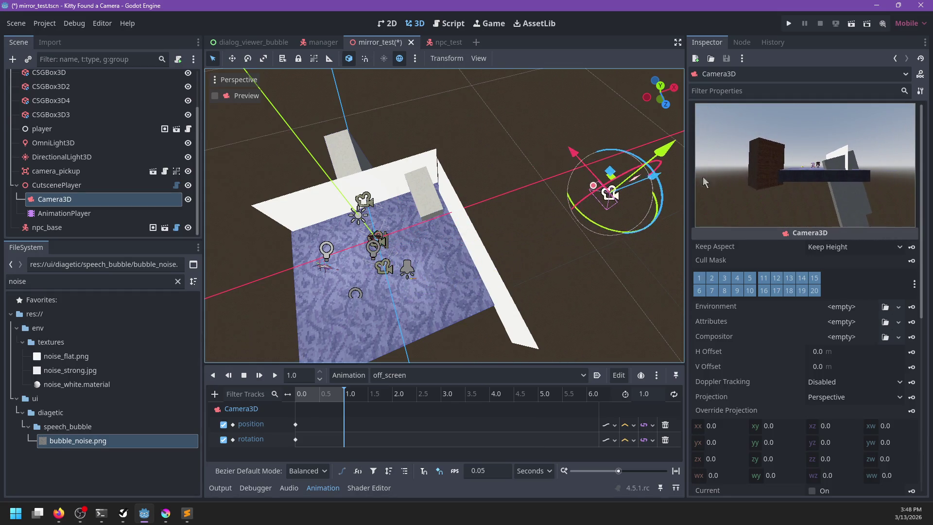
- Key Camera3D's position and rotation at 1.0 s, then start a new animation
scroll(760, 352, down, 5)
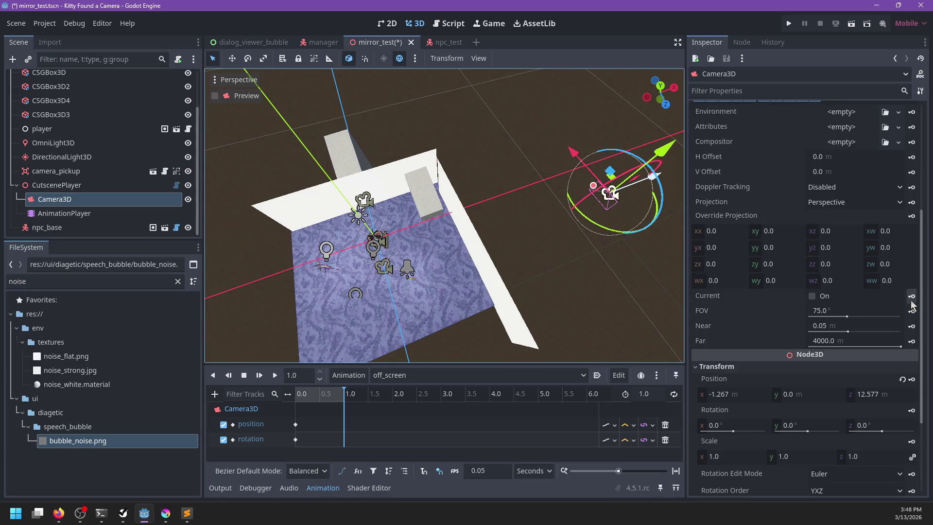
click(911, 380)
click(911, 411)
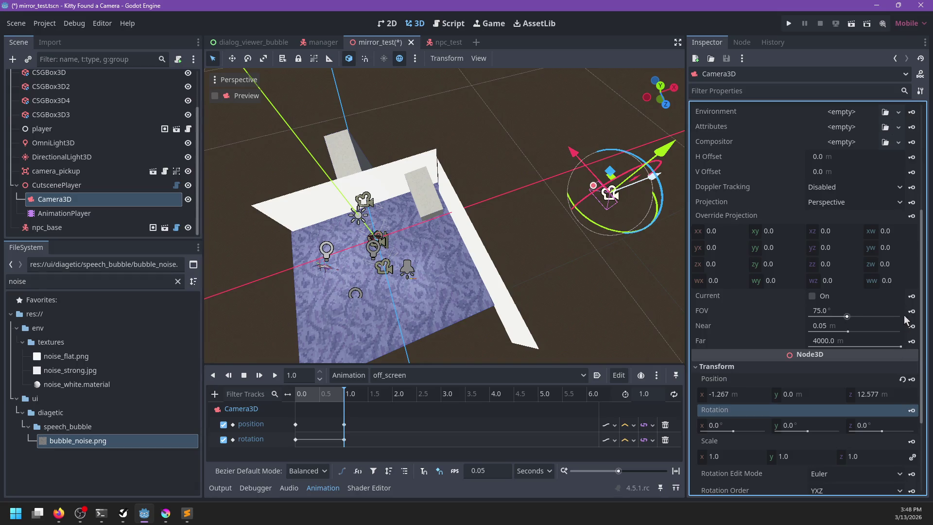
scroll(801, 278, up, 5)
click(345, 377)
click(374, 392)
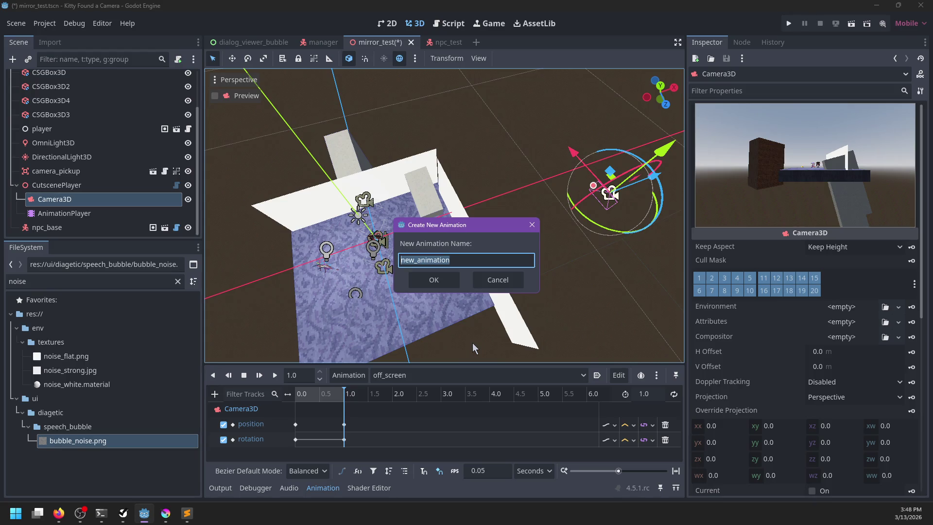
- Name the new animation loop_around and set its length to 5 seconds
text(loop_around)
key(Return)
drag(482, 213, 444, 229)
click(652, 394)
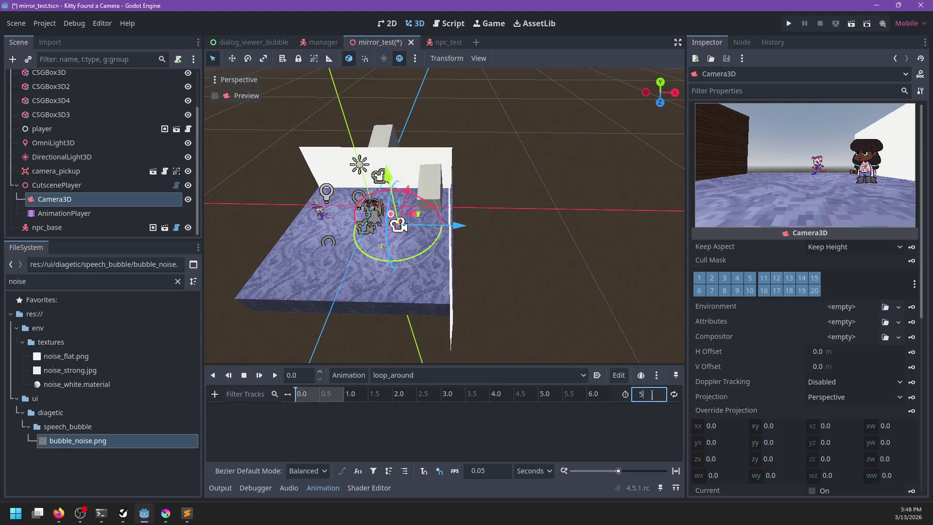
key(Return)
- Raise and rotate Camera3D, keying position (-4.912, 1.952, -0.713) and 61° rotation at 0.0 s
mouse_move(462, 225)
mouse_down()
mouse_move(319, 217)
mouse_move(383, 204)
mouse_move(448, 135)
mouse_up()
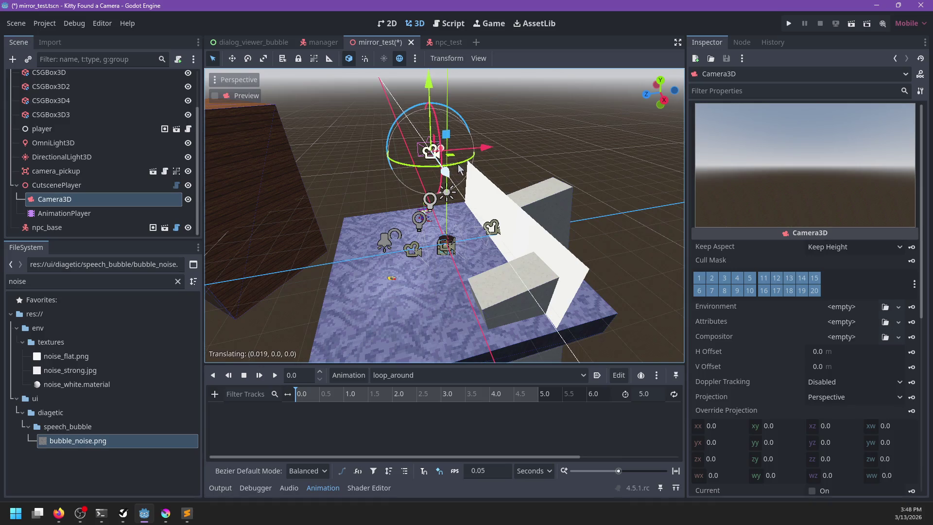
mouse_move(485, 153)
mouse_down()
mouse_move(525, 170)
mouse_move(292, 209)
mouse_move(272, 196)
mouse_move(380, 302)
mouse_move(500, 303)
mouse_move(554, 218)
mouse_move(428, 200)
mouse_move(432, 311)
mouse_move(462, 170)
mouse_move(433, 148)
mouse_up()
scroll(780, 361, down, 3)
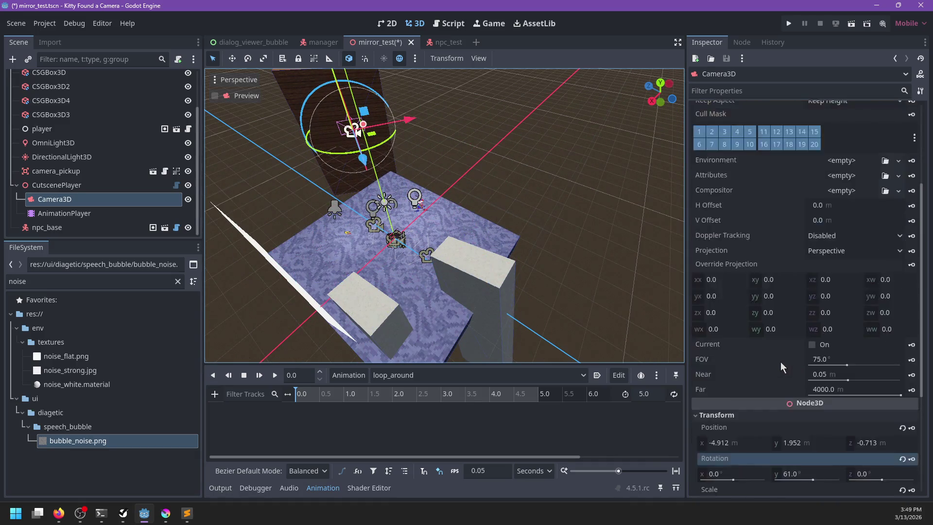
scroll(780, 362, down, 3)
click(912, 331)
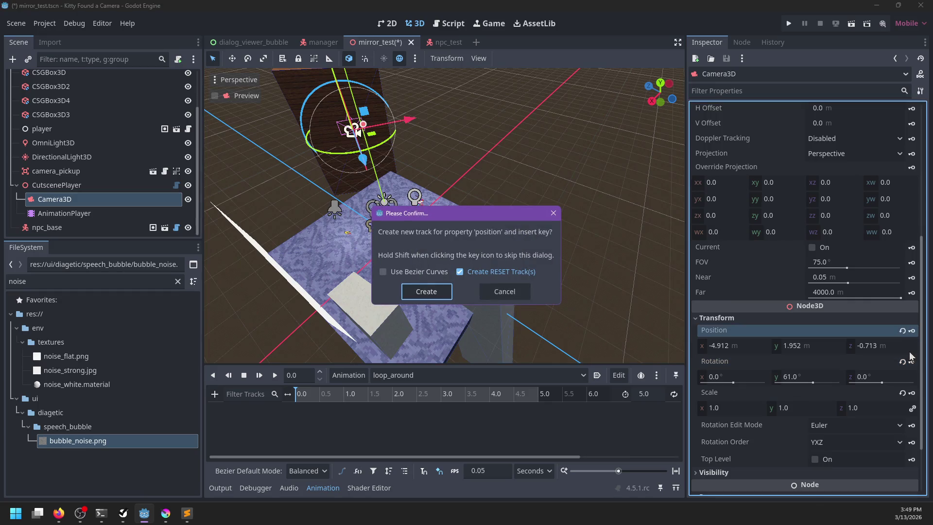
key(Return)
click(912, 361)
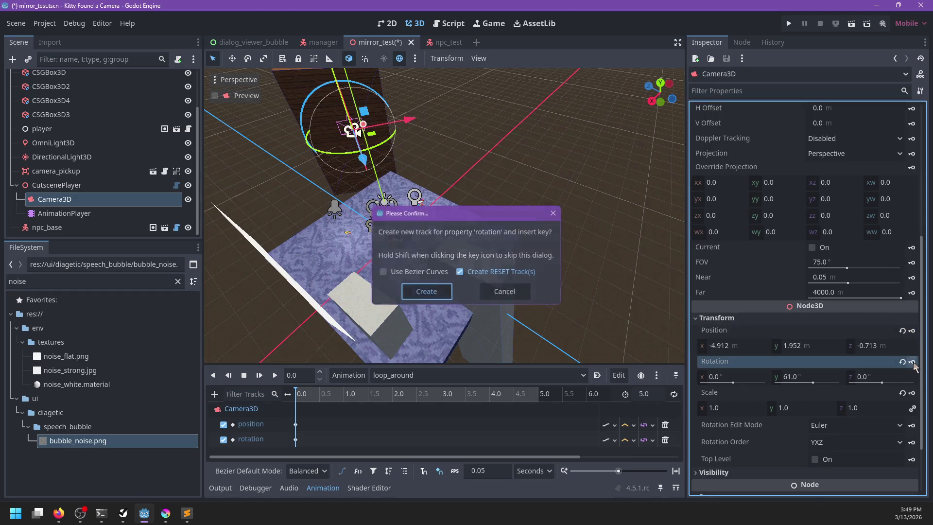
key(Return)
scroll(383, 412, down, 3)
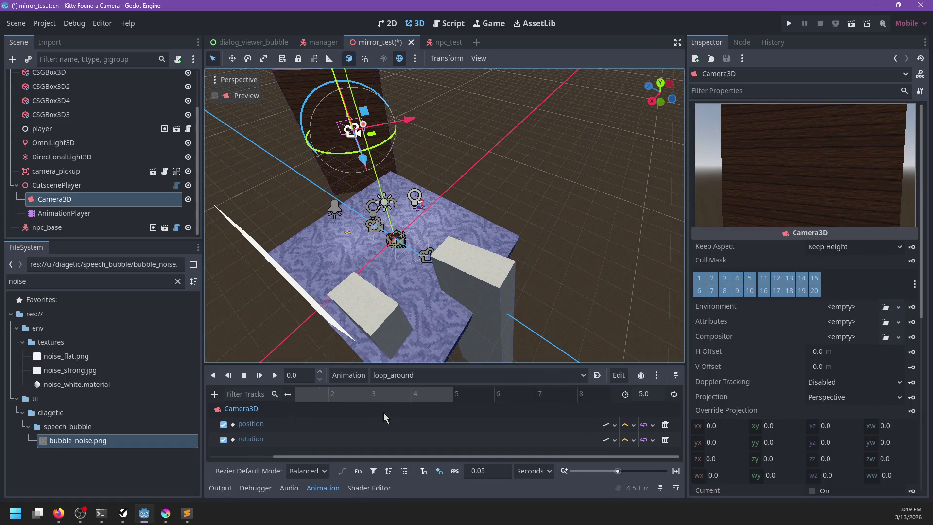
- Move Camera3D down-left of the platform and key its rotation and position at about 1.03 s
scroll(344, 421, up, 2)
click(332, 396)
mouse_move(377, 152)
mouse_down()
mouse_move(319, 150)
mouse_move(247, 200)
mouse_move(280, 235)
mouse_up()
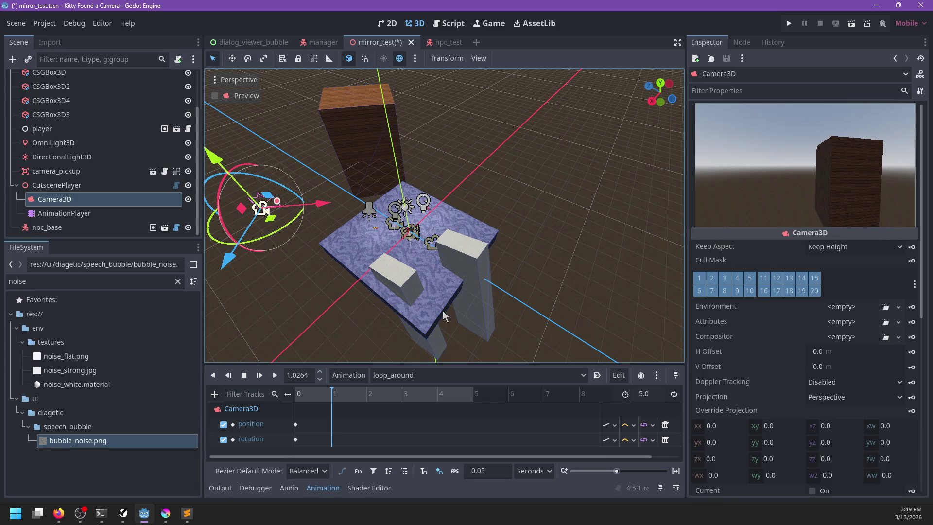
scroll(851, 413, down, 5)
scroll(827, 417, down, 5)
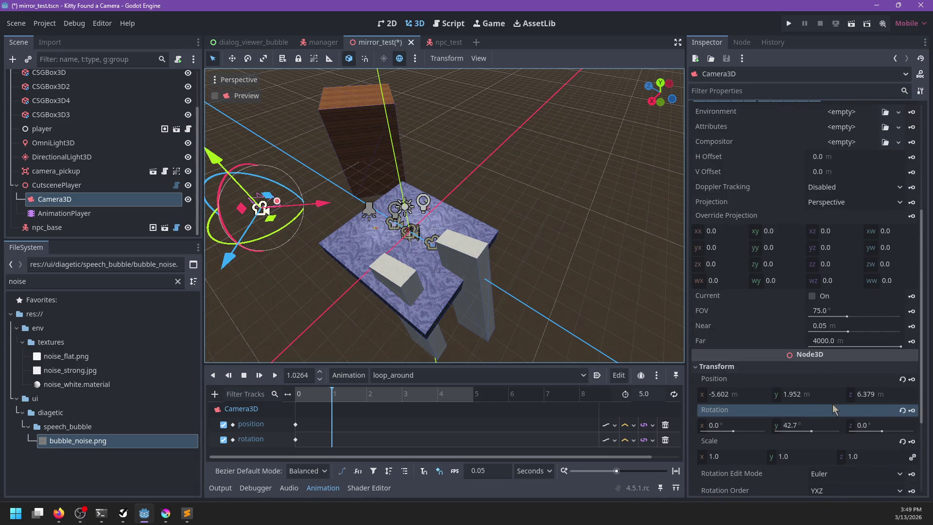
click(912, 410)
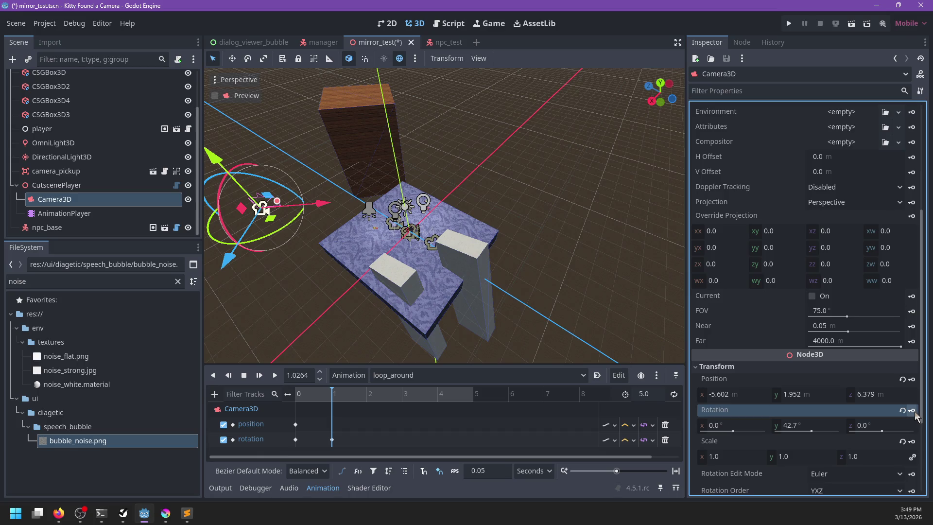
click(912, 379)
scroll(826, 340, up, 10)
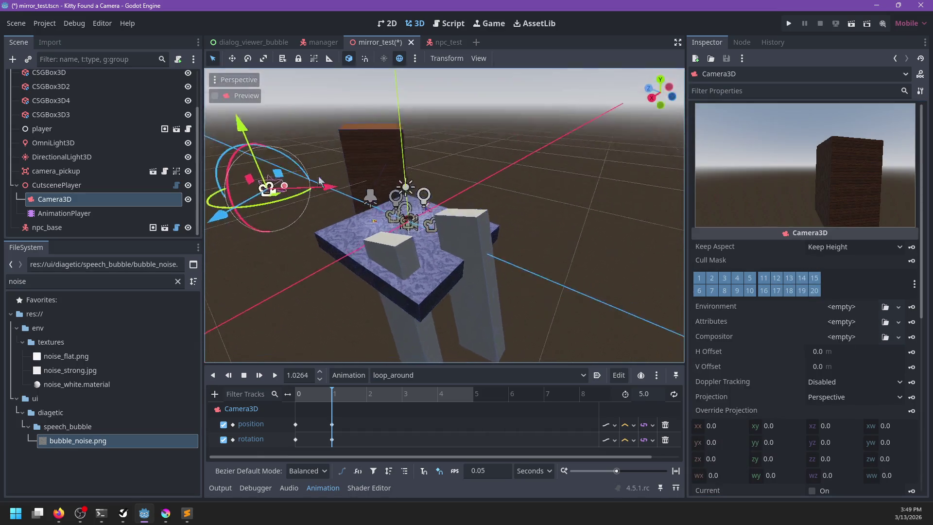
- Raise Camera3D above the platform, turn it to a new angle, and move the playhead to about 2 s
drag(281, 174, 459, 109)
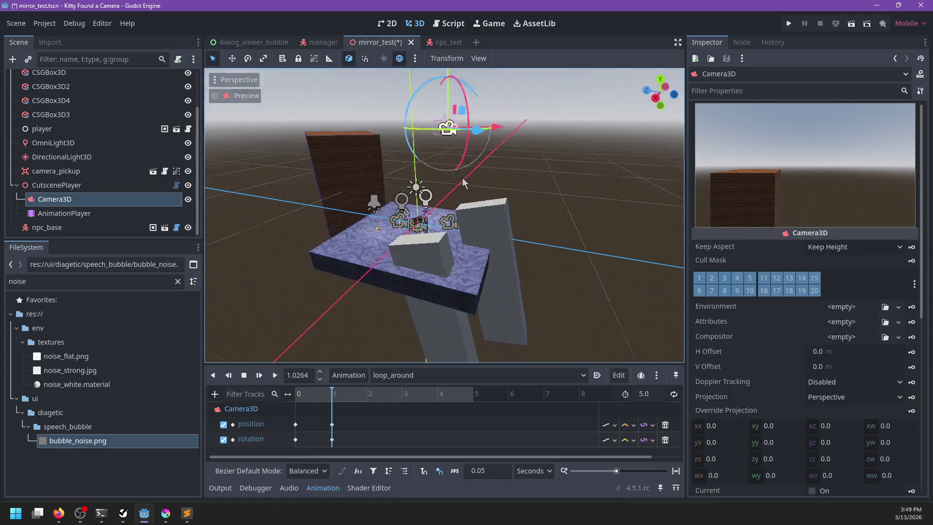
drag(461, 182, 659, 211)
drag(571, 216, 469, 241)
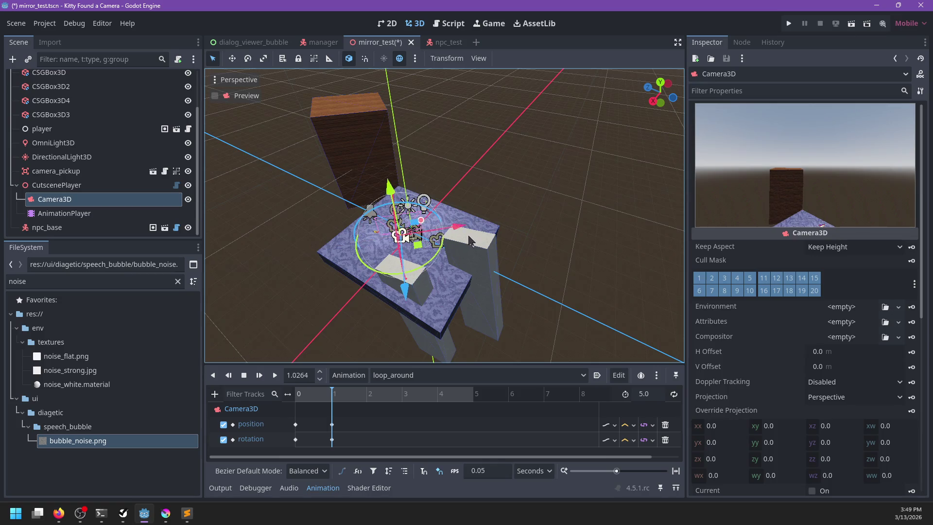
drag(387, 186, 384, 165)
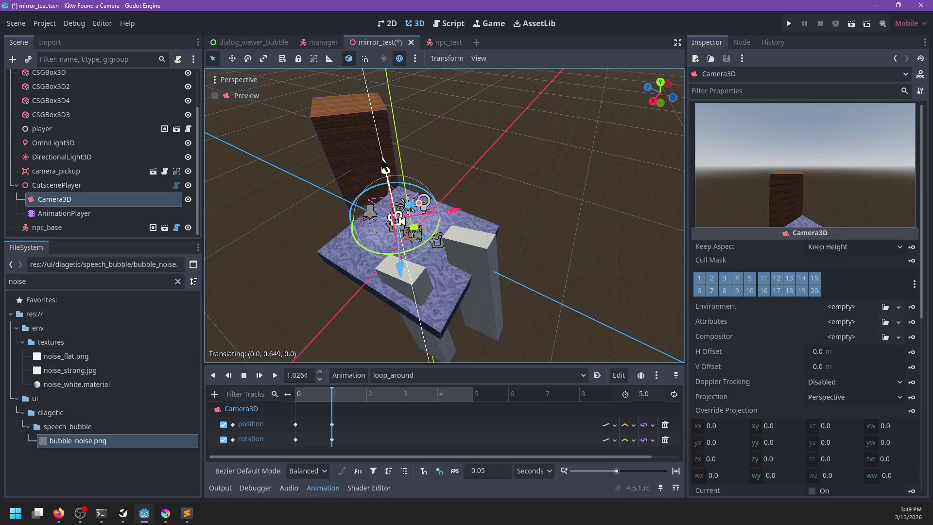
mouse_move(624, 97)
mouse_down()
mouse_move(586, 78)
mouse_move(527, 97)
mouse_move(445, 103)
mouse_move(431, 119)
mouse_move(482, 131)
mouse_up()
click(370, 395)
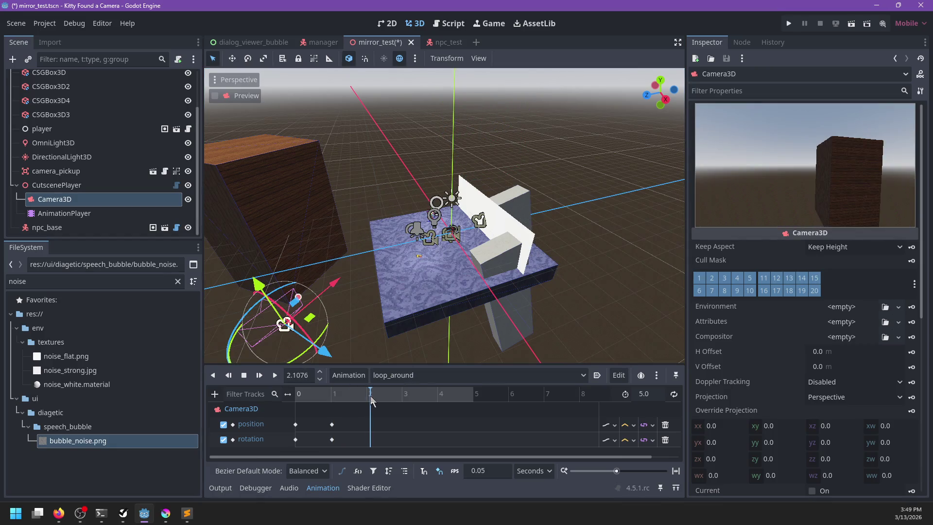
- Place the camera on the platform facing the characters and key its position and rotation at 2 s
scroll(337, 295, down, 5)
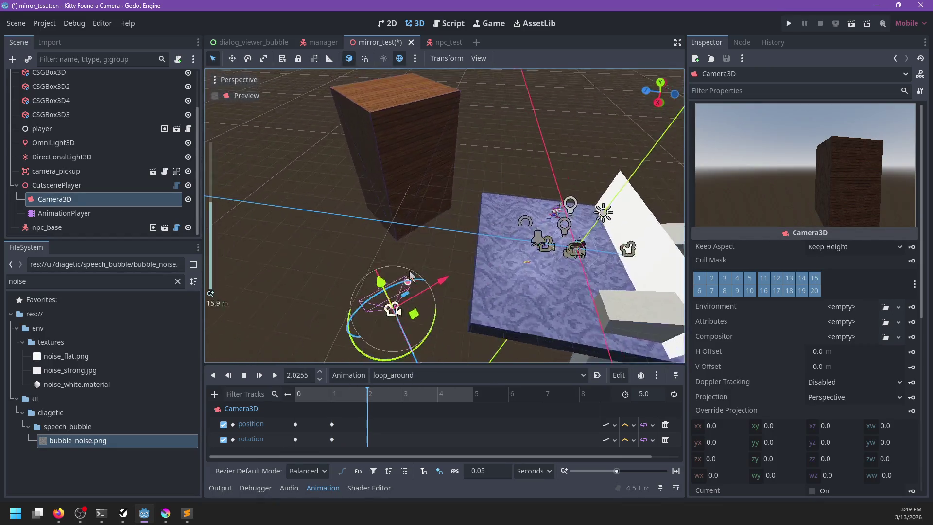
drag(445, 262, 516, 221)
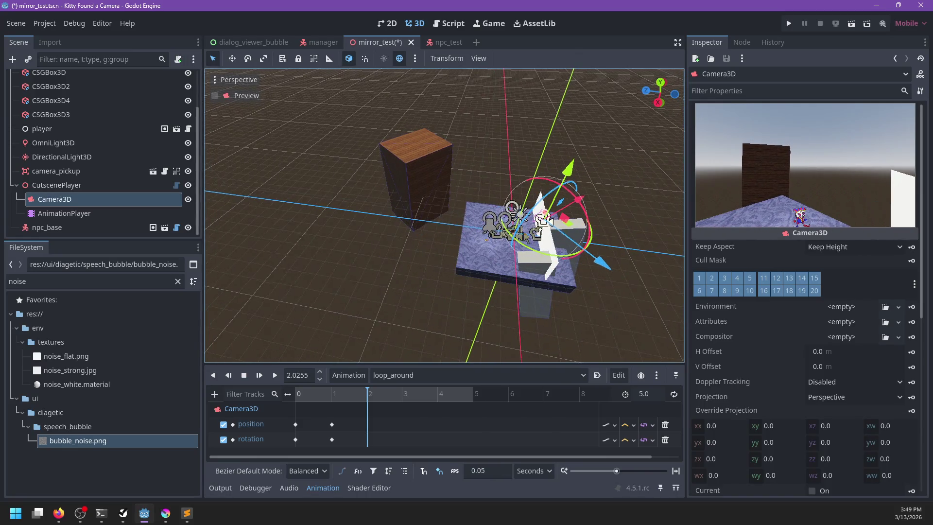
drag(532, 167, 526, 152)
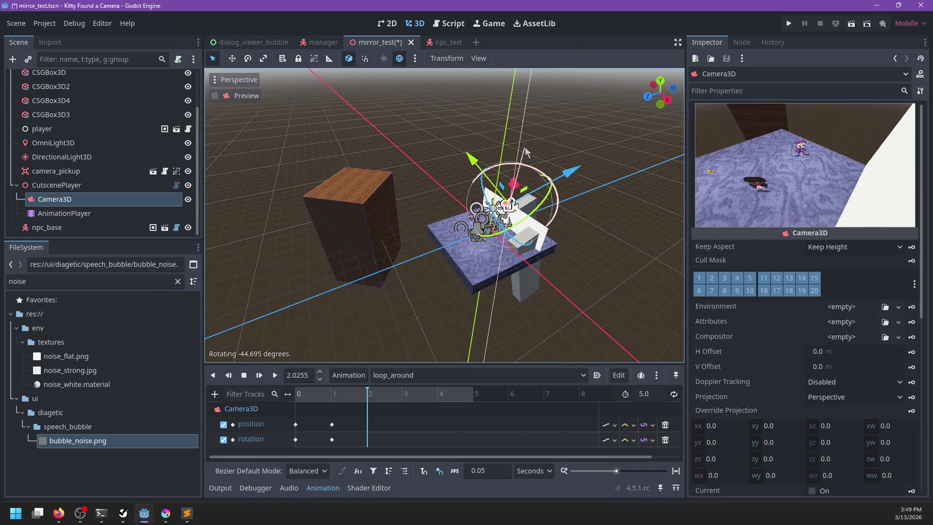
drag(543, 185, 589, 160)
drag(444, 272, 456, 269)
scroll(807, 378, down, 8)
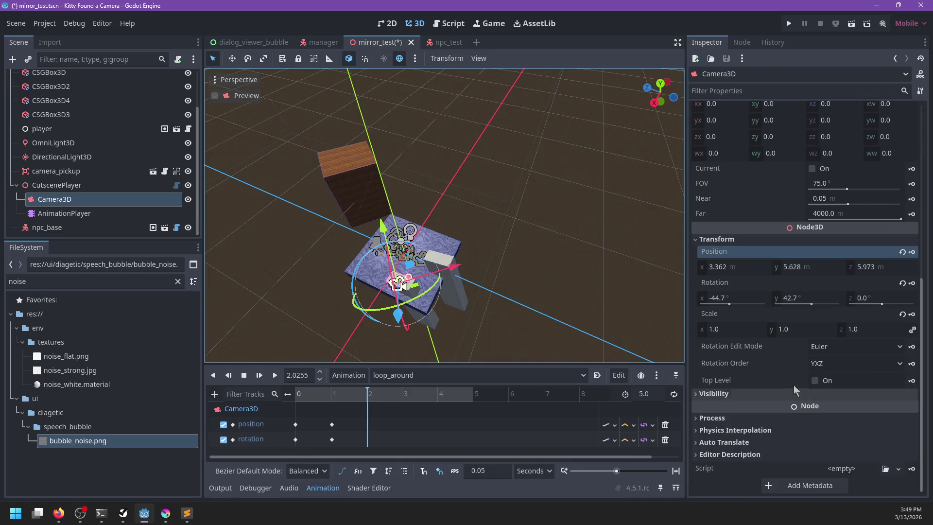
click(912, 283)
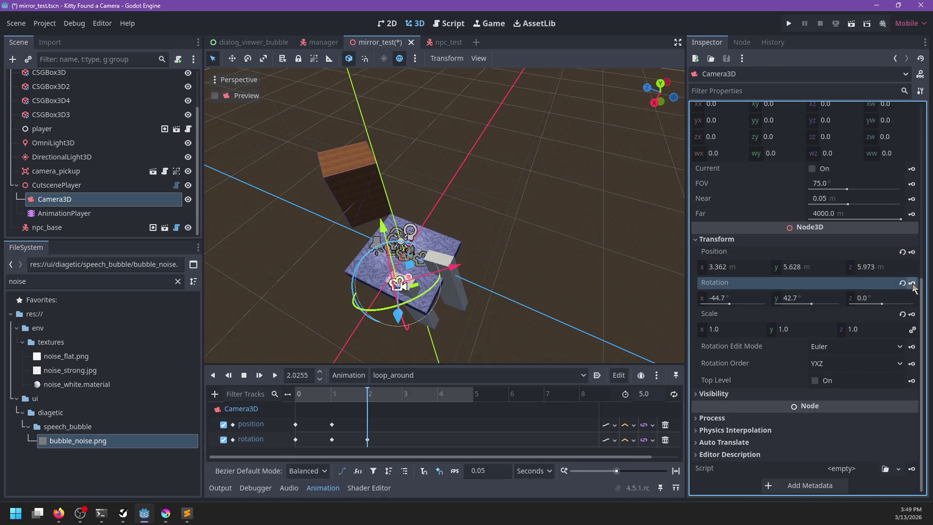
click(912, 252)
- At 3 s, raise and tilt the camera above the wooden box and key its position and rotation
scroll(776, 343, up, 8)
scroll(535, 340, up, 2)
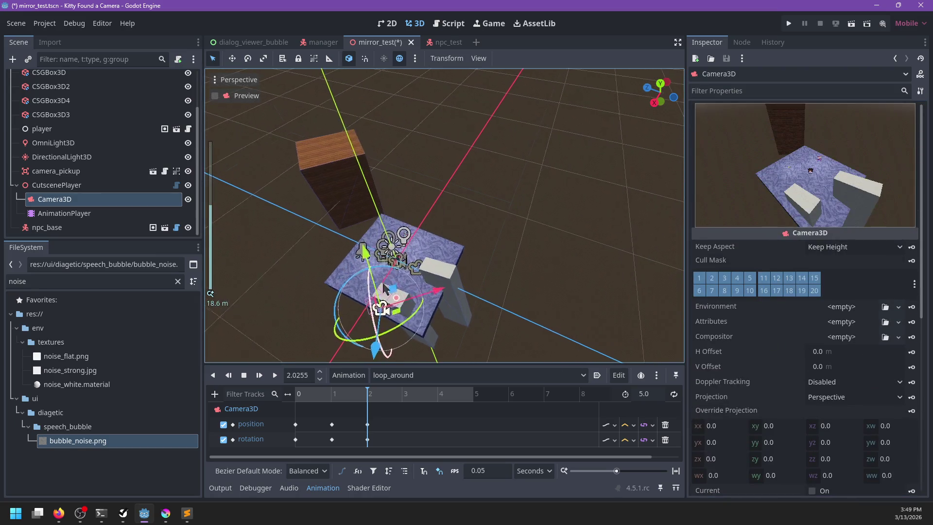
click(405, 395)
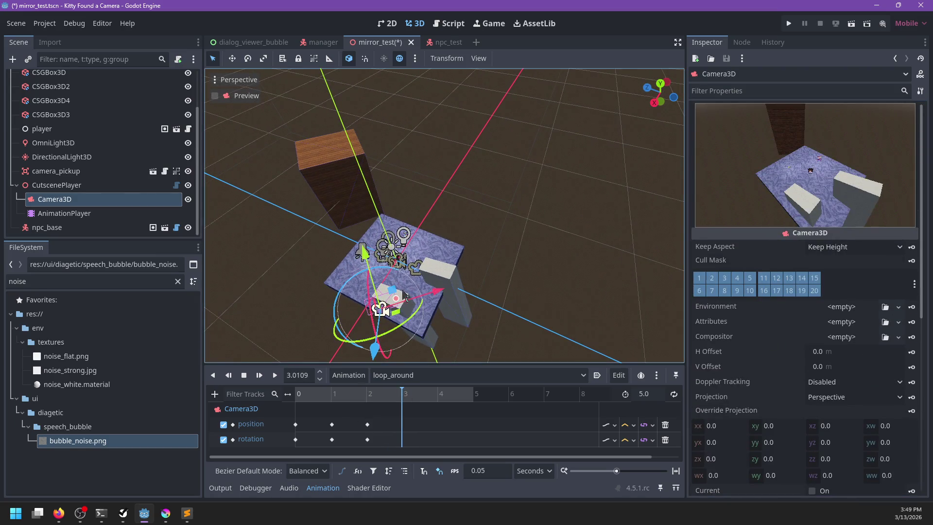
mouse_move(398, 294)
mouse_down()
mouse_move(447, 156)
mouse_move(384, 182)
mouse_up()
scroll(503, 196, up, 2)
scroll(748, 381, down, 5)
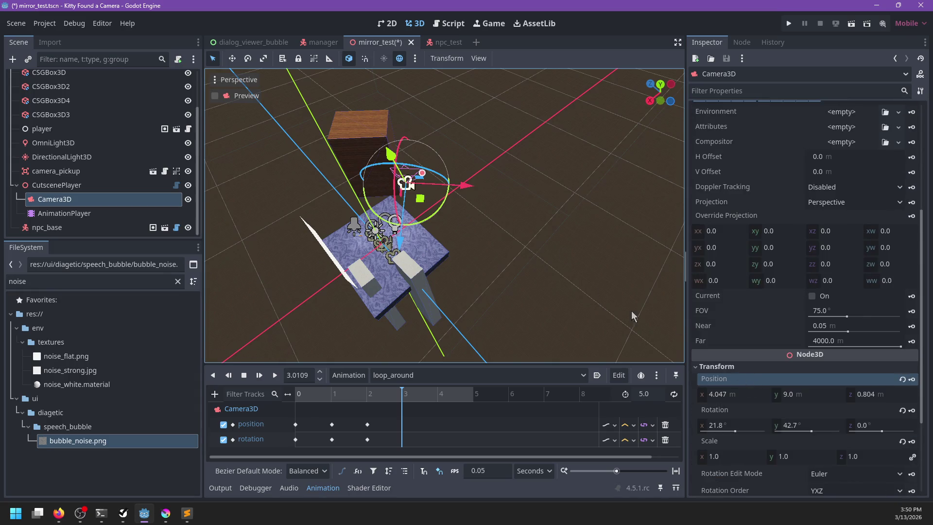
scroll(808, 239, up, 5)
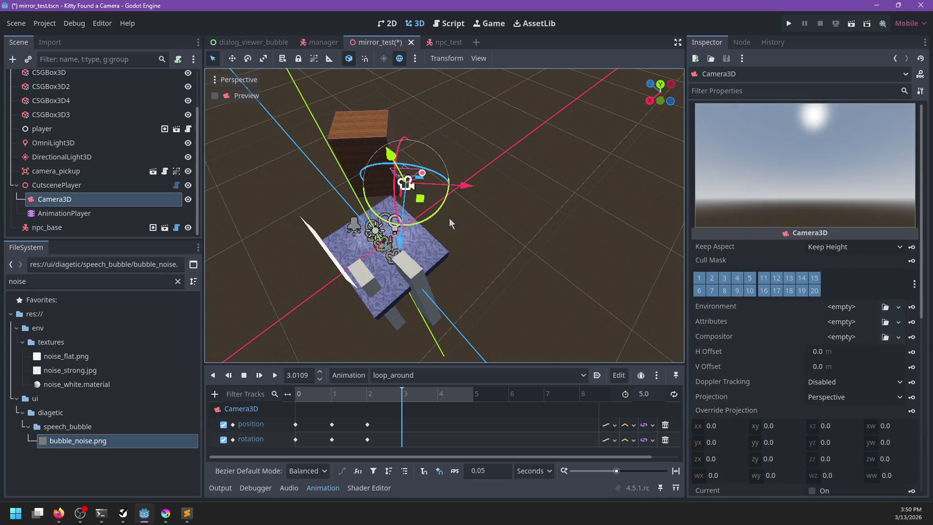
mouse_move(436, 214)
mouse_down()
mouse_move(464, 254)
mouse_move(521, 203)
mouse_move(515, 240)
mouse_up()
scroll(817, 368, down, 5)
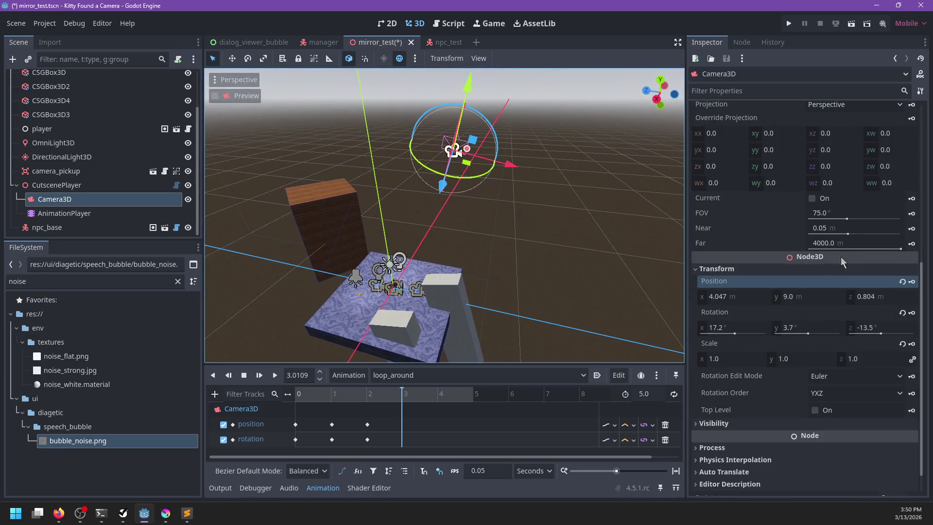
click(911, 281)
click(911, 312)
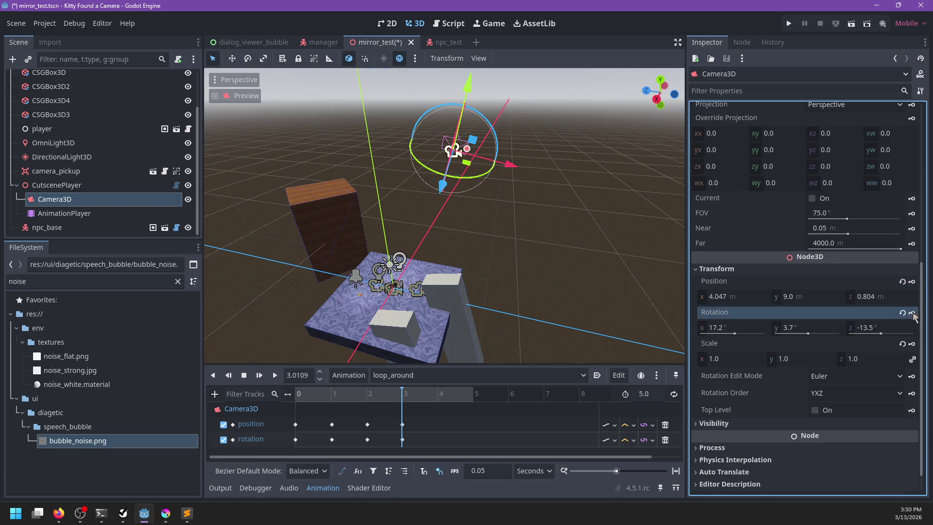
- Rotate the camera for the 4-second pose and key its position and rotation
scroll(803, 327, up, 5)
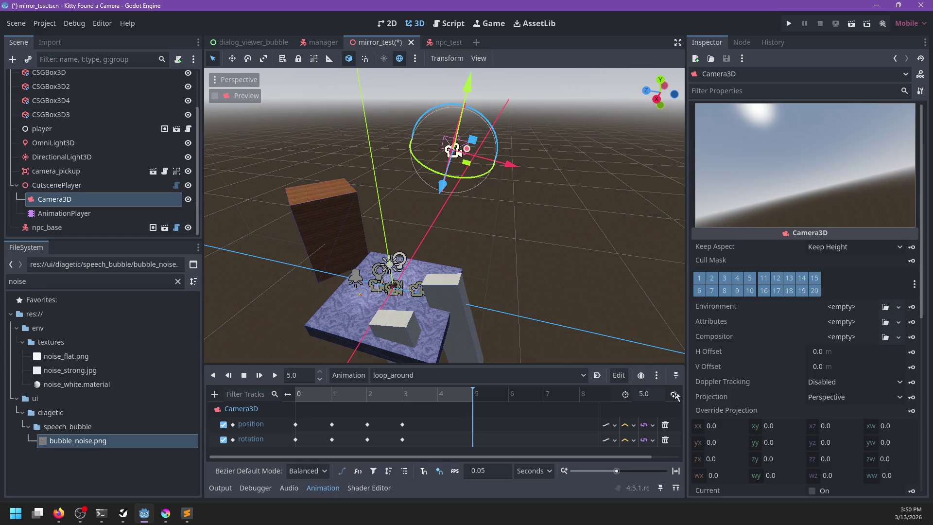
mouse_move(438, 396)
mouse_down()
mouse_move(301, 398)
mouse_move(380, 403)
mouse_move(485, 378)
mouse_move(413, 394)
mouse_move(440, 396)
mouse_up()
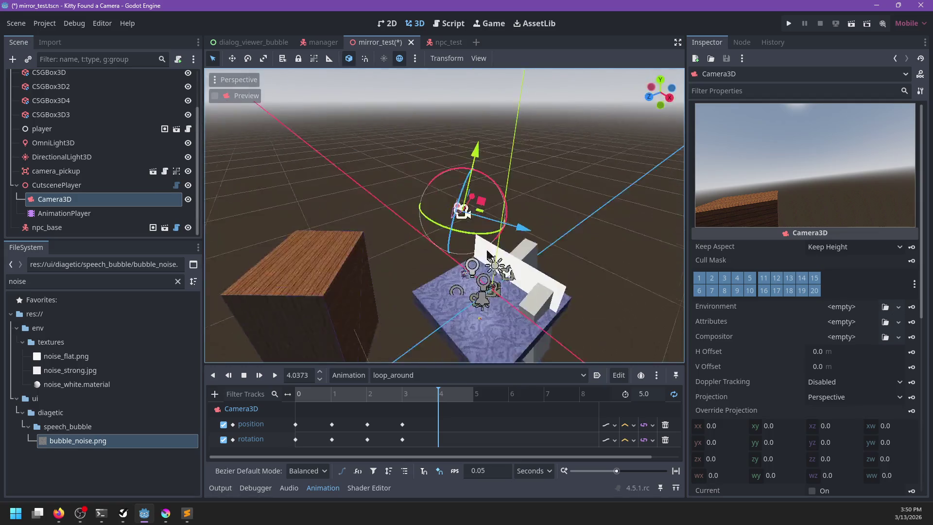
mouse_move(471, 199)
mouse_down()
mouse_move(472, 175)
mouse_move(530, 214)
mouse_move(535, 228)
mouse_move(462, 236)
mouse_move(381, 266)
mouse_move(425, 262)
mouse_up()
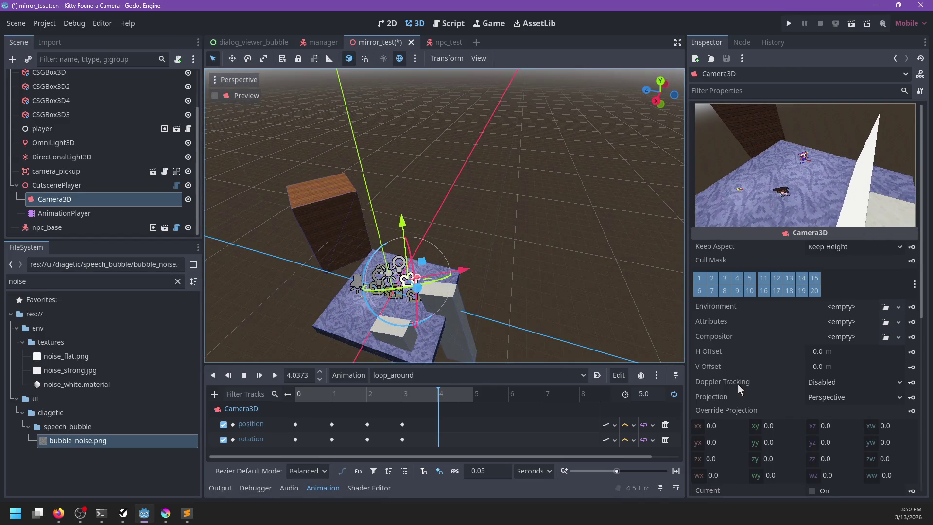
scroll(739, 384, down, 5)
click(911, 380)
click(912, 410)
scroll(908, 410, up, 5)
- Play loop_around, previewing it through the animated camera, then stop playback
click(267, 374)
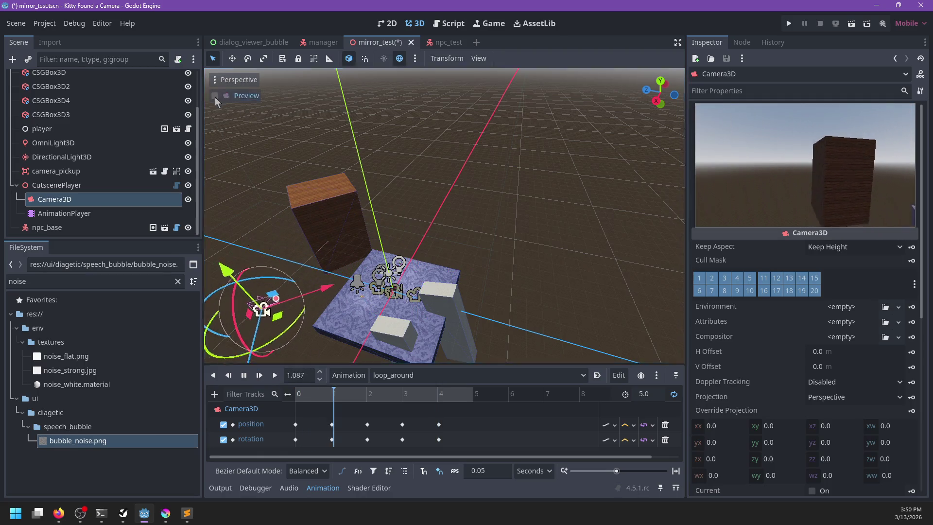
click(214, 96)
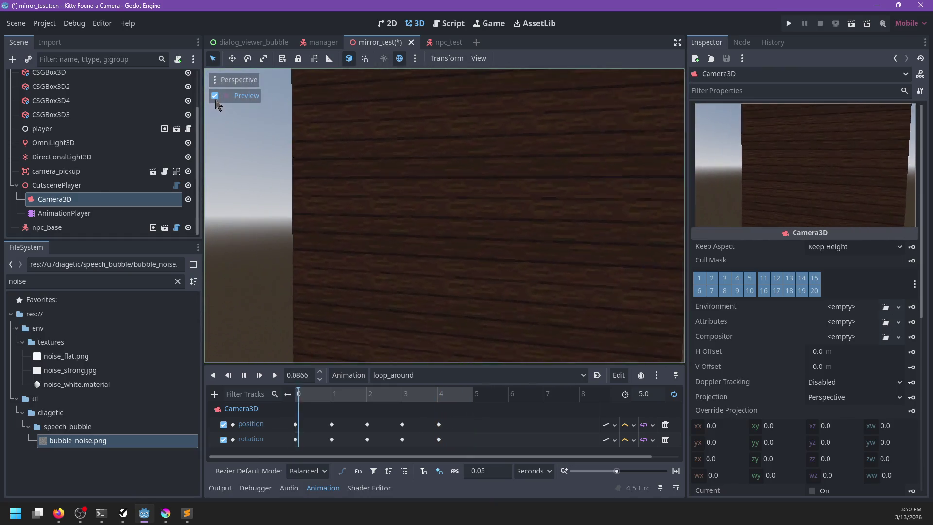
click(215, 96)
click(243, 376)
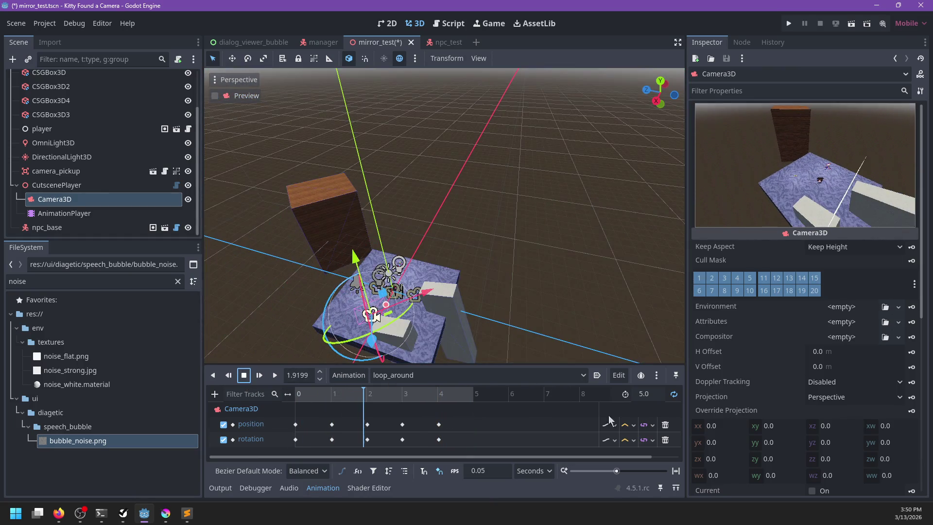
- Try a 10-second animation length, then undo it to keep loop_around at 5 seconds
text(10)
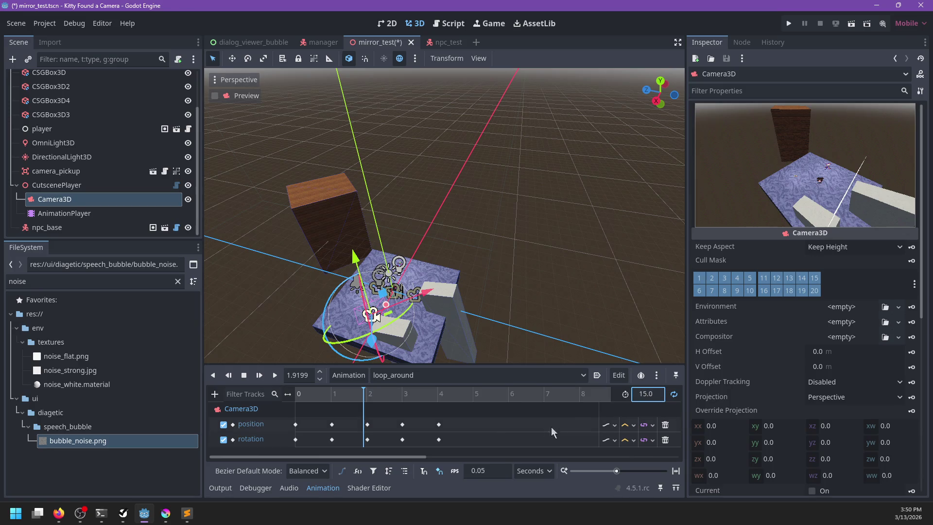
key(ctrl+a)
key(Escape)
mouse_move(407, 419)
mouse_down()
mouse_move(321, 439)
mouse_move(350, 439)
mouse_up()
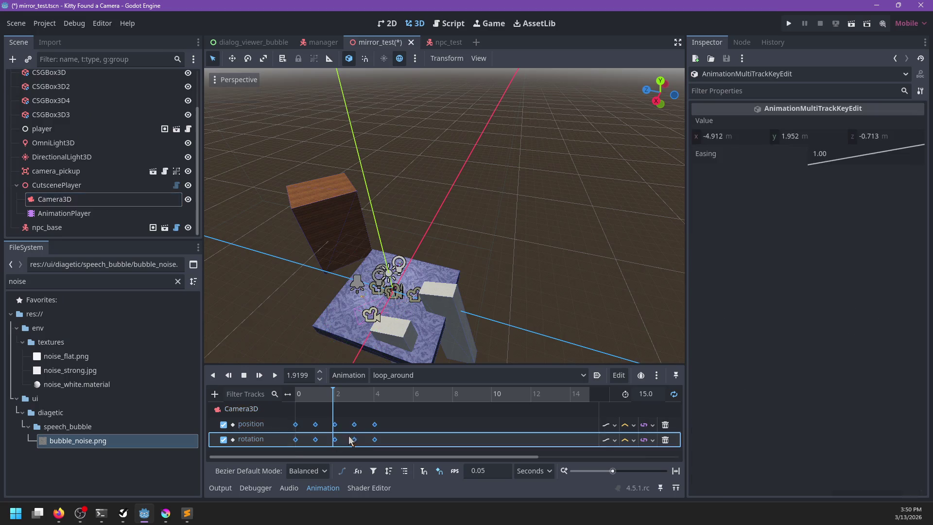
click(385, 425)
key(ctrl+z)
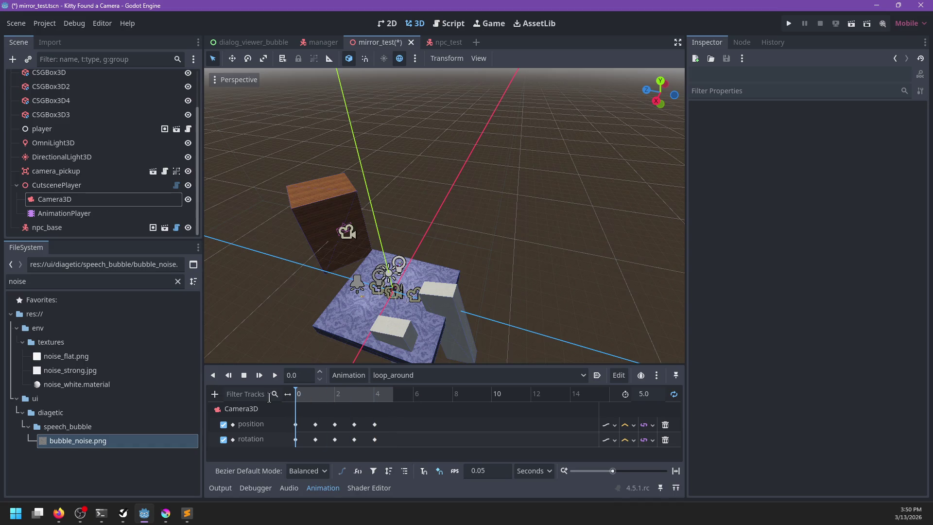
- Switch the animation to off_screen and select the AnimationPlayer node
click(389, 375)
click(394, 416)
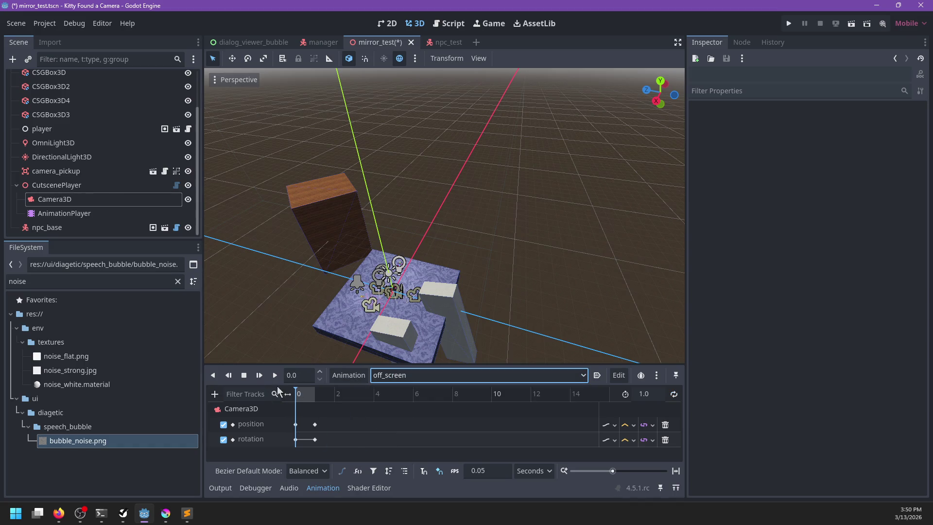
click(84, 215)
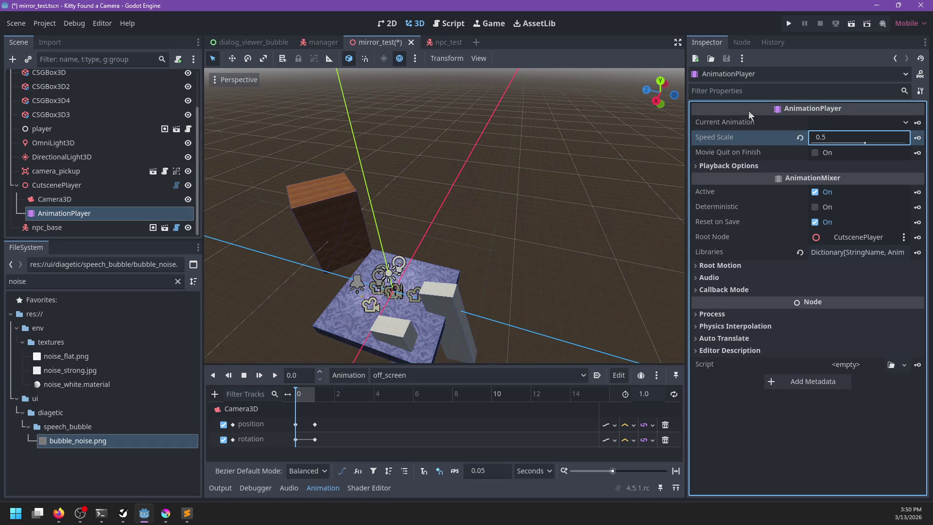
- Switch back to loop_around and play it while viewing through Camera3D
click(437, 375)
click(411, 404)
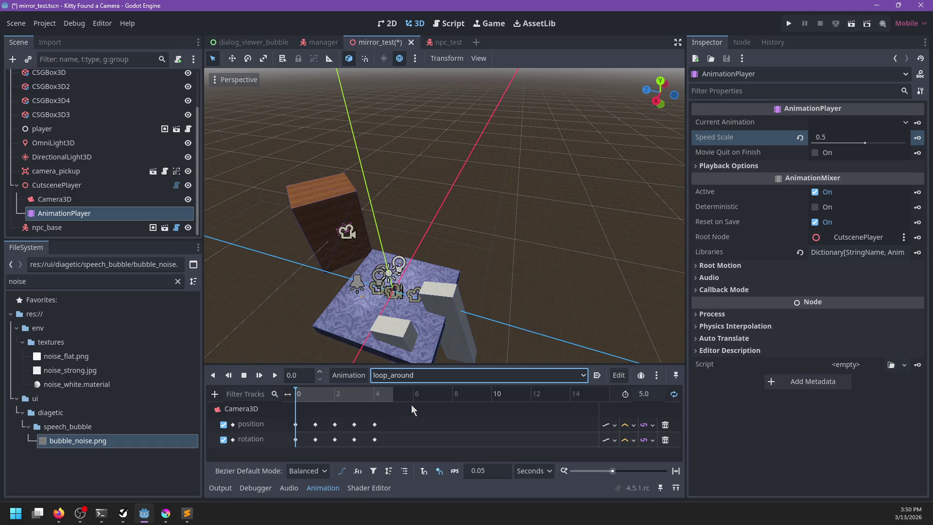
click(92, 199)
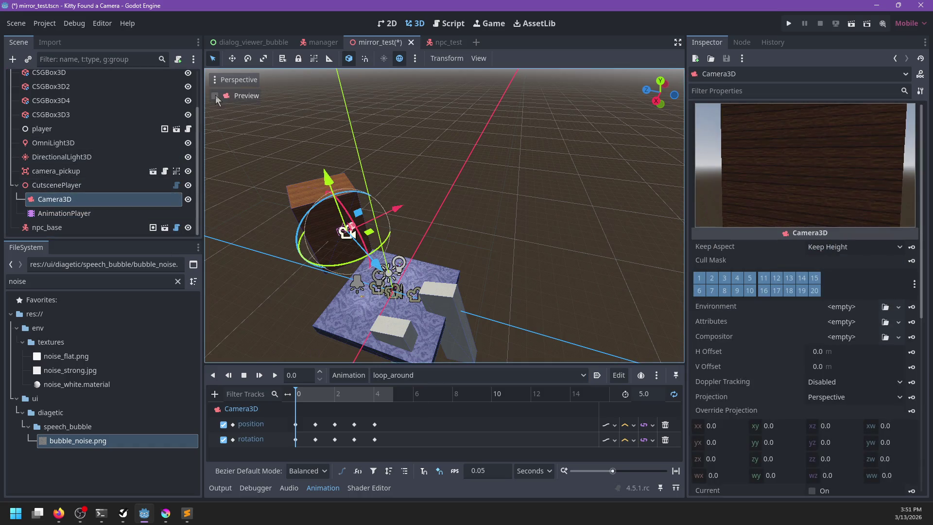
click(215, 95)
click(259, 375)
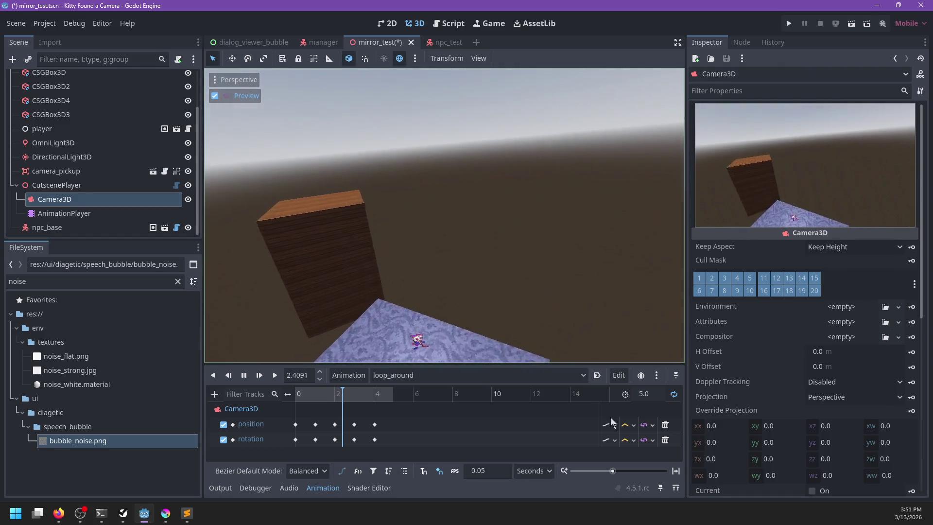
- Set Cubic interpolation on both the position and rotation tracks
click(629, 425)
click(632, 467)
click(627, 440)
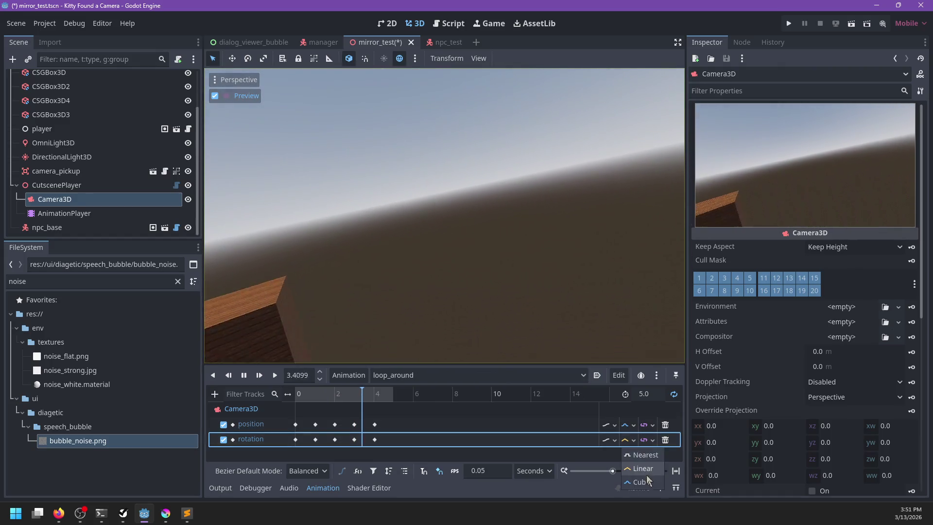
click(643, 465)
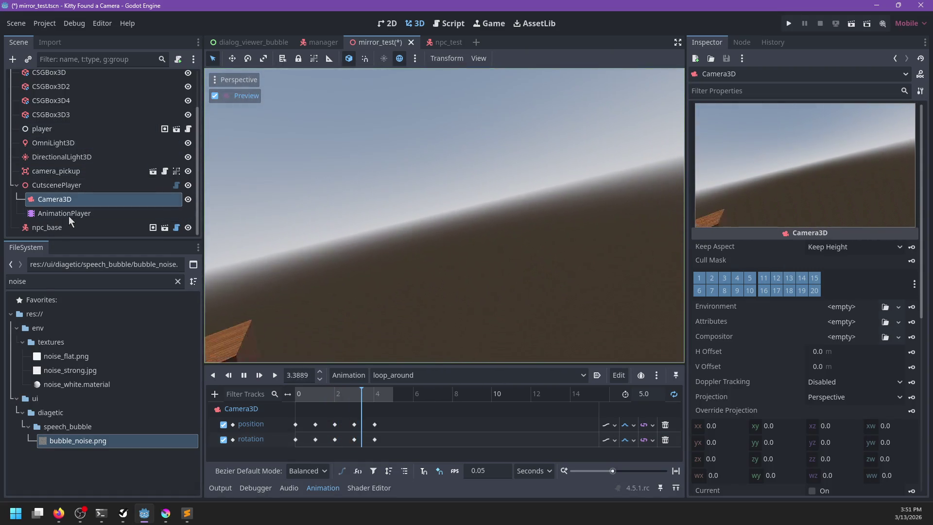
- Set the AnimationPlayer Speed Scale to 0.25, save the scene, and play it slower
click(72, 215)
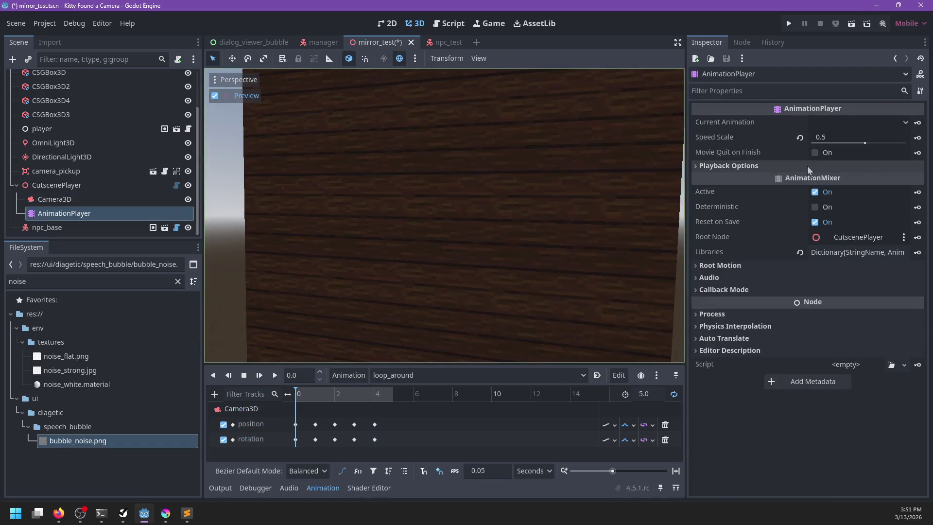
click(828, 137)
text(0.25)
key(Return)
key(ctrl+s)
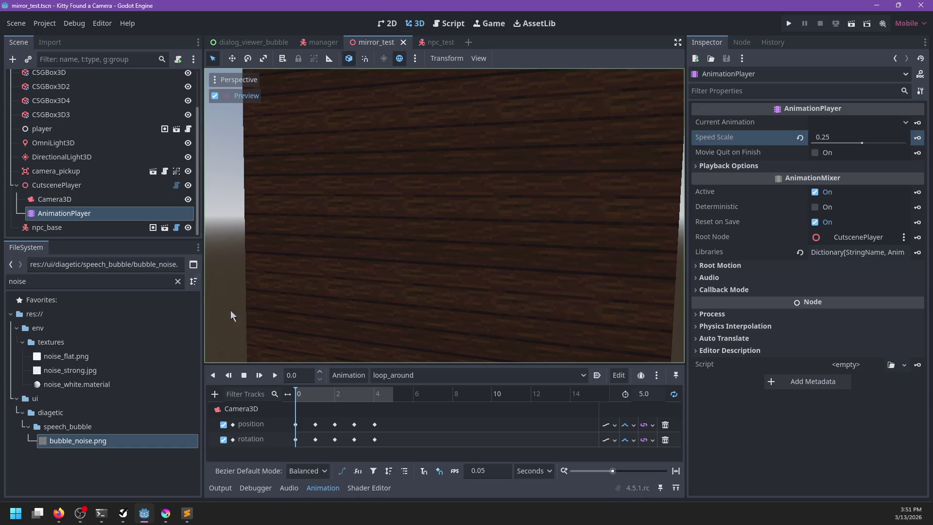
click(262, 375)
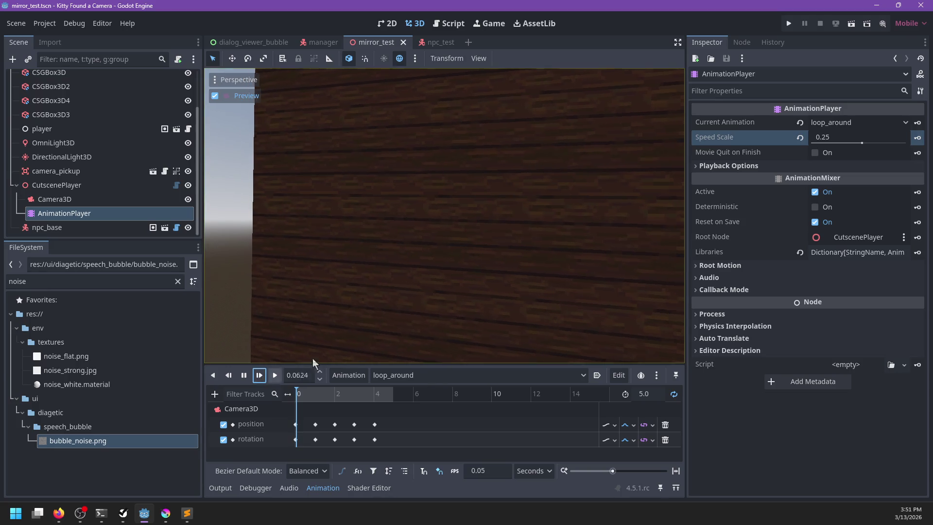
- Switch to the off_screen animation and play it from the start
click(395, 377)
click(407, 417)
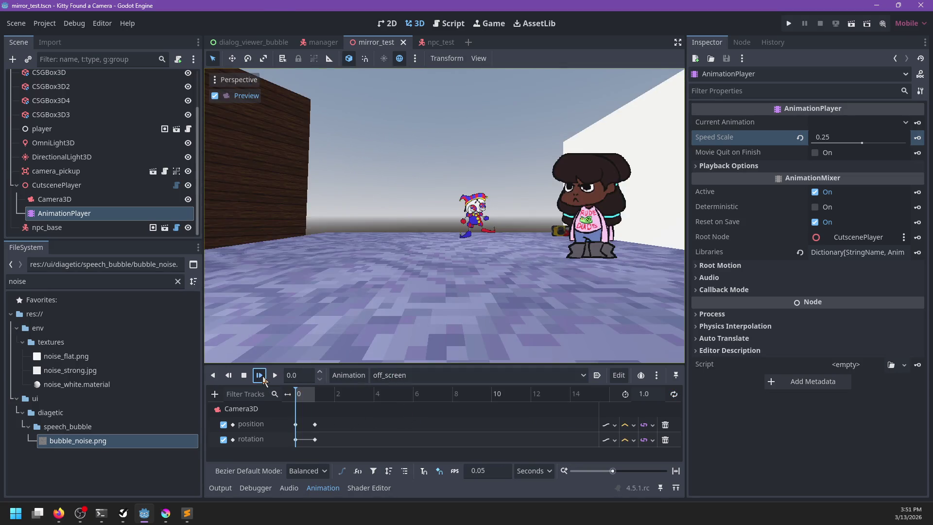
click(264, 377)
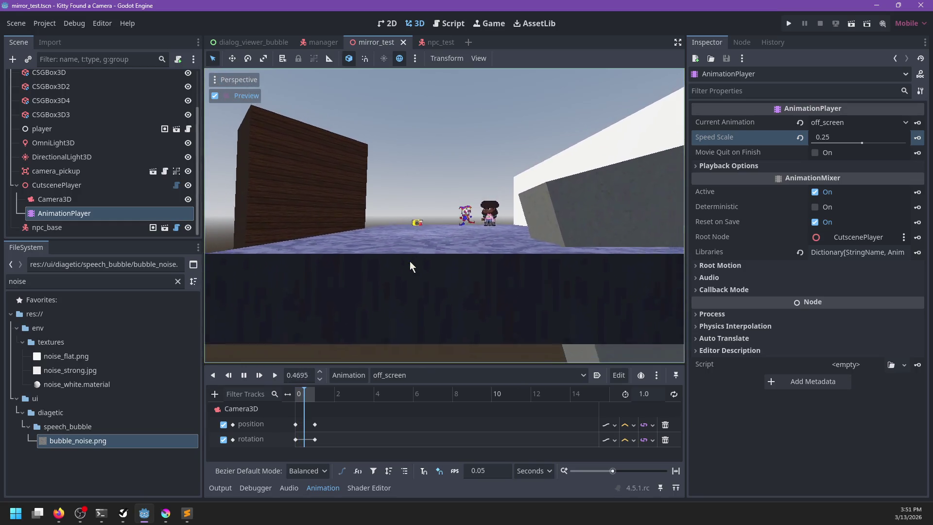
key(alt+Tab)
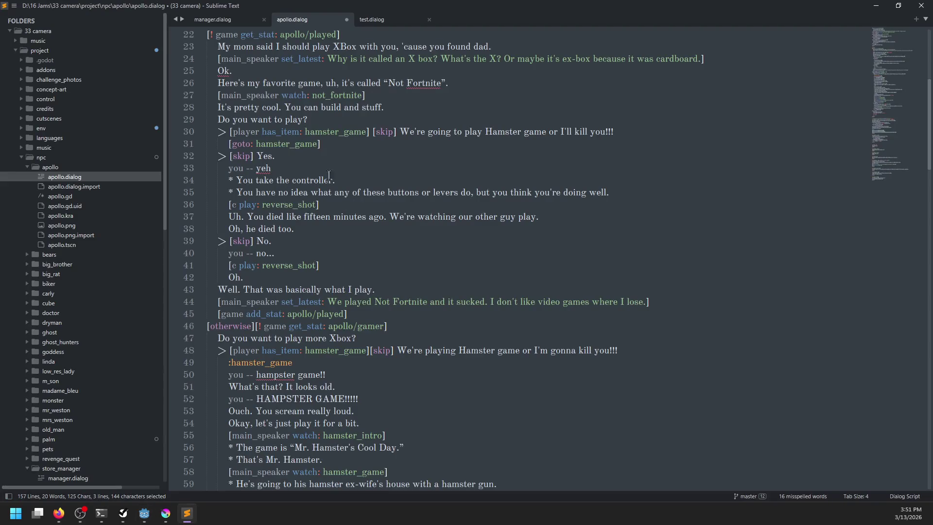
- Save apollo.dialog and add the line 'Let's test some uh camera moves' to test.dialog
key(ctrl+s)
click(371, 20)
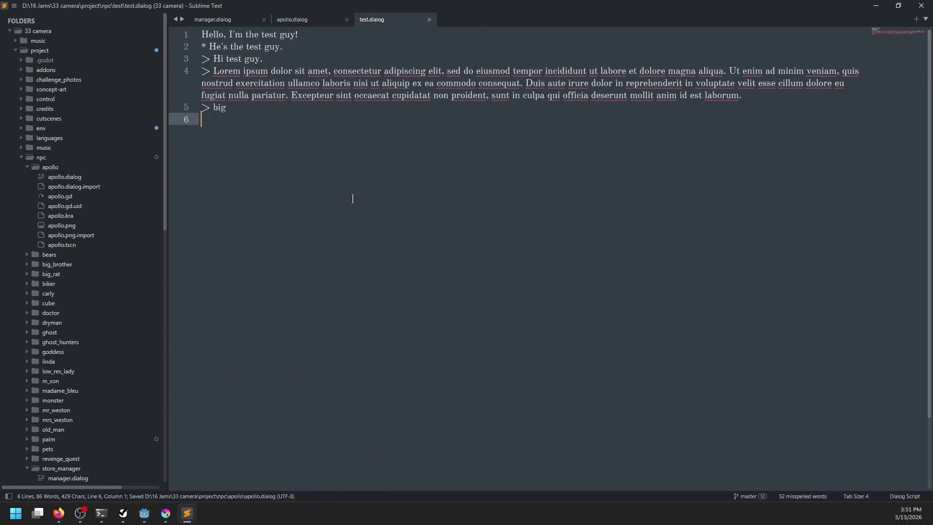
key(Return)
text(Let')
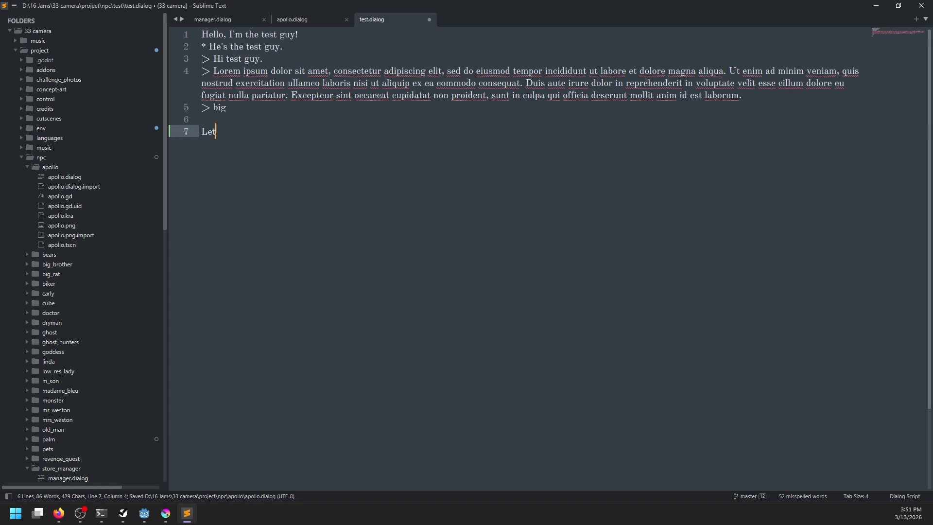
text(s test some uh camera moves)
- Insert [c grab_camera] and [c play: ] above that line and save test.dialog
click(202, 119)
text([)
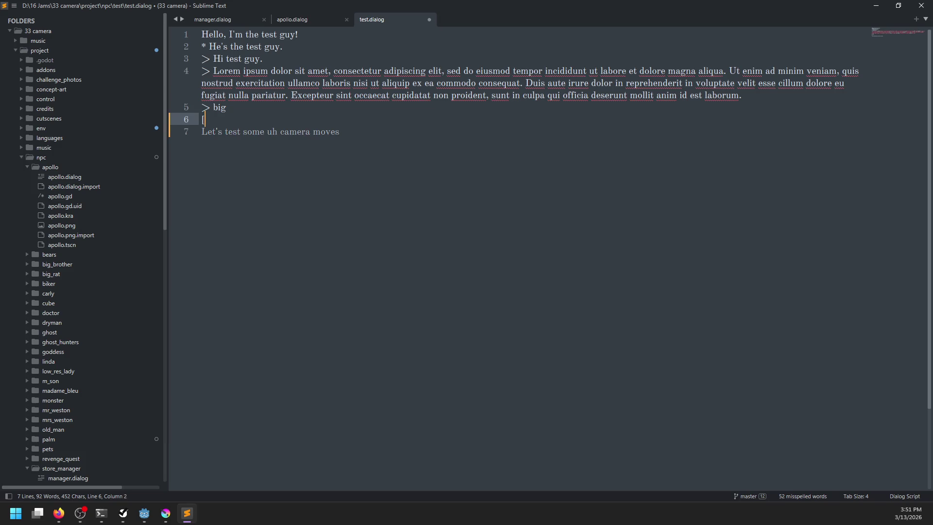
key(BackSpace)
key(BackSpace)
text(c play:)
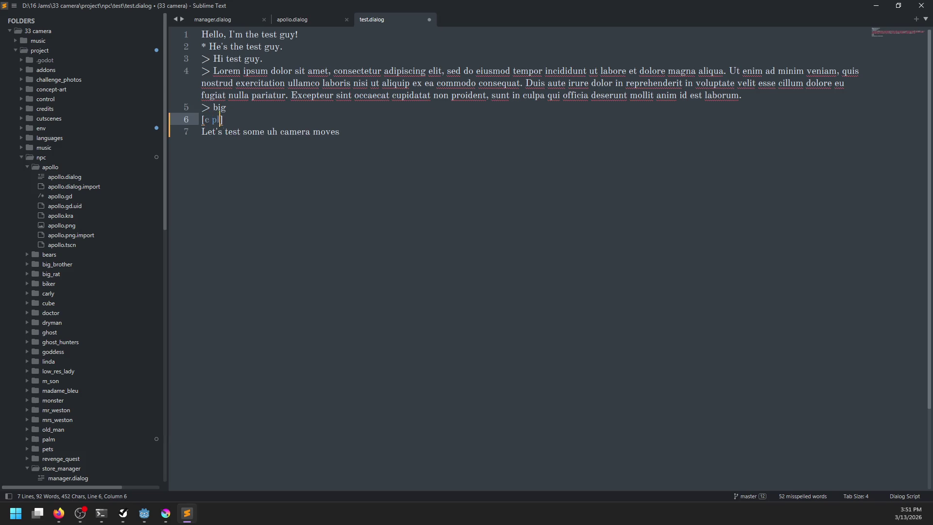
key(ctrl+shift+Return)
text([)
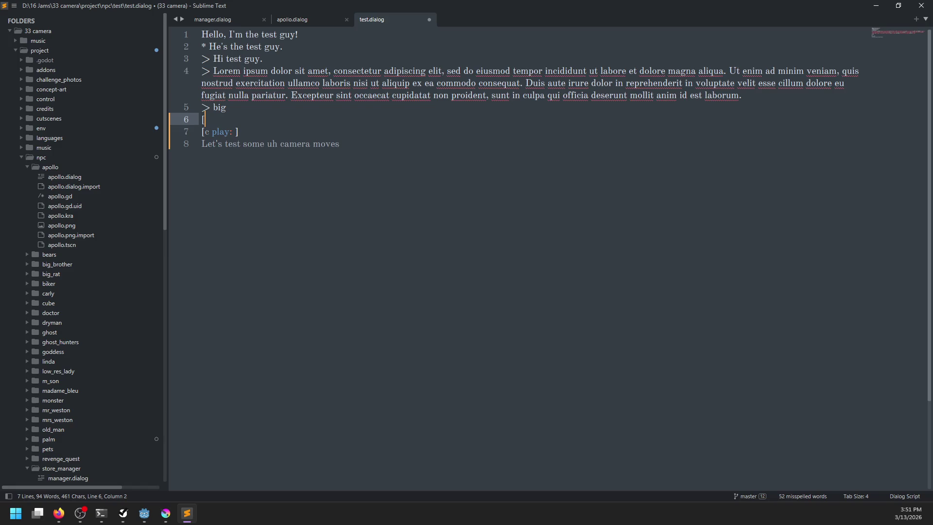
text(c gra)
text(a)
text(b_camerea])
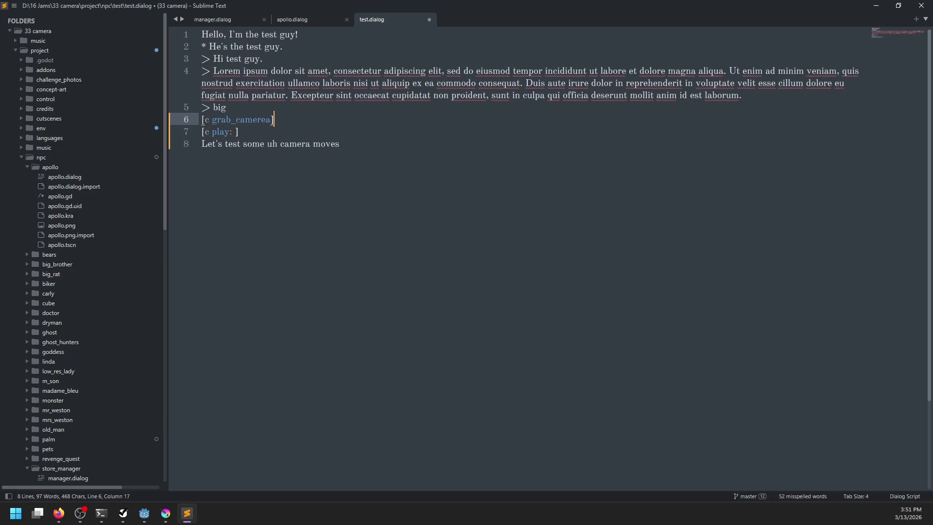
key(Left)
key(BackSpace)
key(Down)
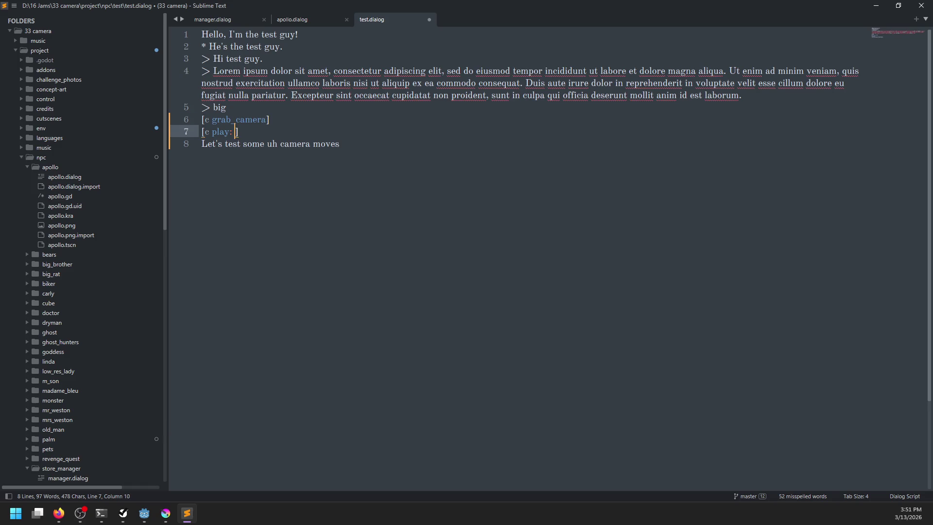
key(ctrl+s)
key(alt+Tab)
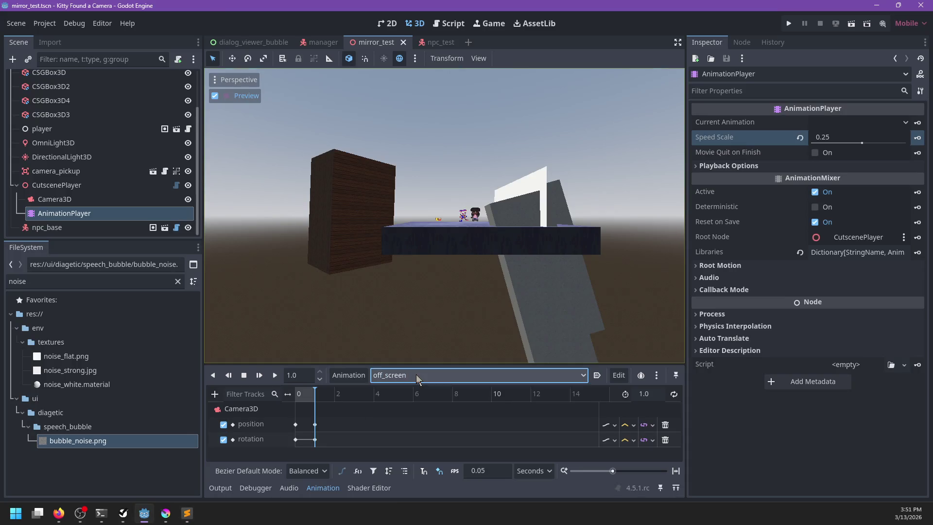
- Complete the first command as [c play: off_screen] and begin a new '[' line below the camera-moves line
key(alt+Tab)
text(_screen)
key(Down)
key(End)
key(Return)
text([)
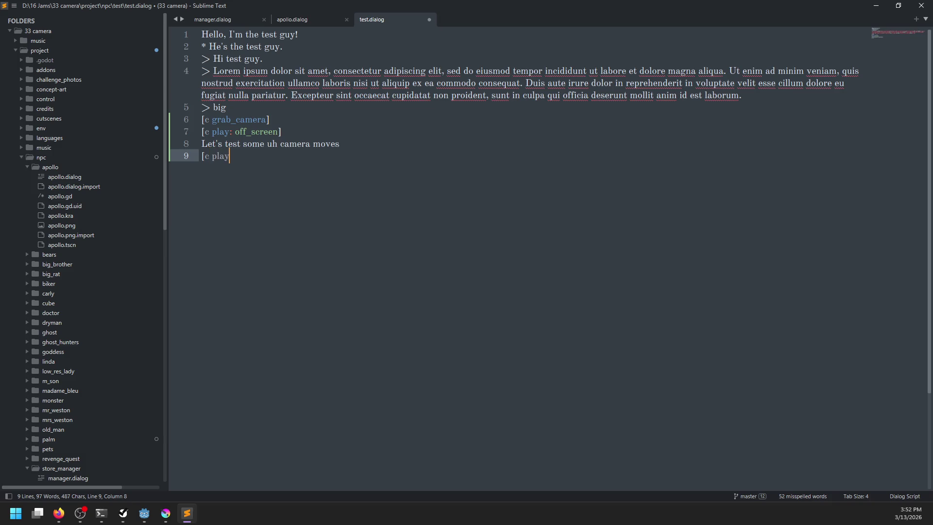
- Check the animation name in Godot, then add [c play: loop_around] and a '....' line
key(alt+Tab)
click(416, 378)
click(417, 378)
key(alt+Tab)
text(loo)
key(Return)
text(....)
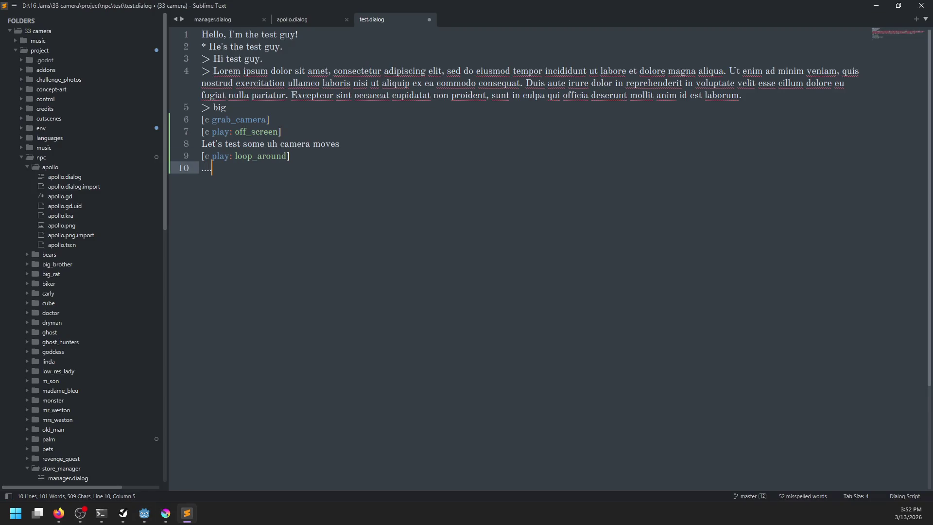
key(Return)
- Add 'Pretty cool, huh?' with choices 'I want to leave this horrible place.' and 'What do you think of this?'
text(Pretty cool, )
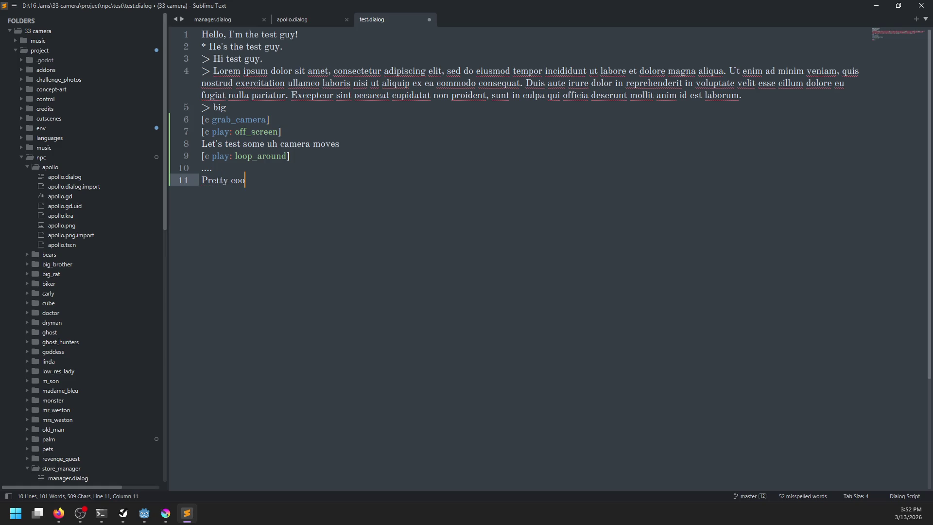
text(huh?)
key(Return)
text(> I want to le)
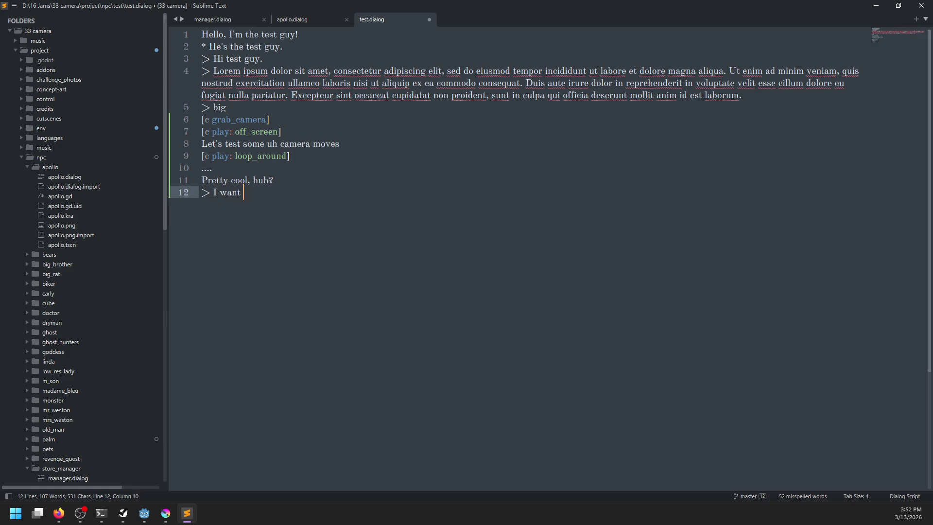
text(ave this horrible pl)
text(ace.)
key(Return)
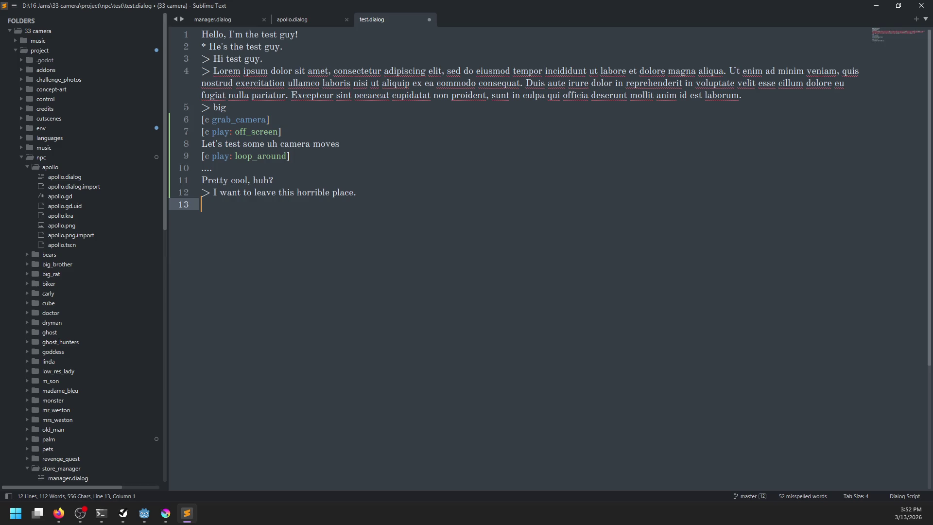
text(> What do y)
text(ou think of this?)
- Insert a loop label, then add the reply 'you -- is it good???' and [goto: loop]
key(Up)
key(Up)
key(Up)
key(Return)
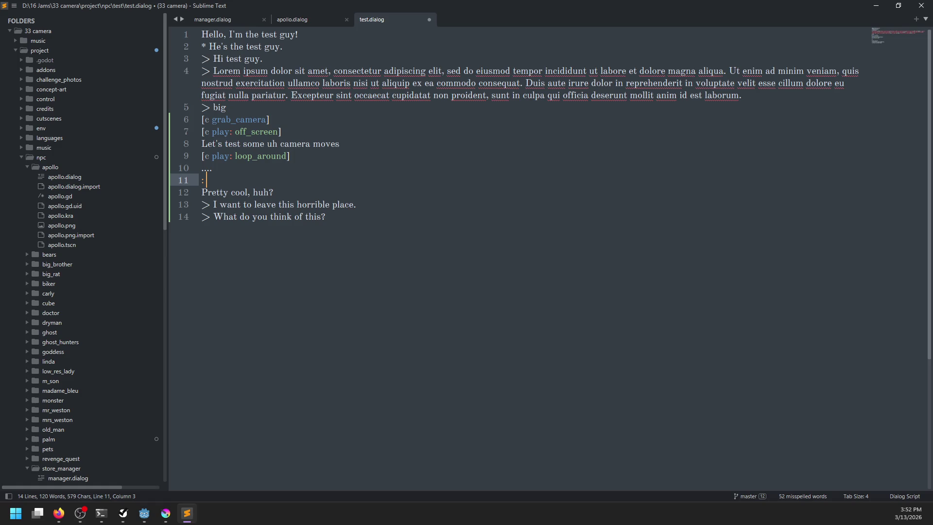
text(oop)
key(Down)
key(Down)
key(Down)
key(End)
key(Return)
key(BackSpace)
key(BackSpace)
key(BackSpace)
text(you -- is it g)
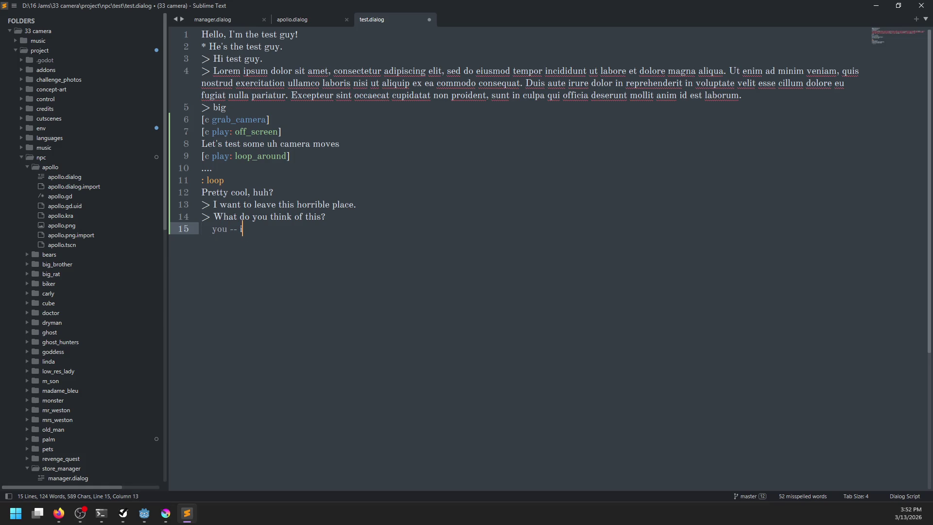
text(ood???)
key(Return)
text([goto: loop)
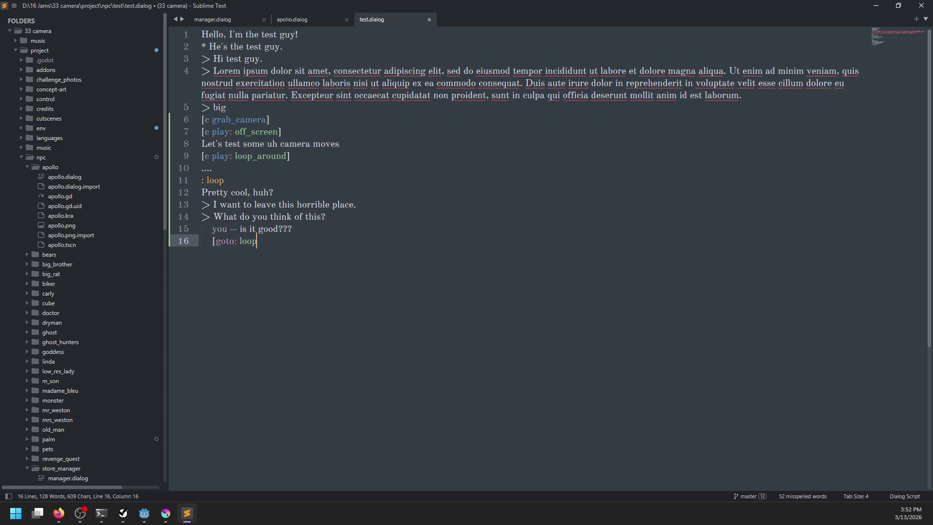
- Add [c release_camera] and a closing 'ok' line, fix the camerea typo, and save
key(Return)
key(BackSpace)
text([c re)
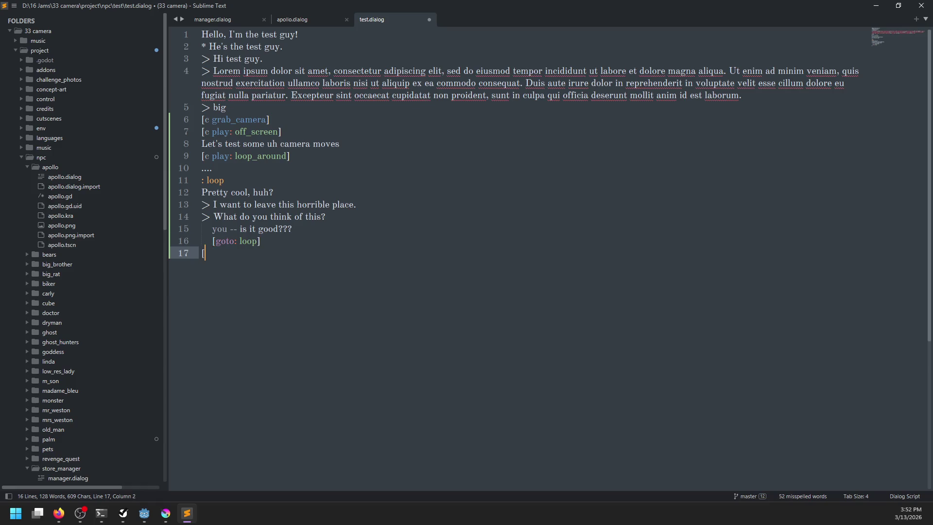
text(lease_camerea])
key(Return)
text(opk)
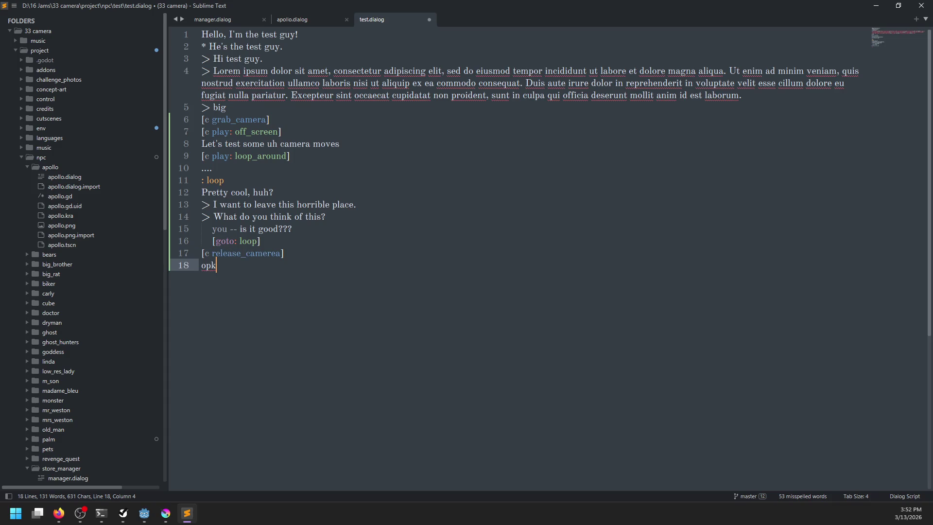
click(281, 253)
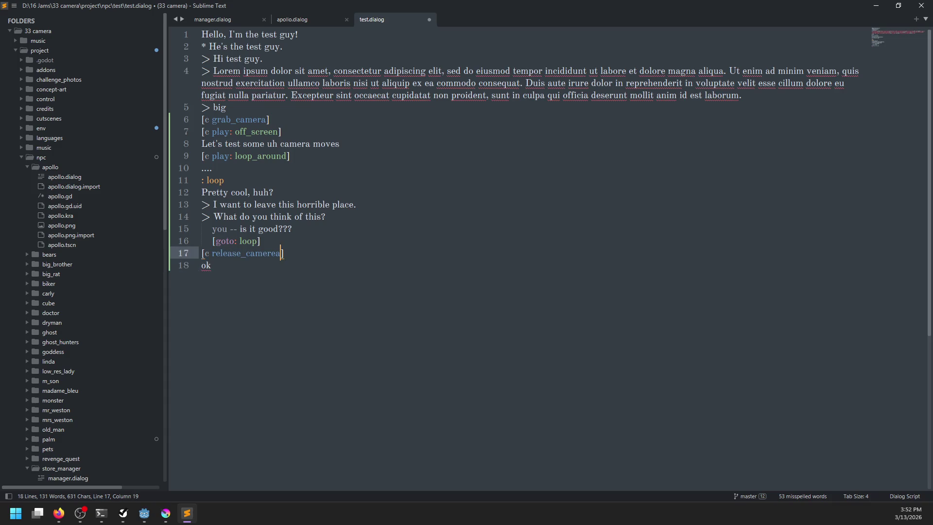
key(BackSpace)
key(ctrl+s)
- Go back to Godot and bring up the cutscene_player.gd script
click(333, 345)
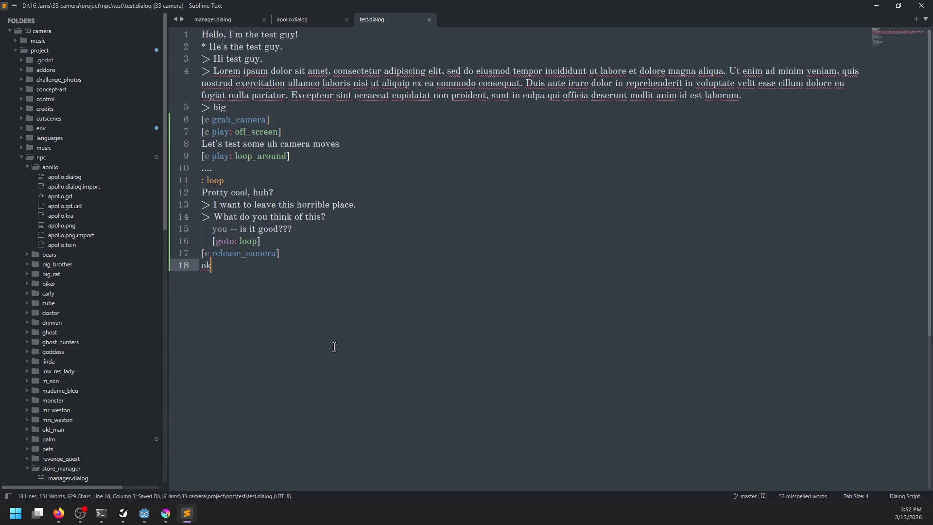
key(alt+Tab)
click(449, 24)
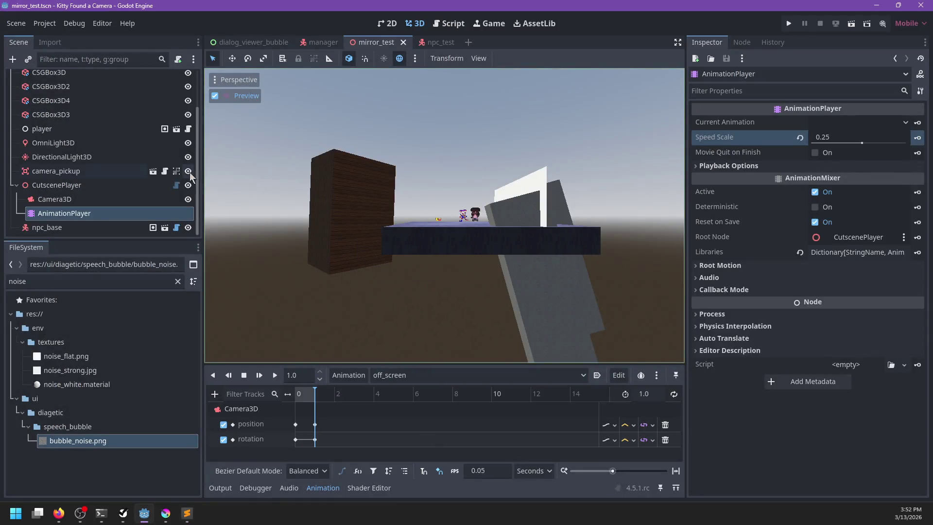
- Inspect grab_camera and release_camera in cutscene_player.gd, then run the game, stop it, and relaunch
click(454, 186)
double_click(394, 173)
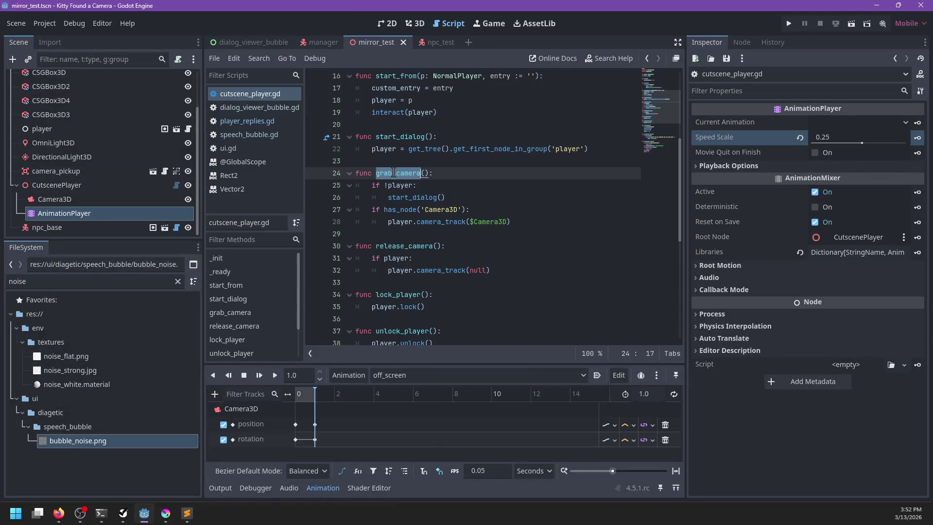
click(458, 247)
key(F5)
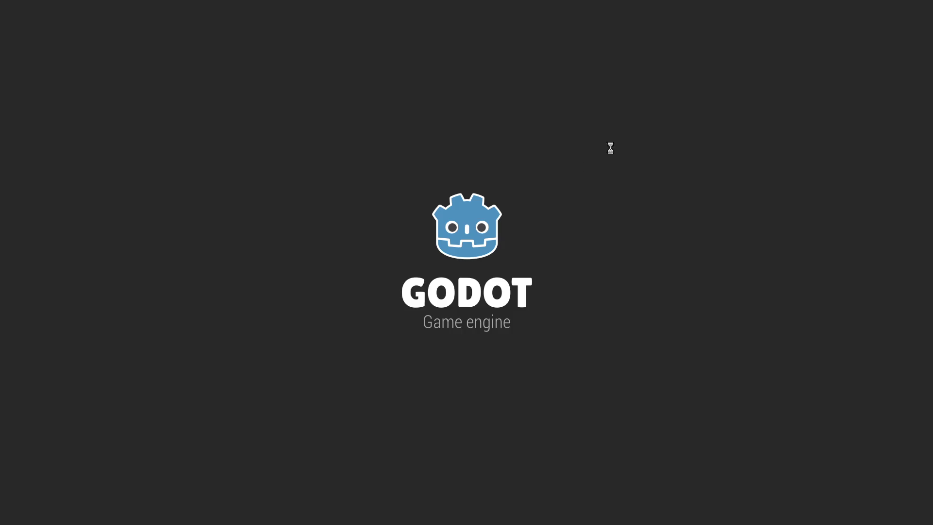
click(817, 25)
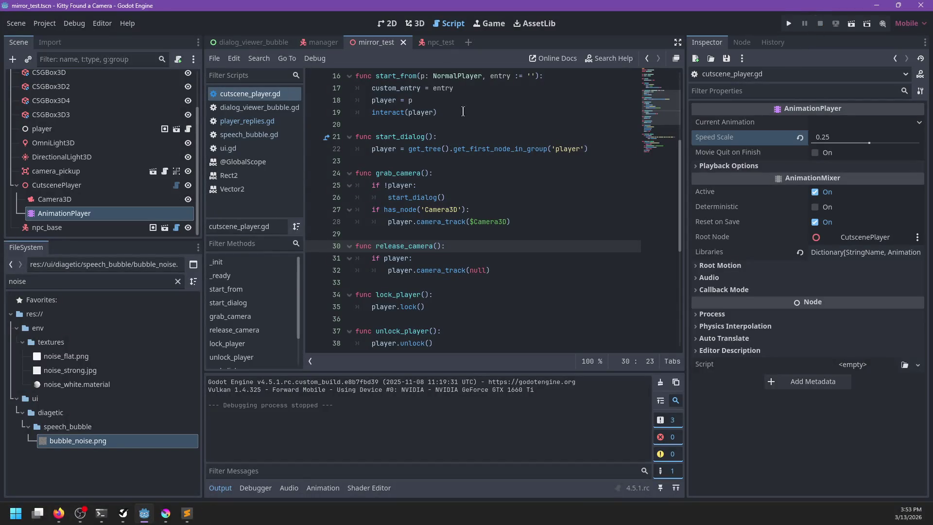
click(523, 162)
key(F6)
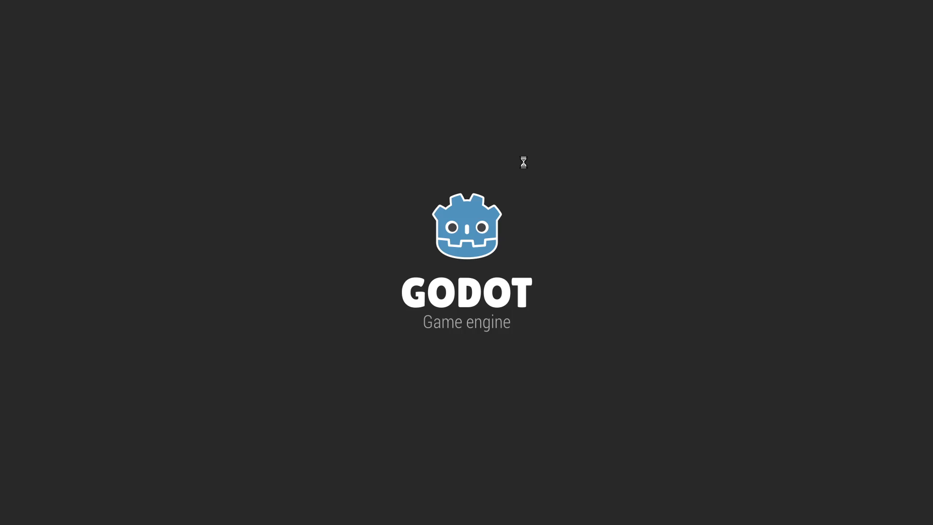
- Talk to the test guy, advance his dialogue through the camera moves, then stop the game
key(e)
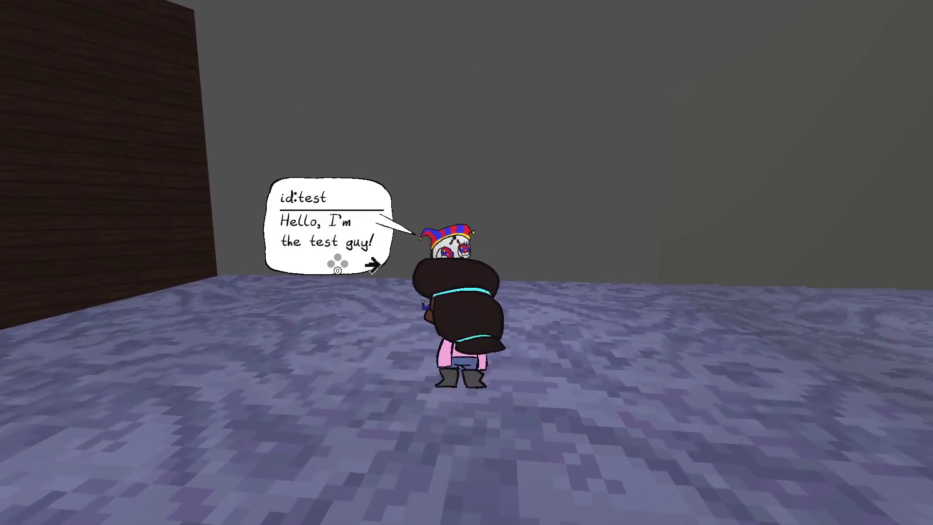
key(e)
key(e)
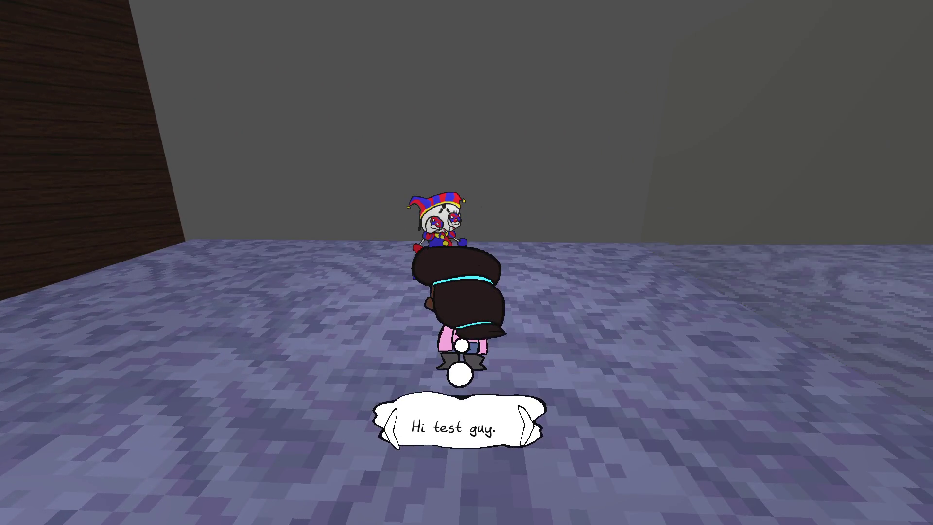
key(e)
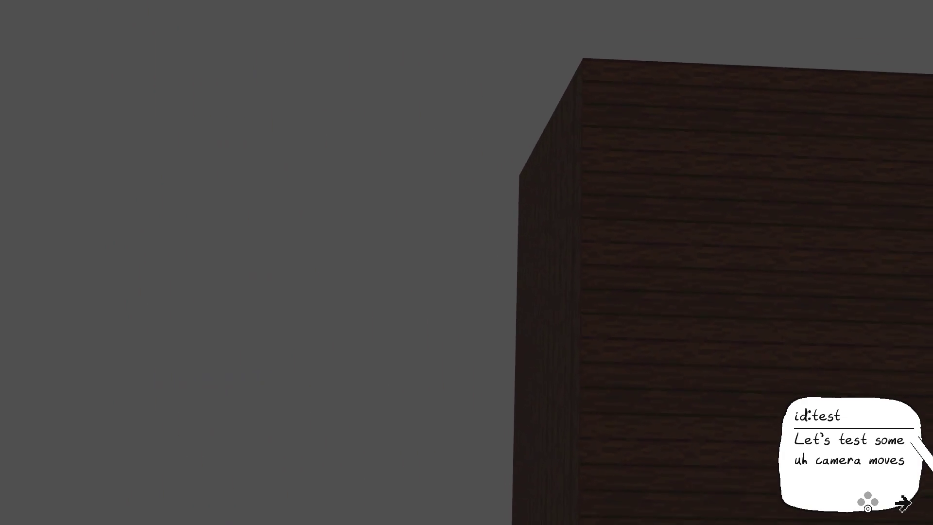
key(space)
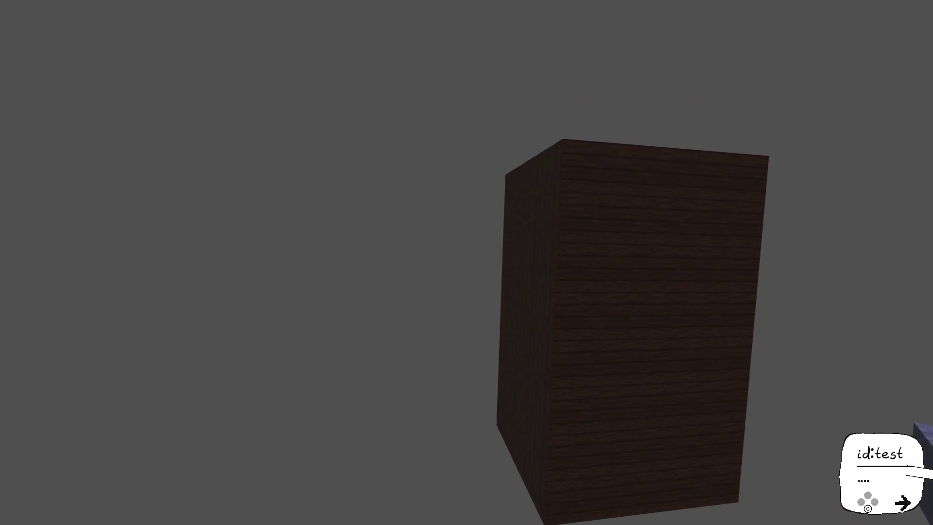
key(space)
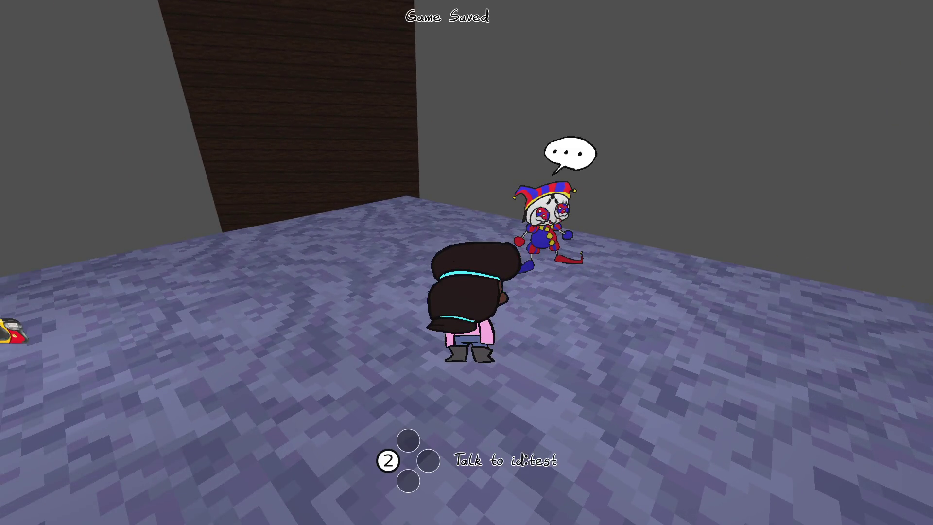
key(F8)
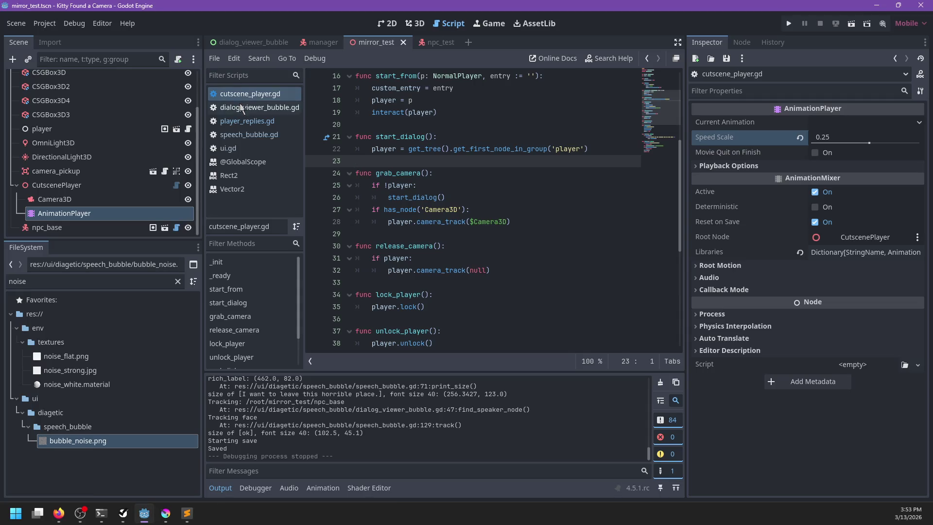
- Open speech_bubble.gd from the script list and check the if-block at line 79
click(253, 108)
click(425, 168)
click(272, 121)
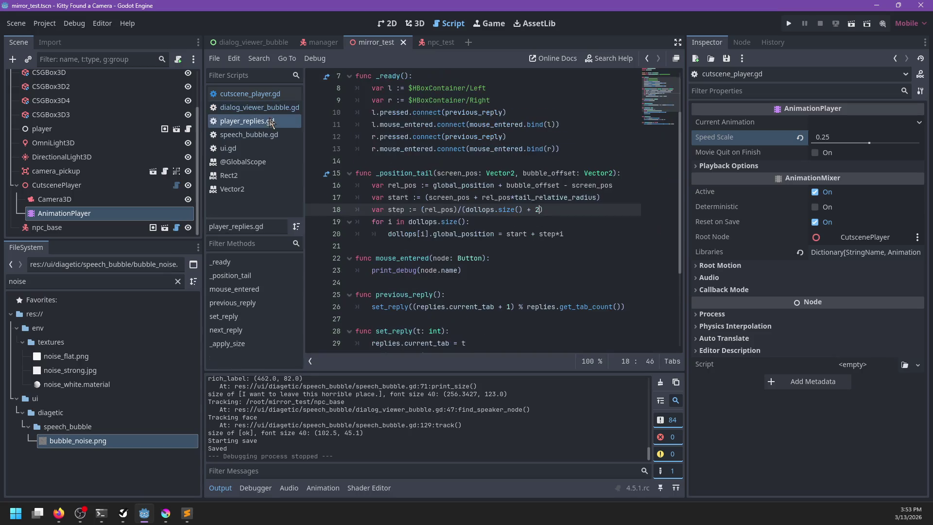
click(287, 140)
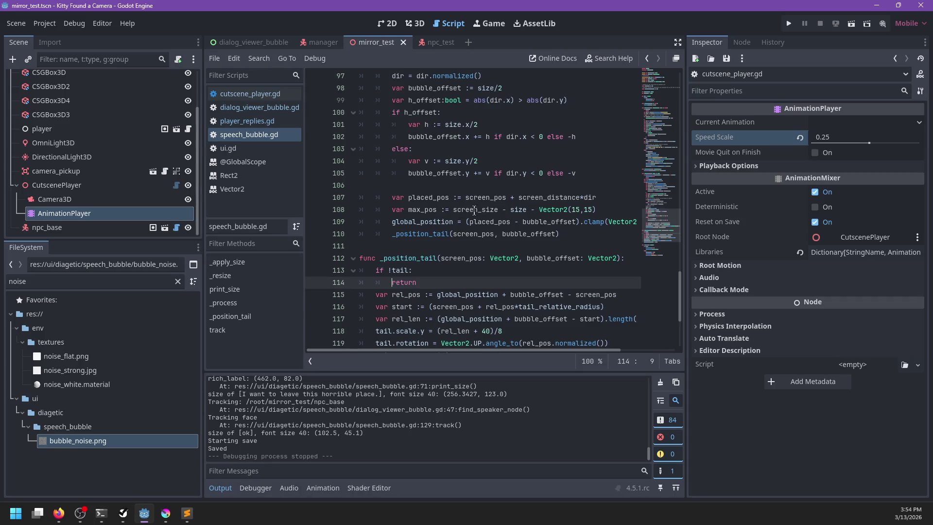
scroll(439, 209, up, 8)
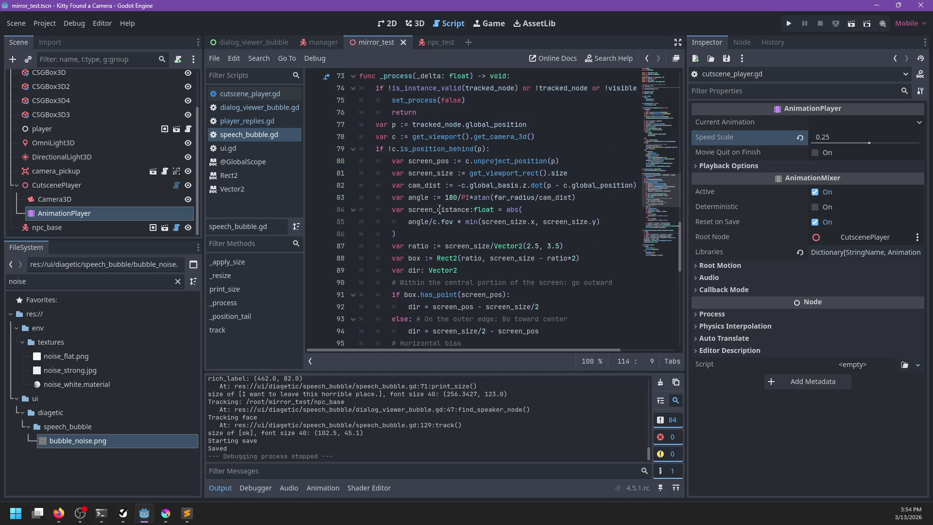
click(353, 149)
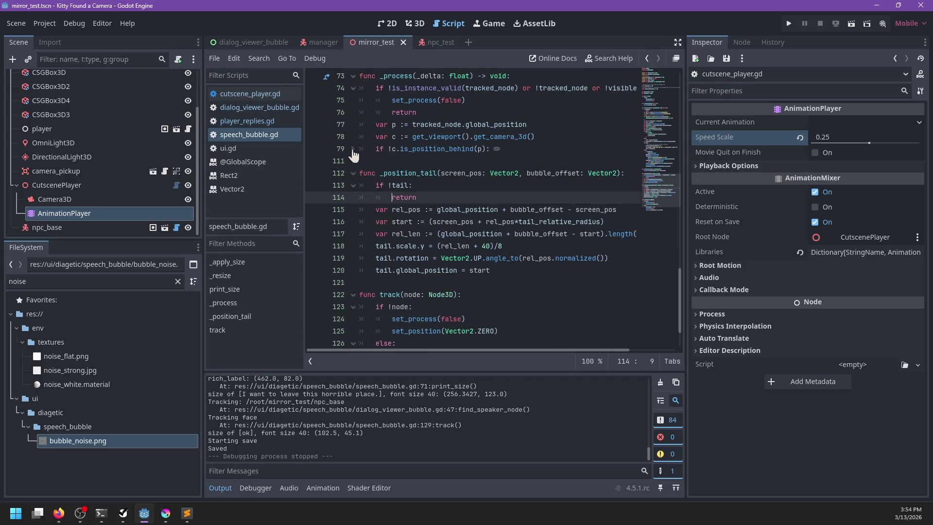
click(353, 149)
scroll(462, 195, down, 8)
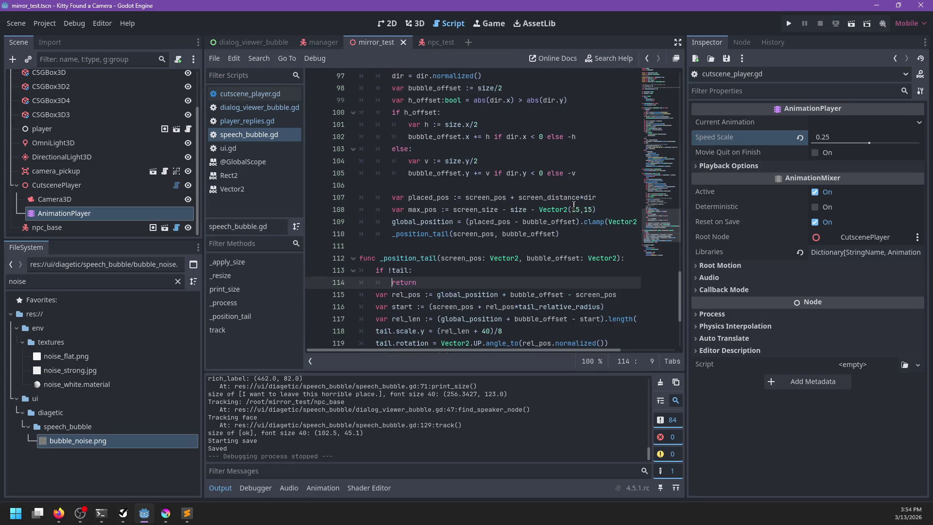
- After line 110, add an else branch declaring var cam_pos := p.slide(c.global_basis.z)
click(577, 232)
key(Return)
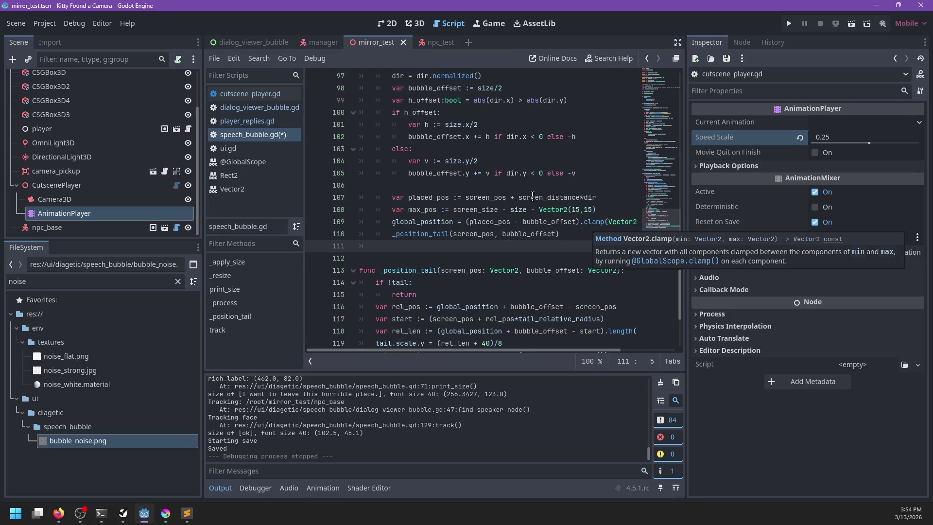
scroll(515, 202, up, 9)
scroll(515, 202, down, 6)
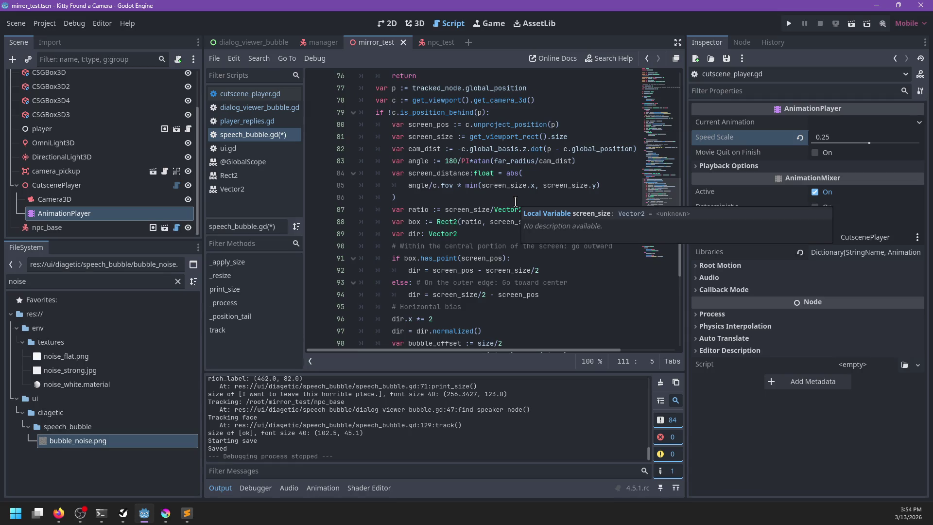
text(if)
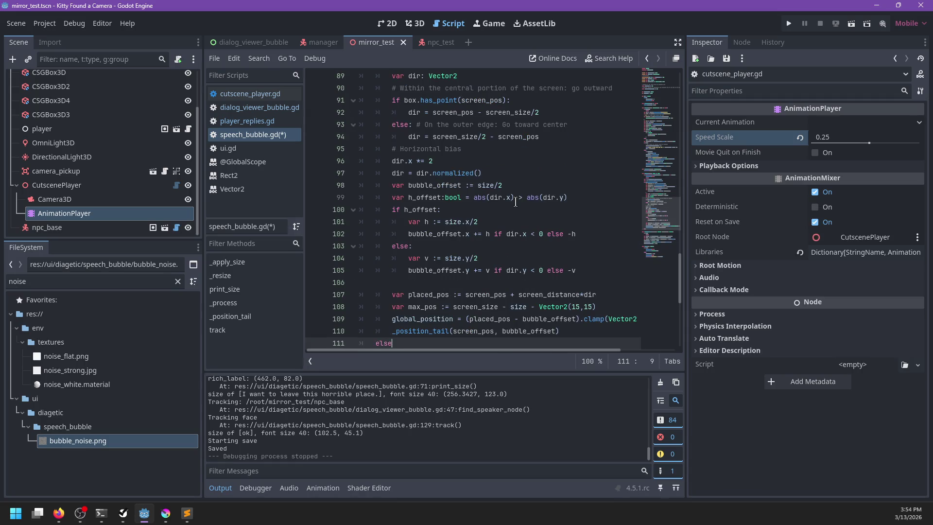
text(:)
key(Return)
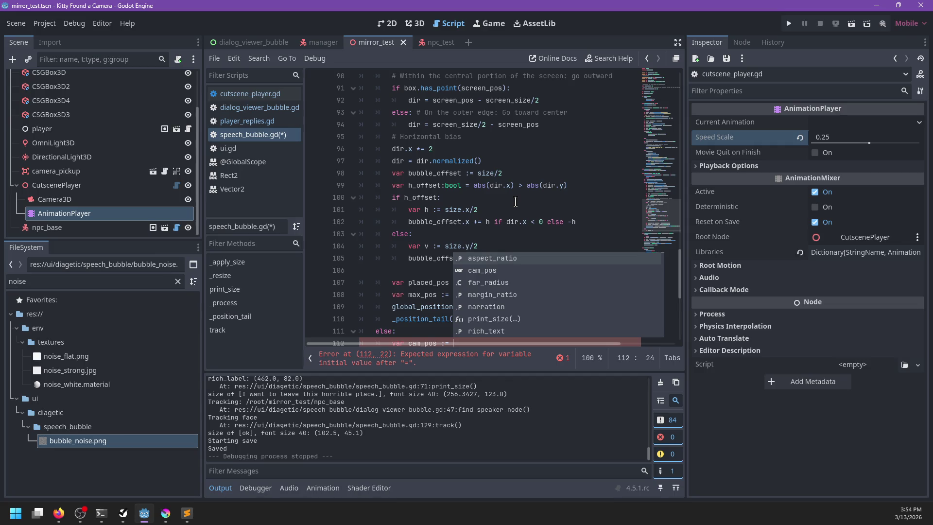
scroll(515, 201, up, 8)
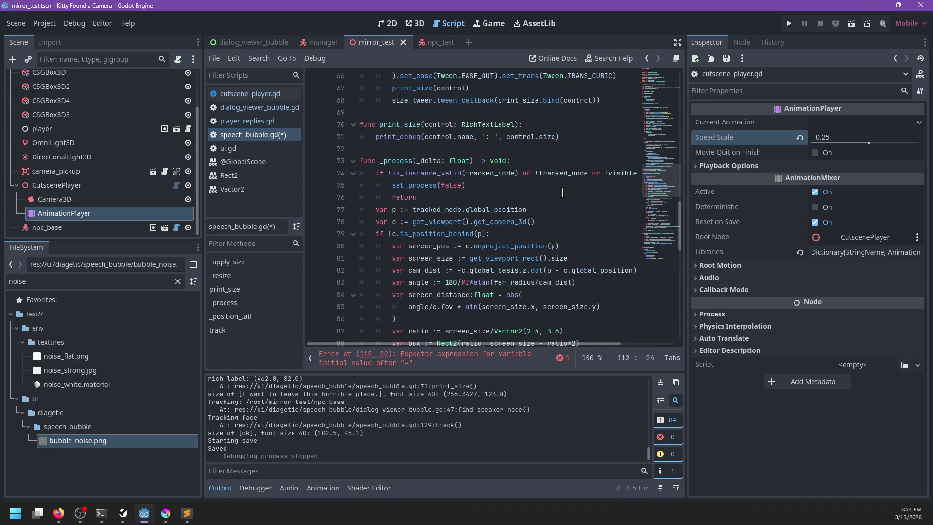
text(c.)
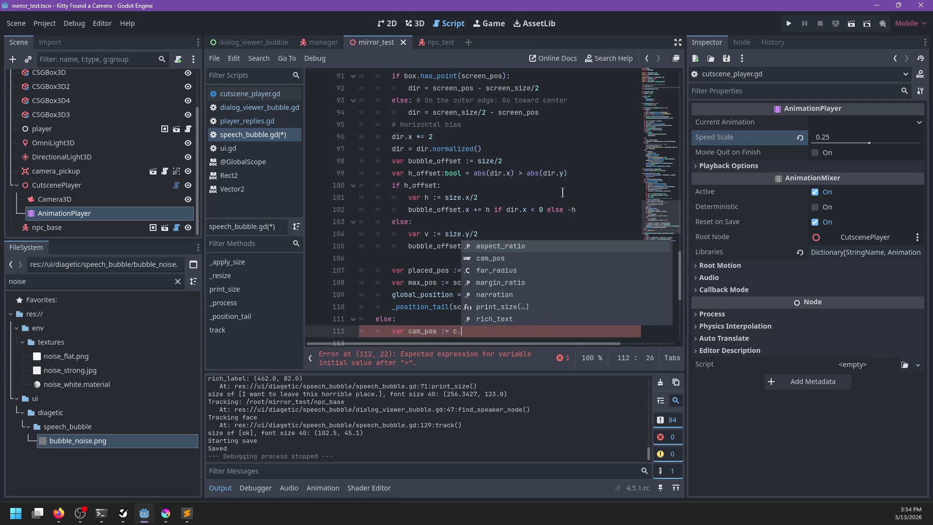
text(global_basis.)
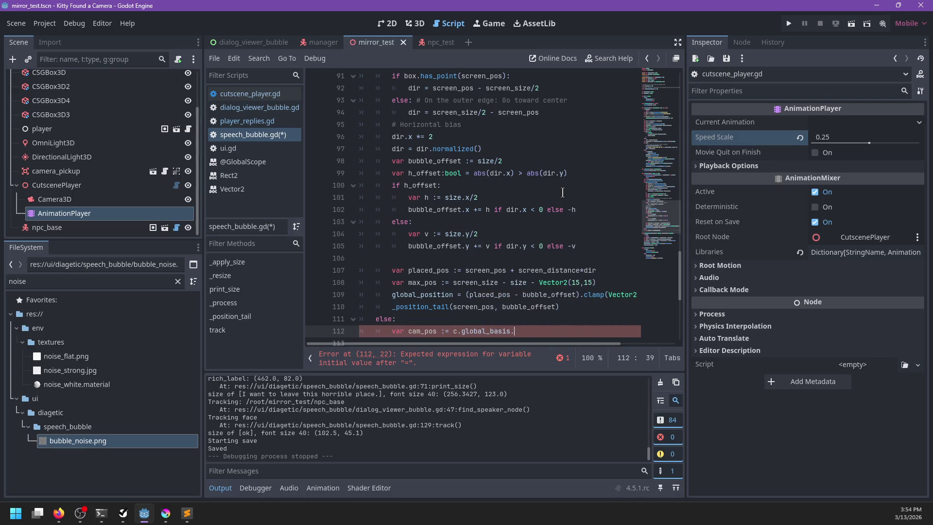
text(z)
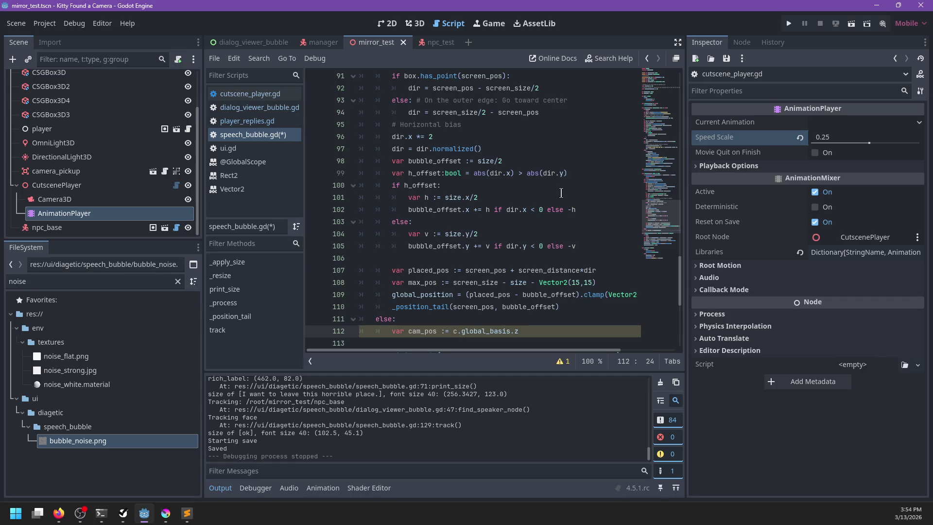
scroll(561, 193, up, 8)
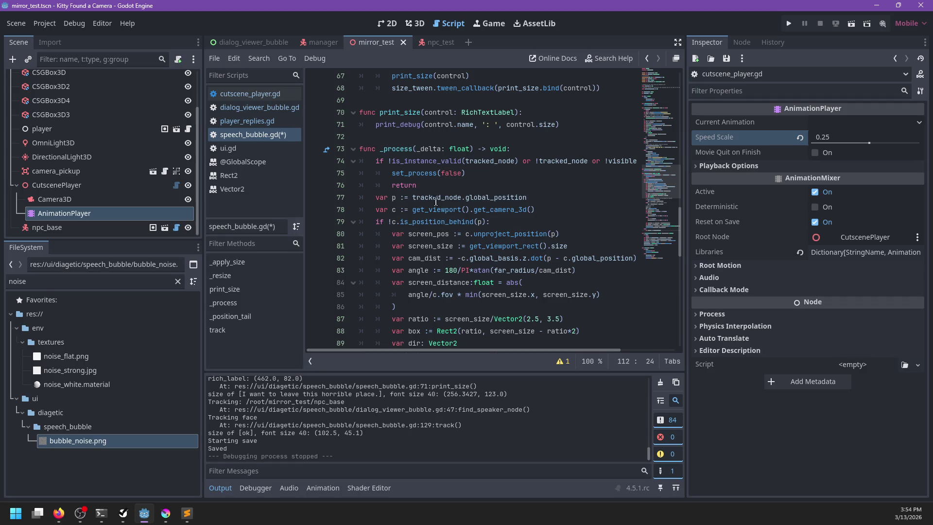
text(p.slide()
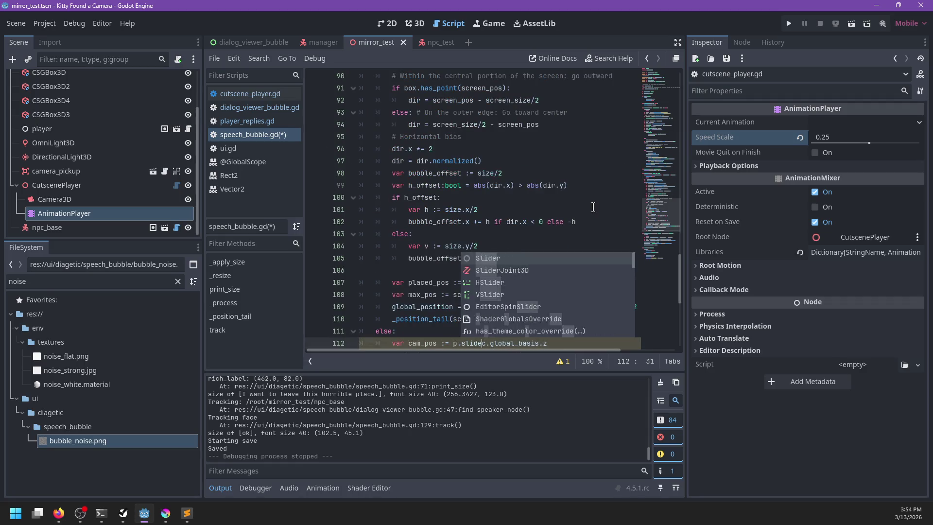
text())
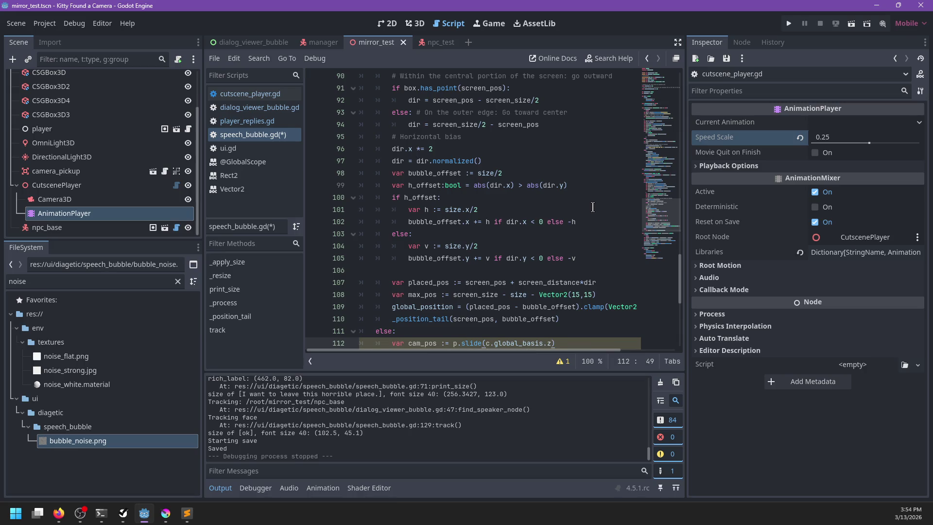
click(420, 23)
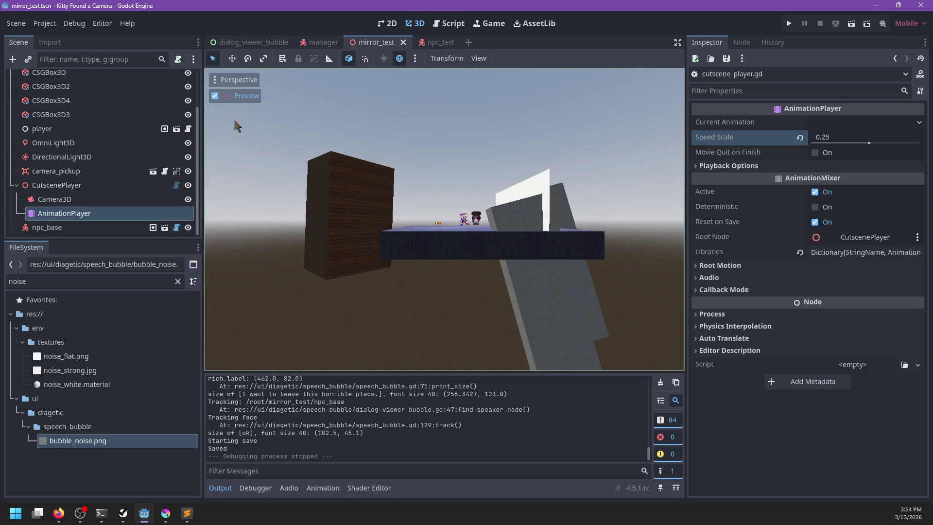
- Turn off the camera preview and select the npc_base character
click(215, 95)
scroll(491, 182, up, 3)
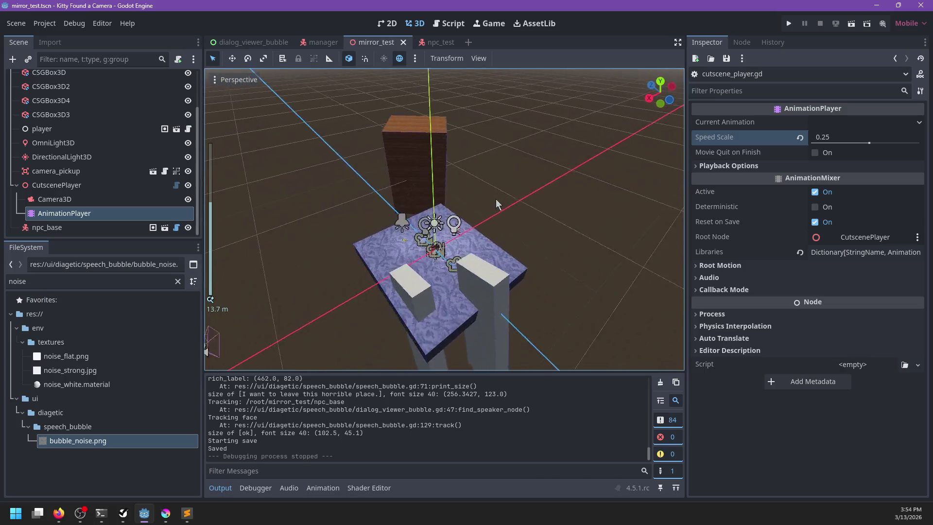
scroll(496, 203, up, 5)
click(473, 232)
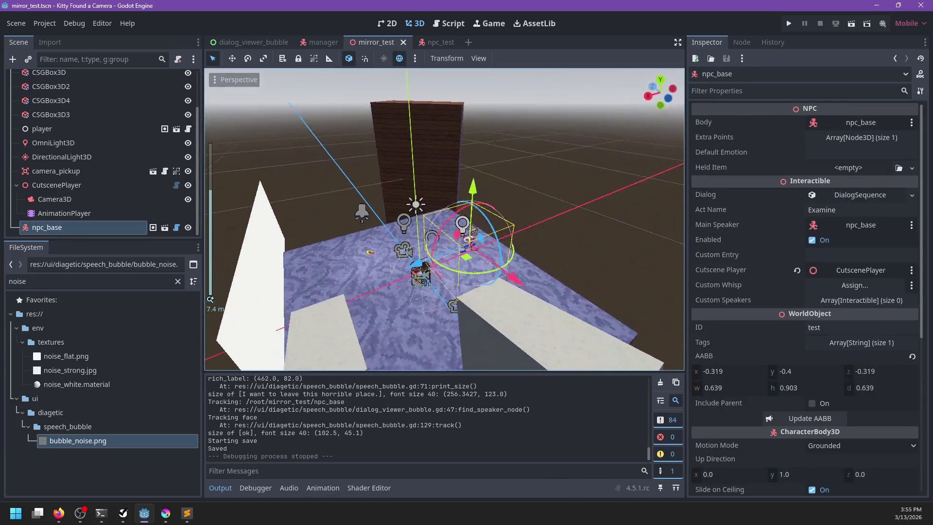
scroll(466, 233, up, 5)
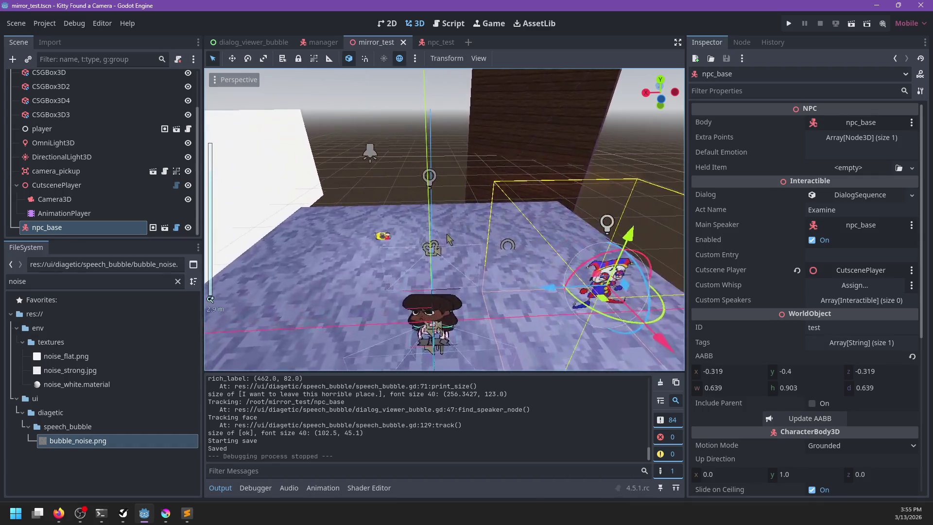
scroll(448, 238, down, 4)
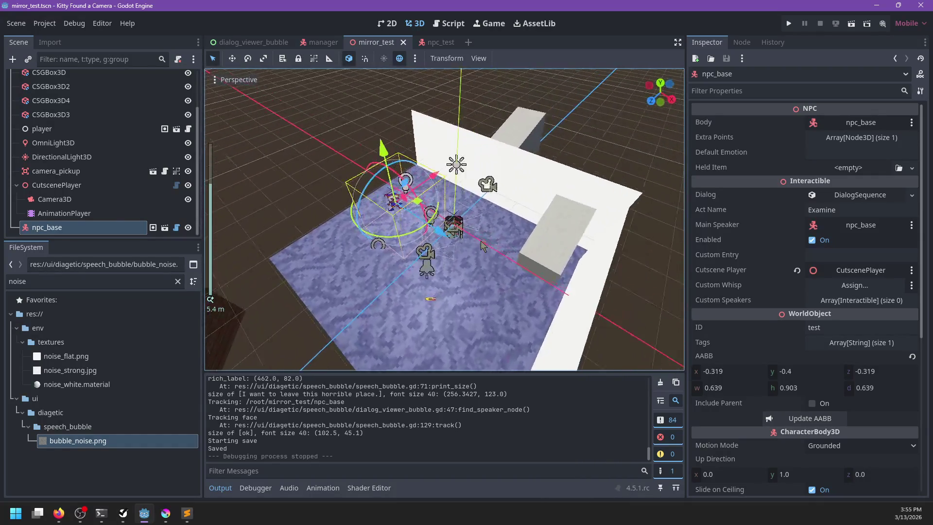
mouse_move(482, 245)
mouse_down()
mouse_move(412, 248)
mouse_move(357, 286)
mouse_move(447, 223)
mouse_move(442, 209)
mouse_move(459, 200)
mouse_move(445, 197)
mouse_move(461, 189)
mouse_move(452, 185)
mouse_move(508, 222)
mouse_move(549, 89)
mouse_up()
- Select and frame the cutscene Camera3D, rotate it slightly, and check test.dialog in Sublime Text
click(407, 234)
key(f)
key(ctrl+z)
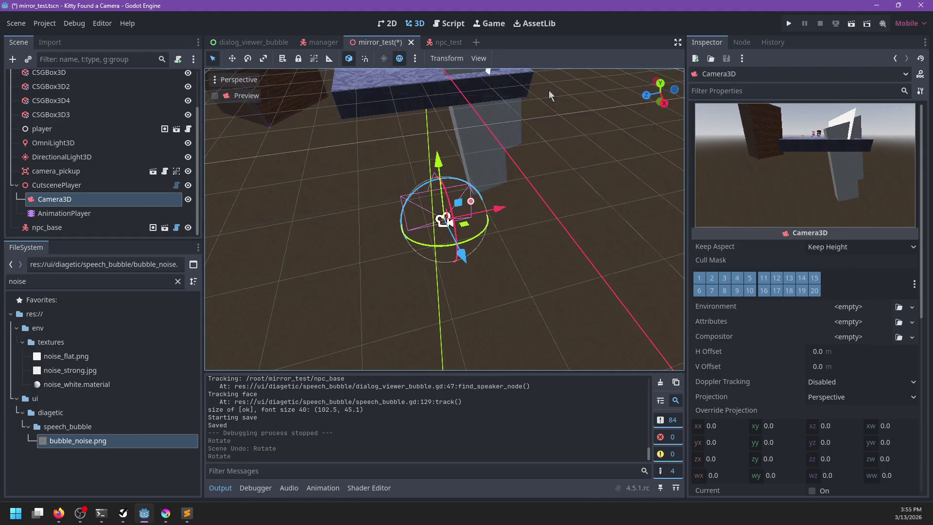
scroll(517, 145, down, 5)
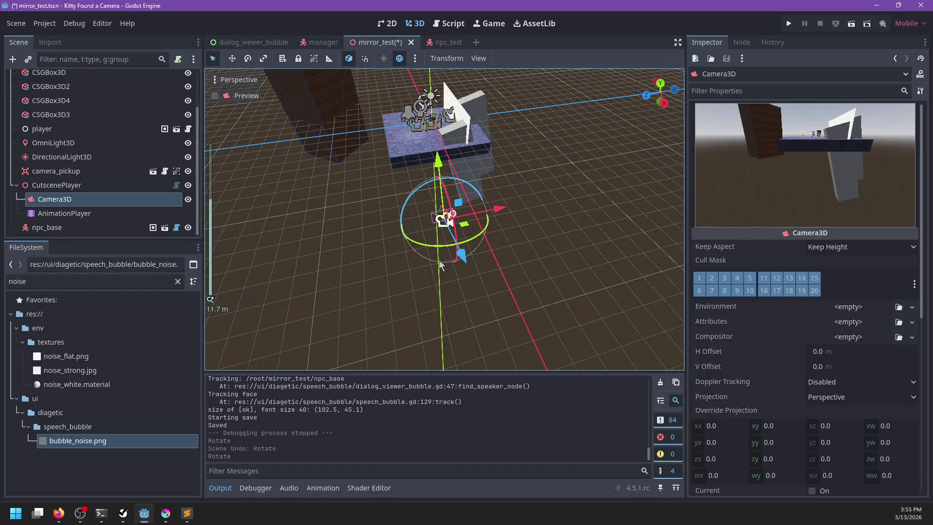
scroll(394, 275, up, 8)
mouse_move(362, 267)
mouse_down()
mouse_move(528, 202)
mouse_move(349, 232)
mouse_move(496, 197)
mouse_up()
key(alt+Tab)
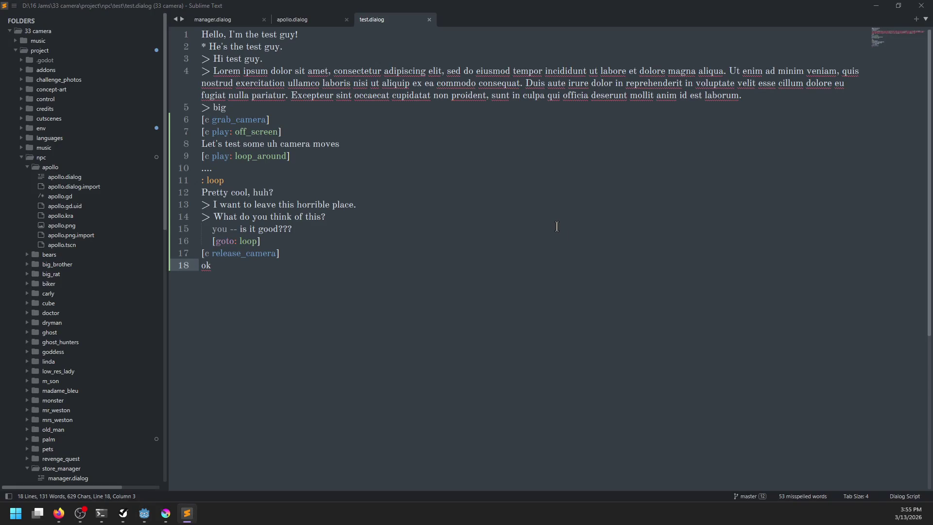
key(alt+Tab)
key(alt+Tab)
key(alt+Tab)
- Change line 112 so cam_pos slides (p - c.global_position) instead of p
click(448, 23)
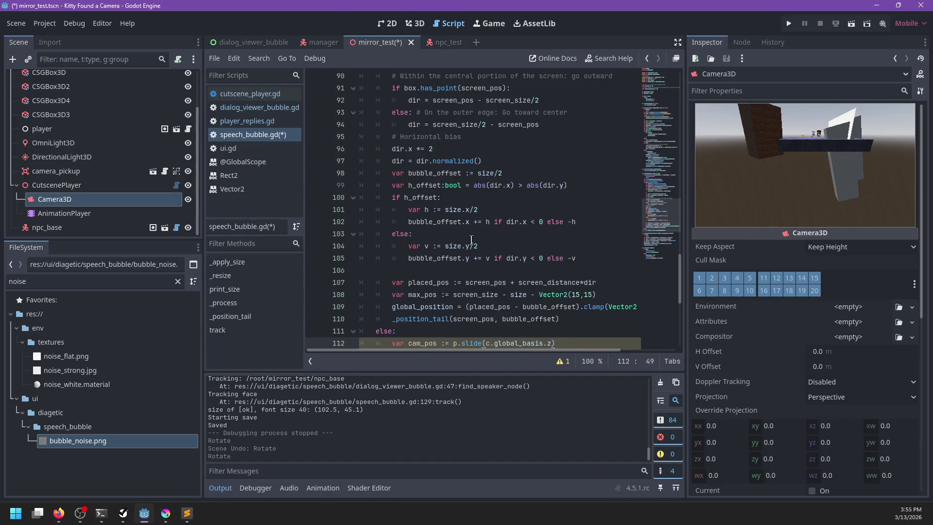
scroll(471, 240, down, 3)
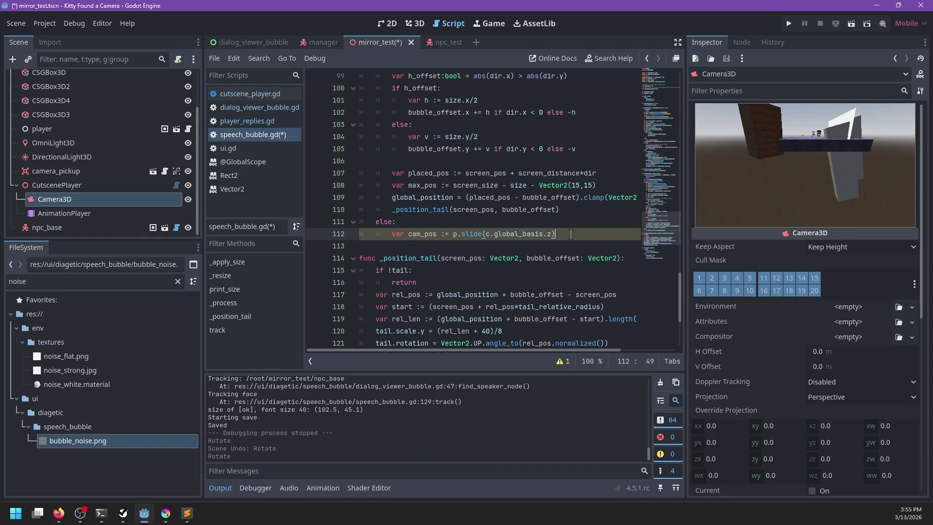
key(Return)
text(var c :=)
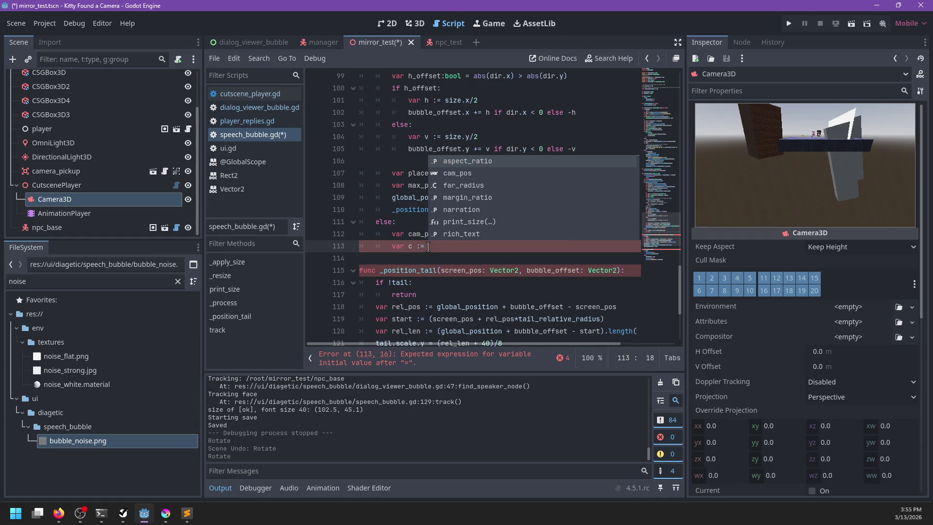
key(Escape)
click(455, 234)
text(()
text( - ))
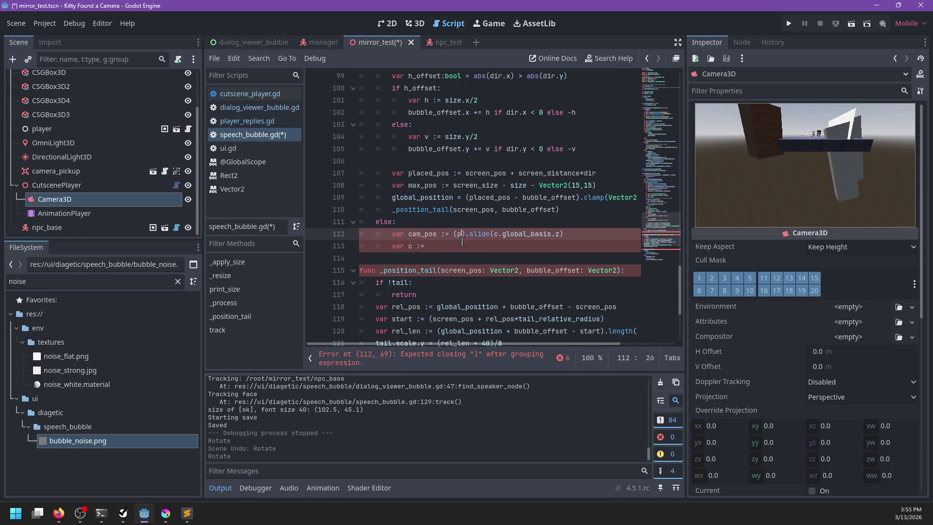
text(c.global_)
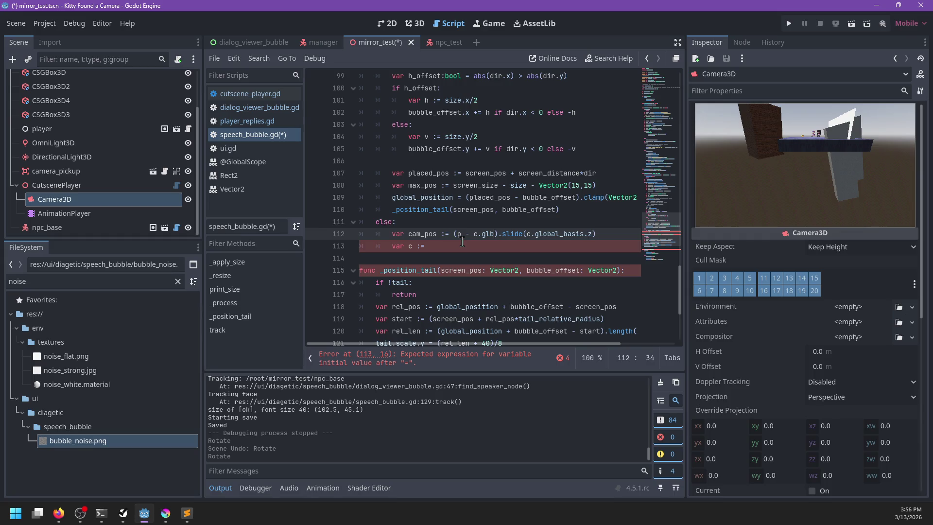
key(Down)
key(Return)
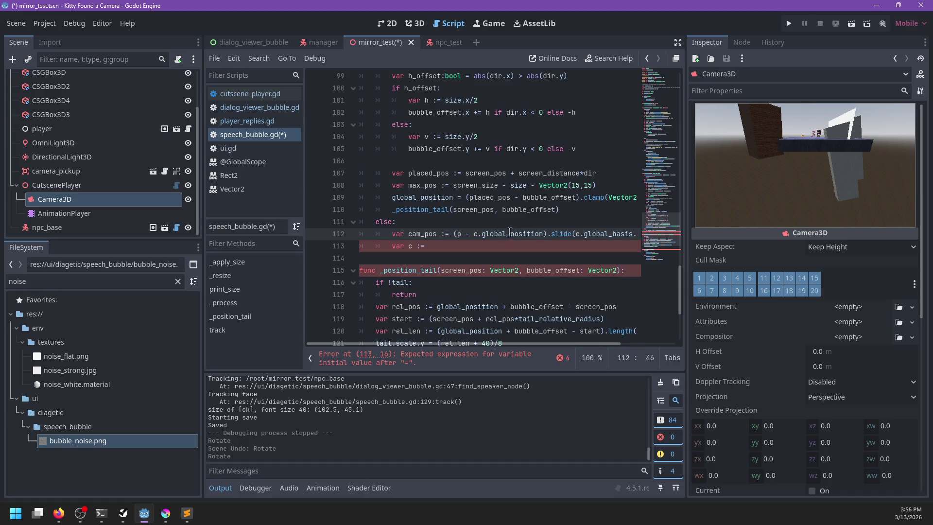
- Check the Camera3D's orientation in the 3D view, then erase the unfinished declaration on line 113
click(421, 27)
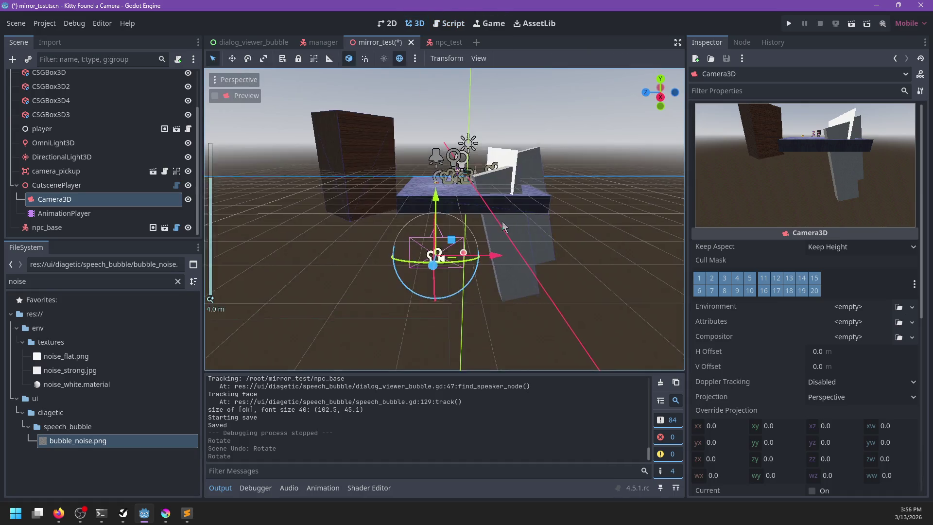
scroll(428, 301, up, 3)
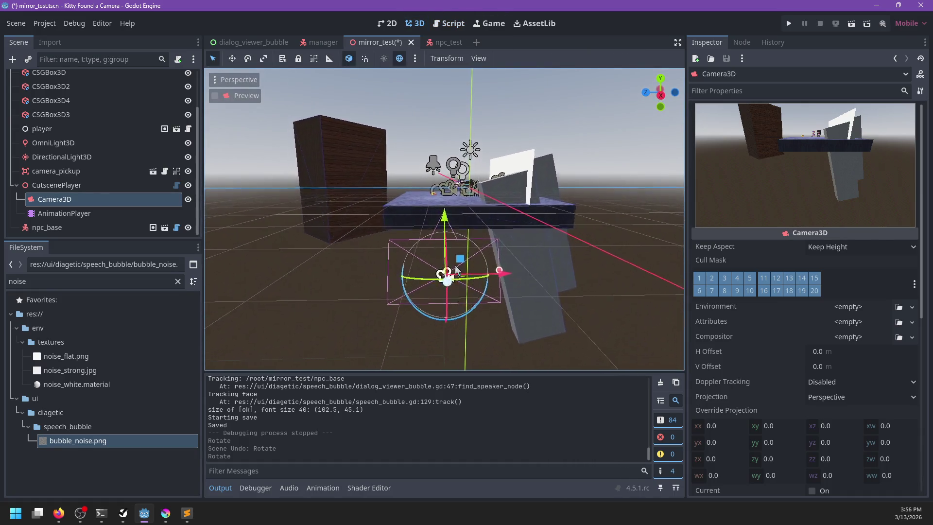
mouse_move(447, 311)
mouse_down()
mouse_move(549, 281)
mouse_move(651, 221)
mouse_move(552, 252)
mouse_move(503, 156)
mouse_up()
click(449, 23)
click(450, 246)
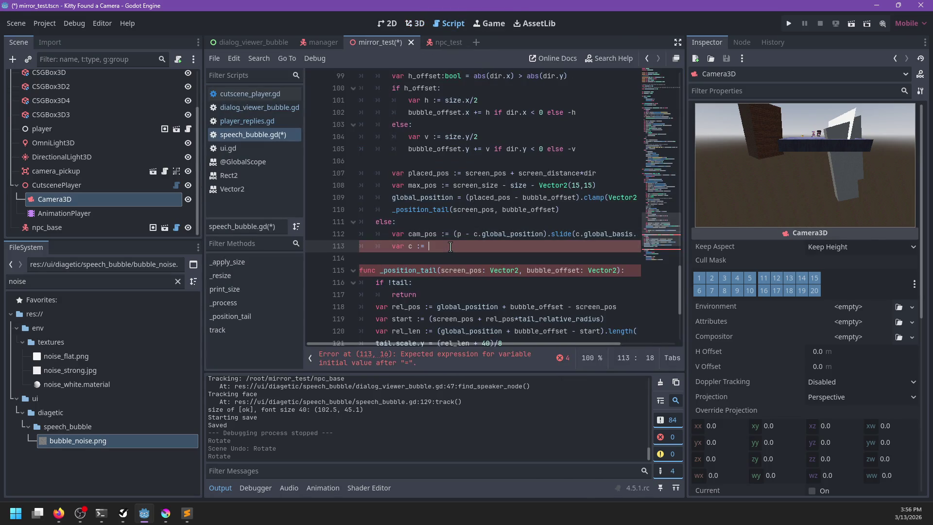
text(var)
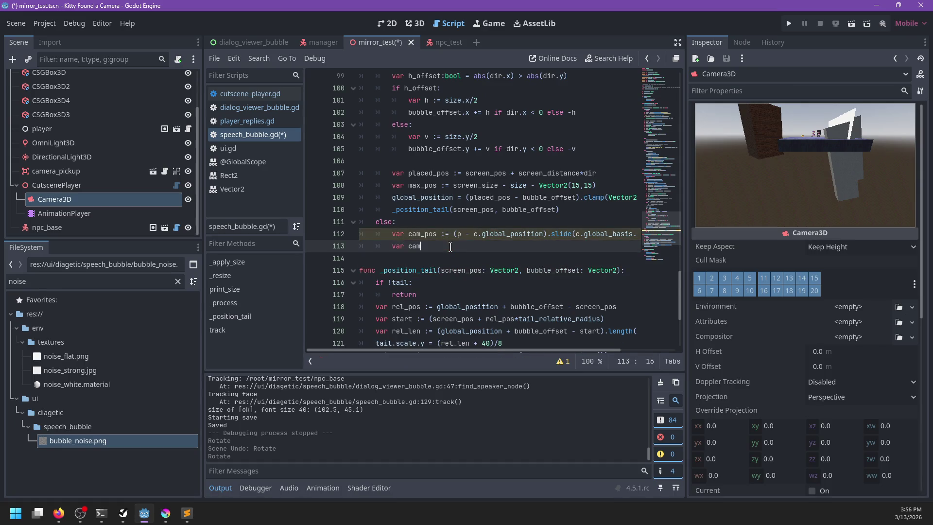
key(BackSpace)
key(BackSpace)
key(BackSpace)
key(BackSpace)
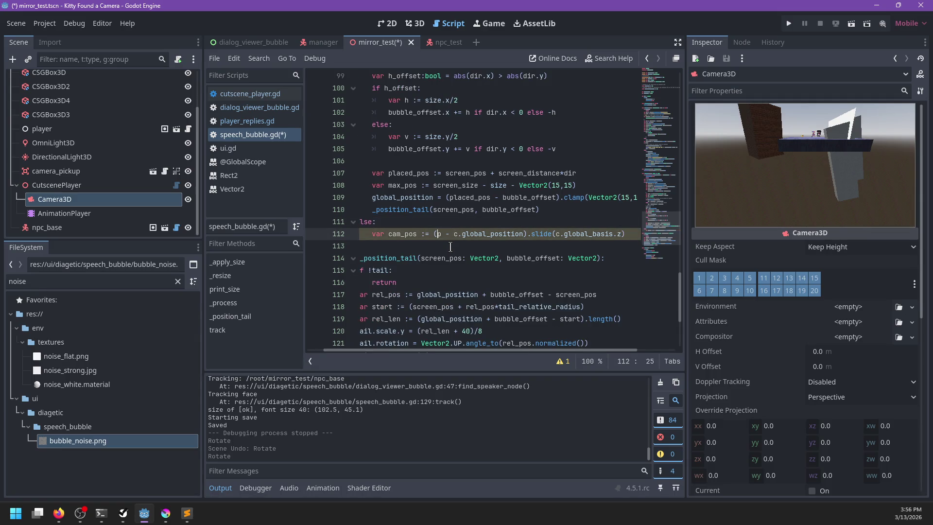
- Normalize the slid camera offset by adding .normalized() at the end of line 112
key(ctrl+Right)
key(ctrl+Right)
key(ctrl+Right)
key(ctrl+space)
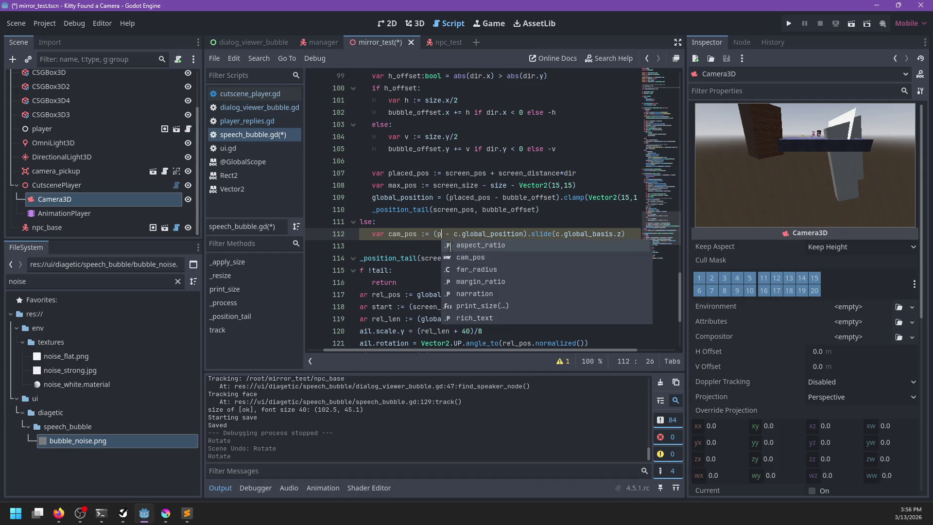
key(Right)
text(.normalized())
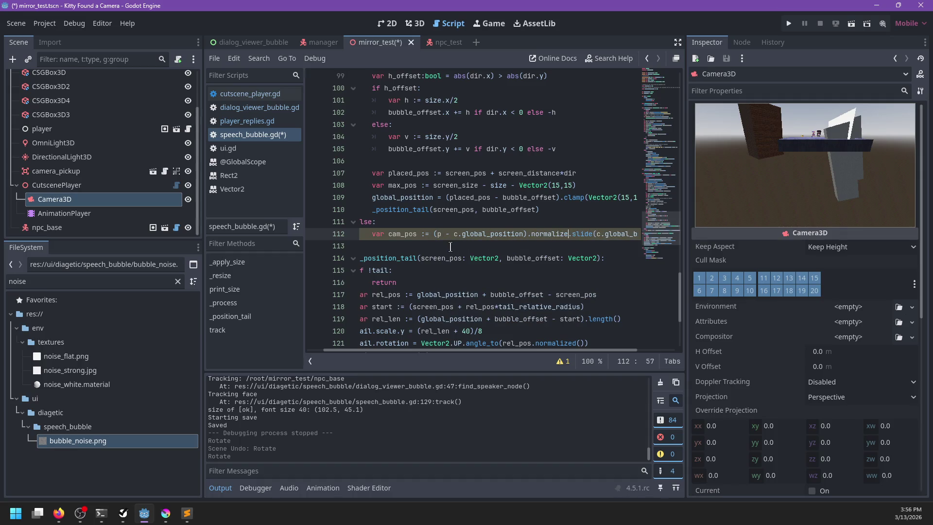
key(shift+ctrl+Left)
key(shift+ctrl+Left)
key(shift+ctrl+Left)
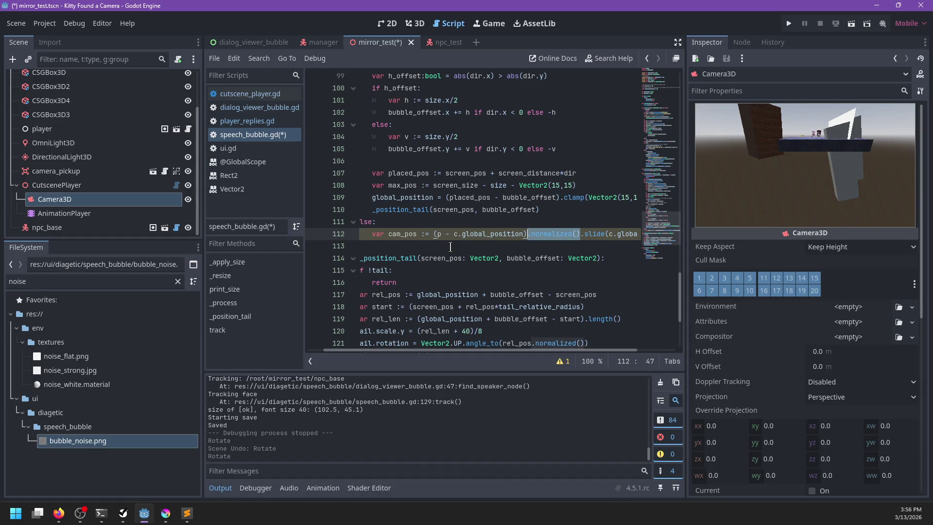
key(BackSpace)
key(End)
text(.normalized())
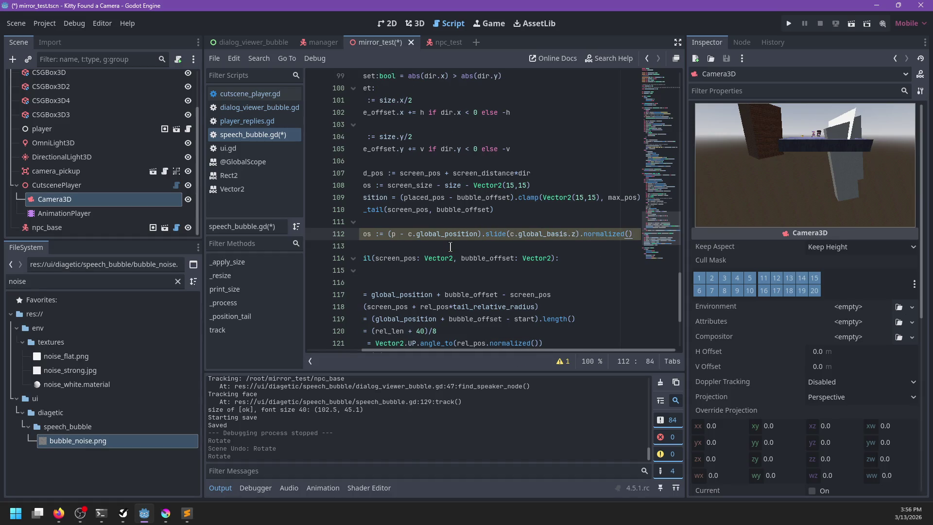
- Add a fallback: if !cam_pos.is_normalized(), set cam_pos = Vector2.DOWN
key(Return)
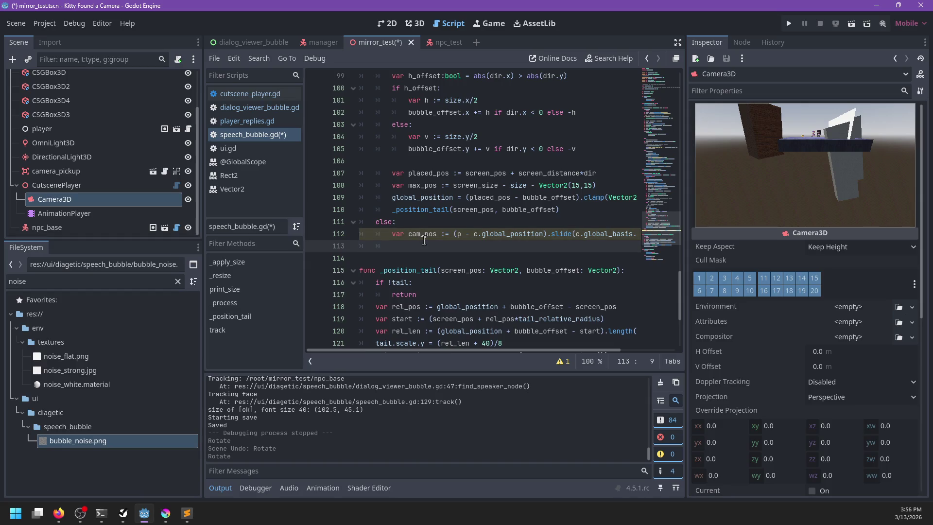
text(_pos.is_no)
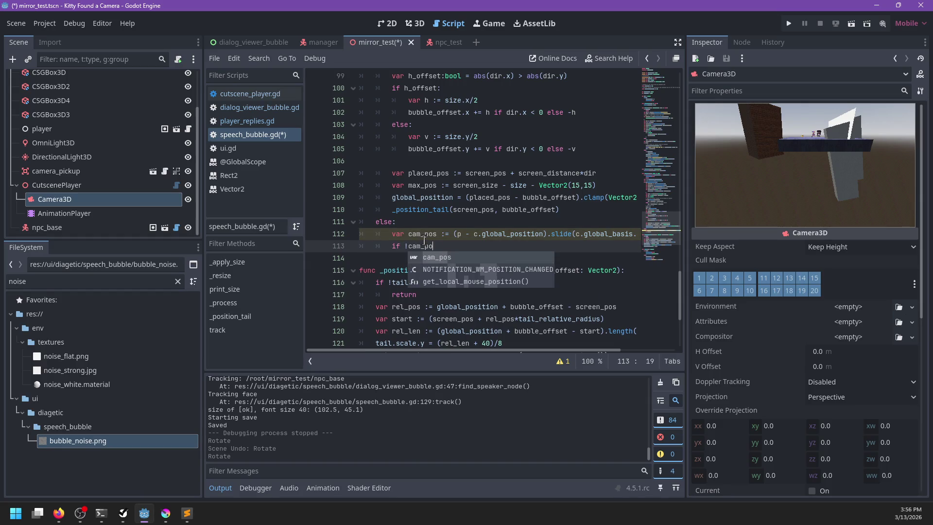
key(Return)
text(:)
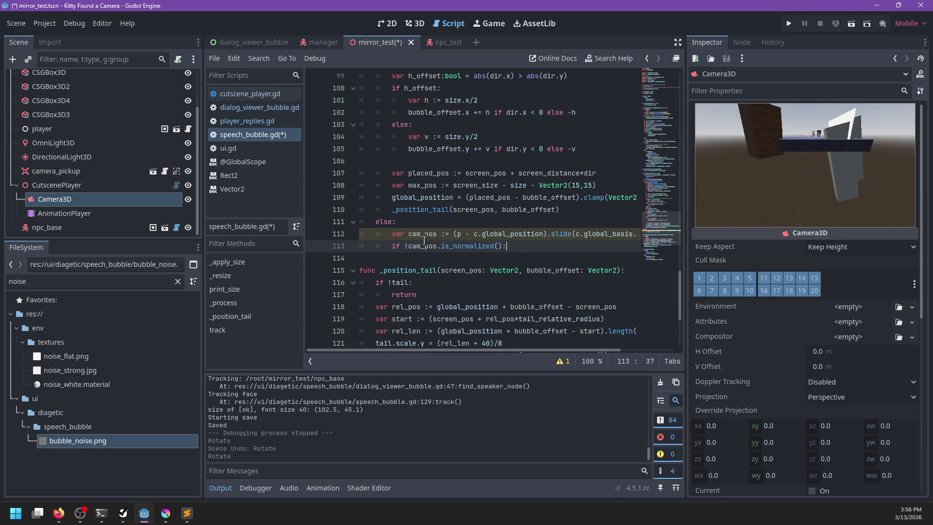
key(Return)
text(cam_pos = Vec)
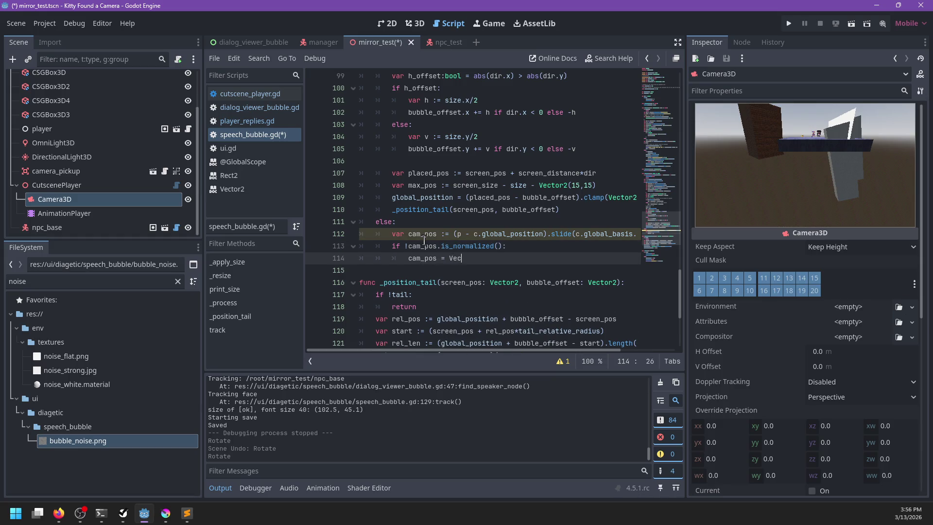
text(tor2.DOWN)
key(Return)
key(alt+Tab)
key(alt+Tab)
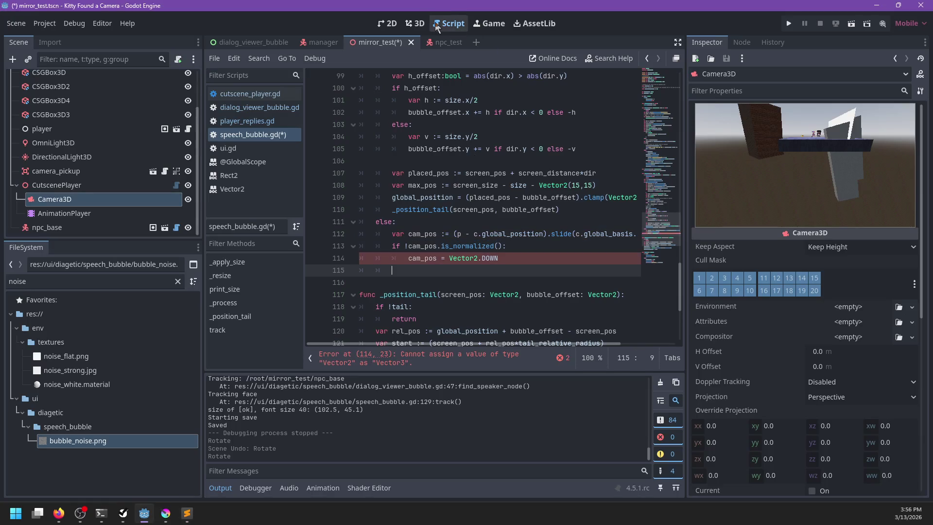
click(416, 23)
scroll(481, 343, up, 3)
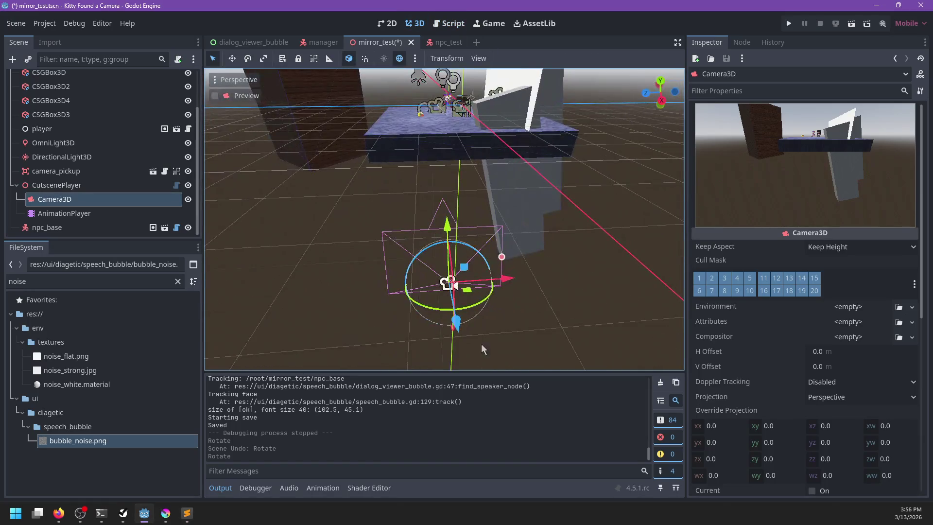
click(447, 23)
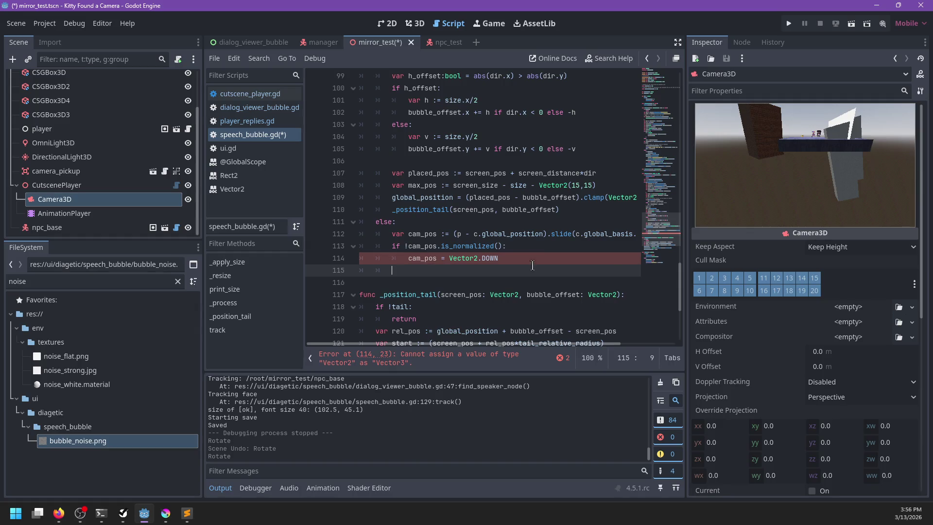
text(var)
scroll(508, 263, up, 9)
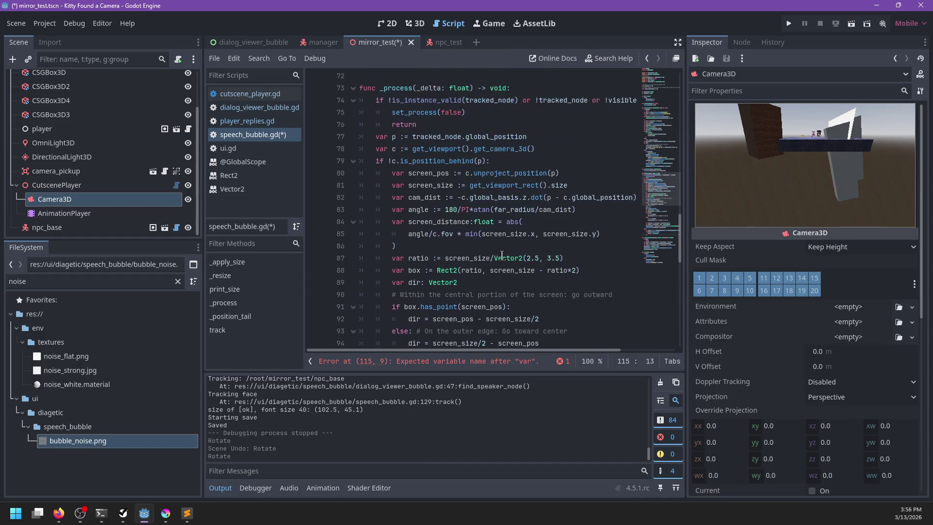
- Move the screen_size declaration above the if statement
drag(581, 181, 584, 175)
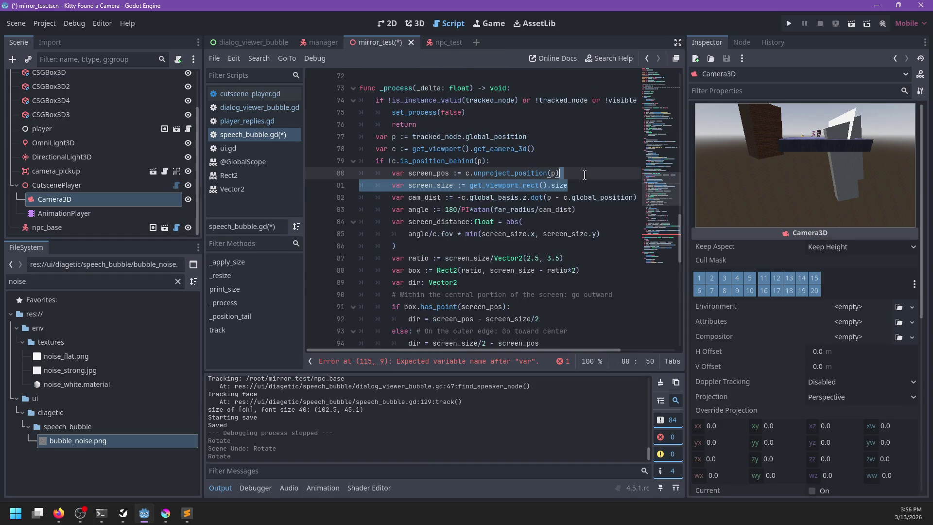
key(ctrl+x)
key(Up)
key(Up)
key(ctrl+v)
key(Home)
key(BackSpace)
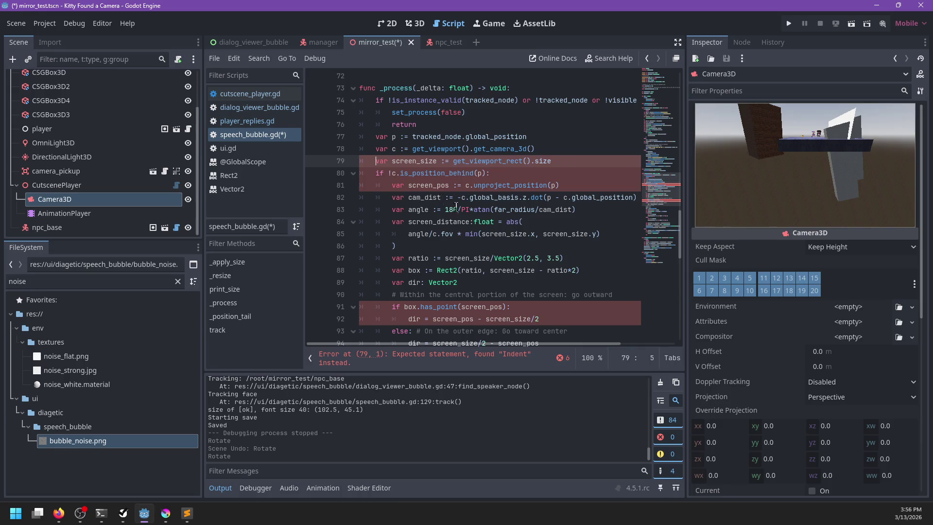
- Clear the stray unfinished text on line 115
scroll(452, 218, down, 10)
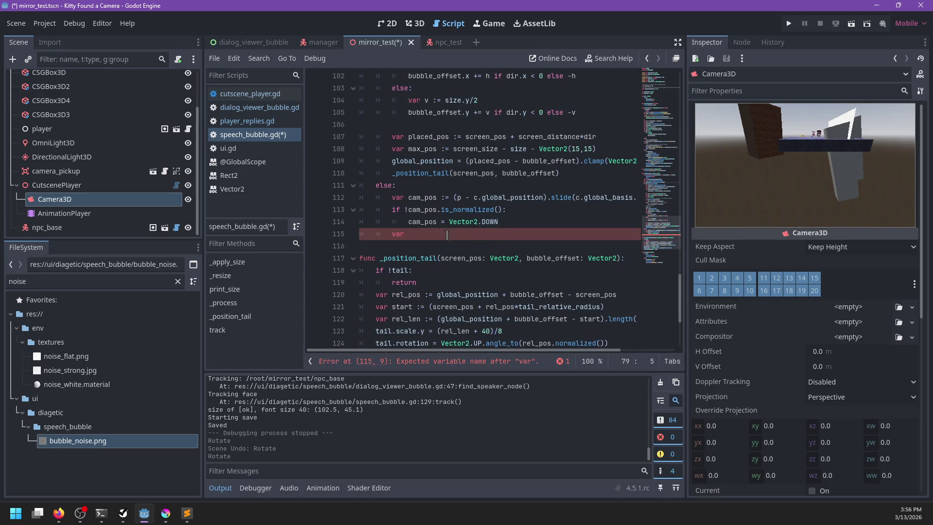
click(447, 234)
key(BackSpace)
key(BackSpace)
key(BackSpace)
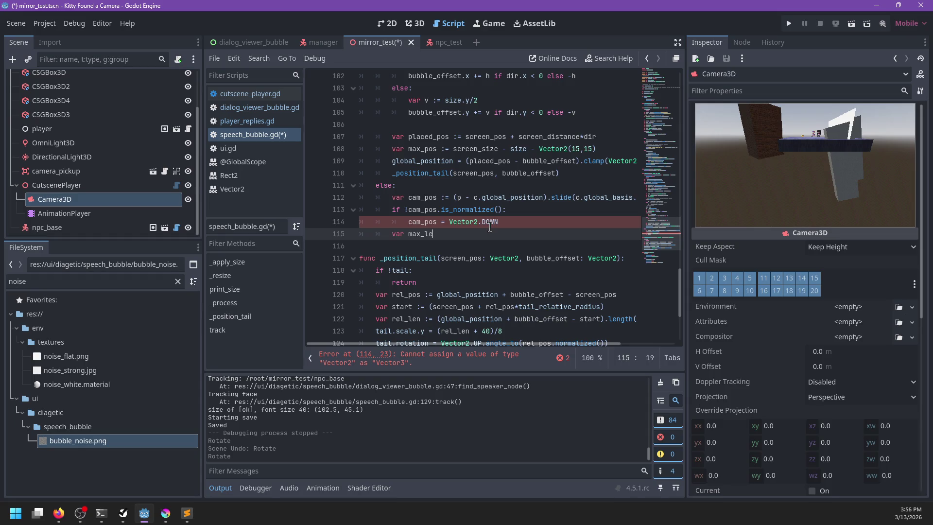
text(cam_pos.s)
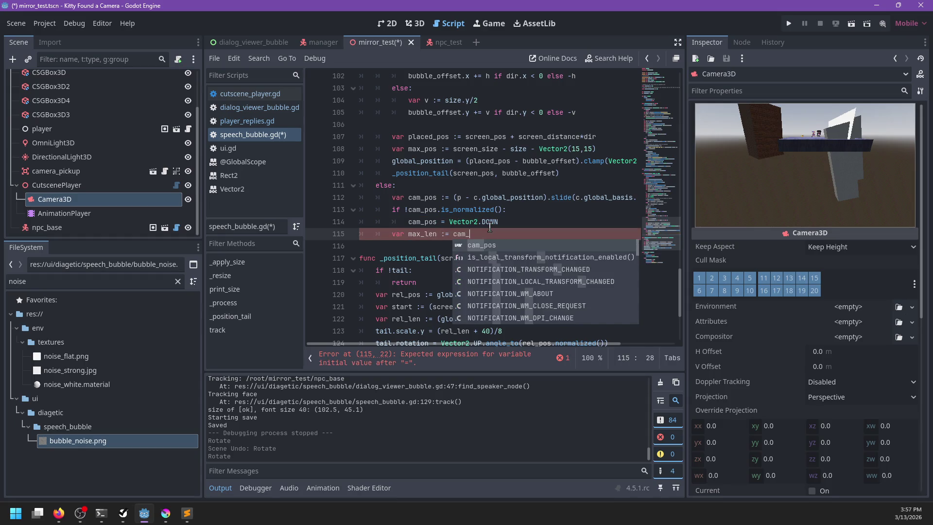
text(cren)
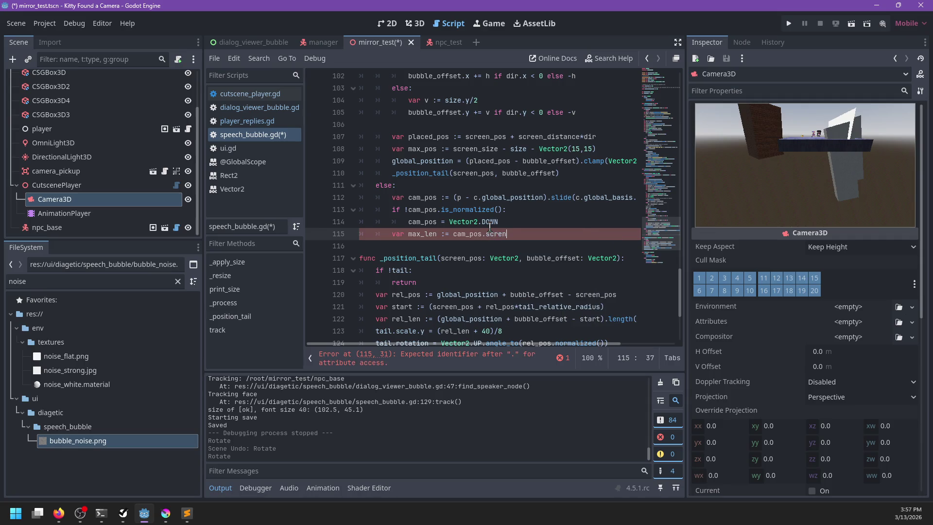
key(BackSpace)
key(BackSpace)
key(BackSpace)
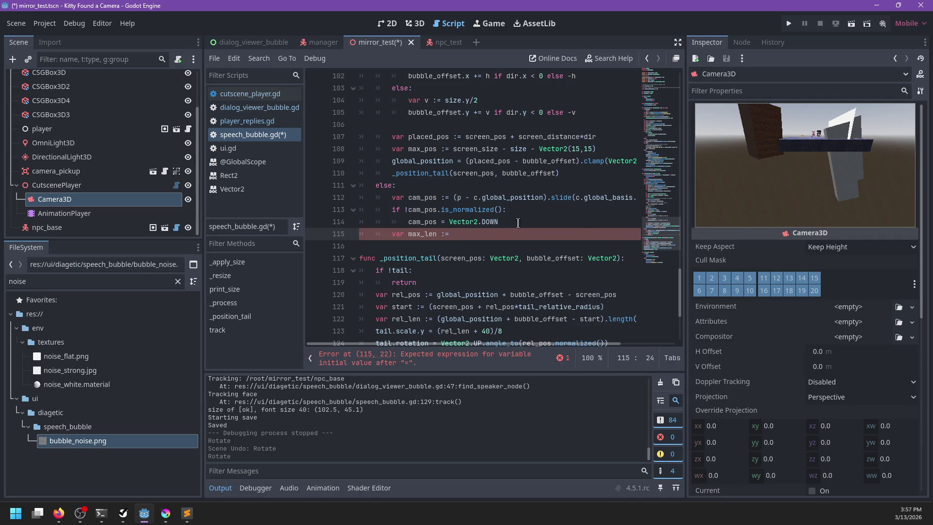
- Move the max_pos line out of the if branch to above the if
scroll(522, 216, up, 1)
scroll(523, 216, up, 2)
scroll(559, 204, down, 1)
drag(605, 185, 610, 172)
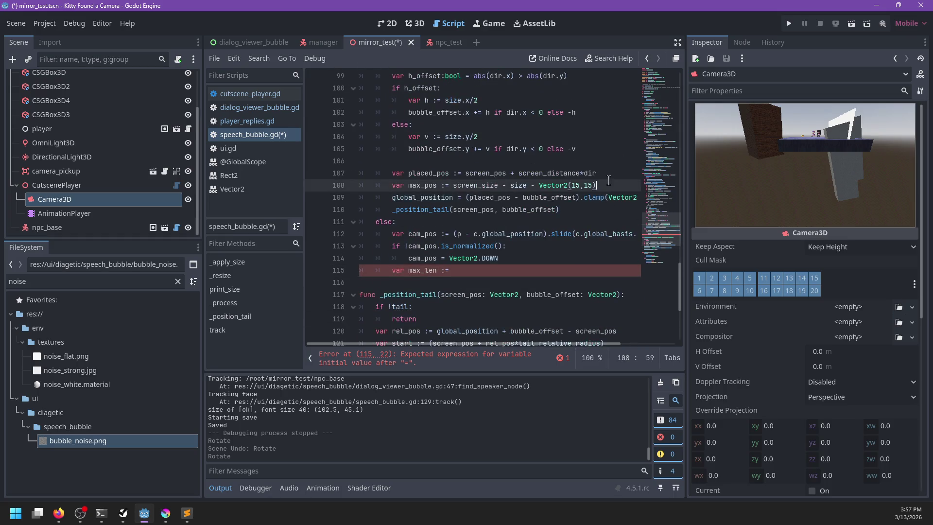
scroll(609, 175, up, 9)
key(BackSpace)
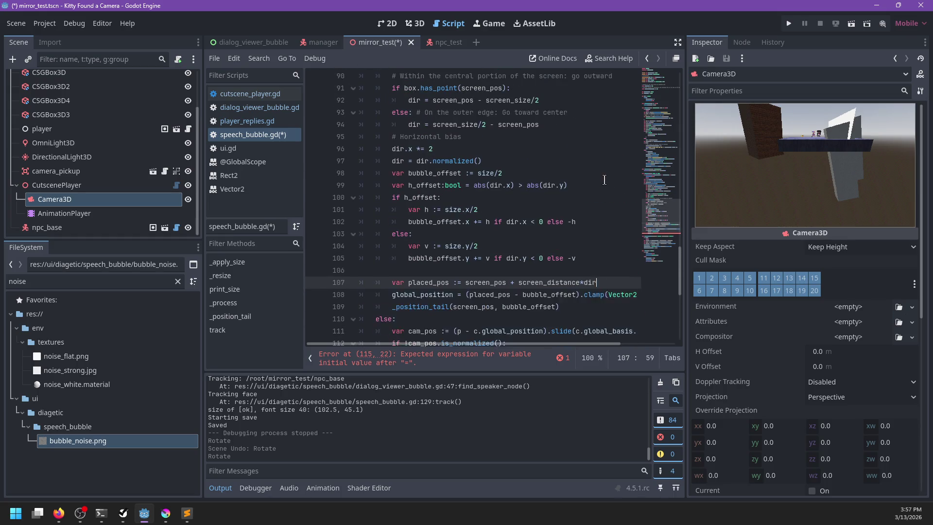
click(563, 171)
key(ctrl+v)
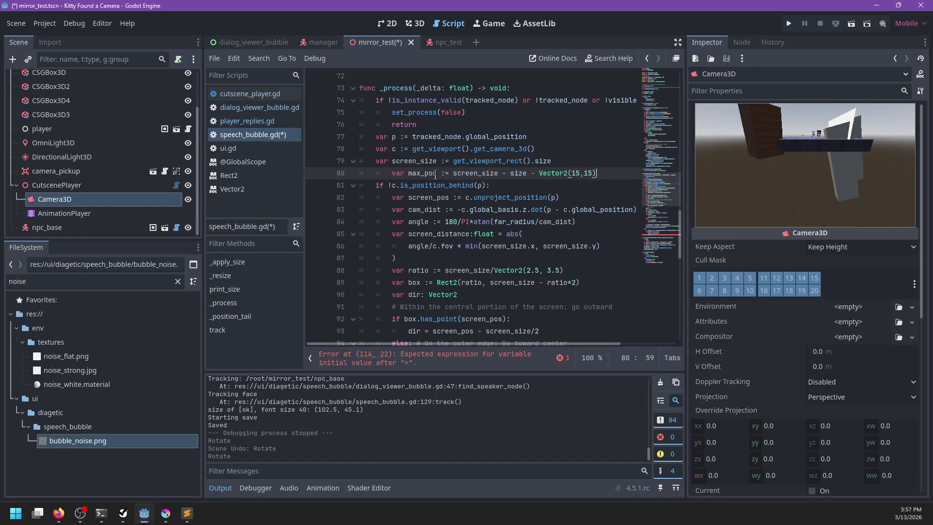
- Subtract min_pos in max_pos and declare var min_pos := Vector2(15,15) on line 80
drag(523, 174, 585, 173)
key(BackSpace)
text(min_)
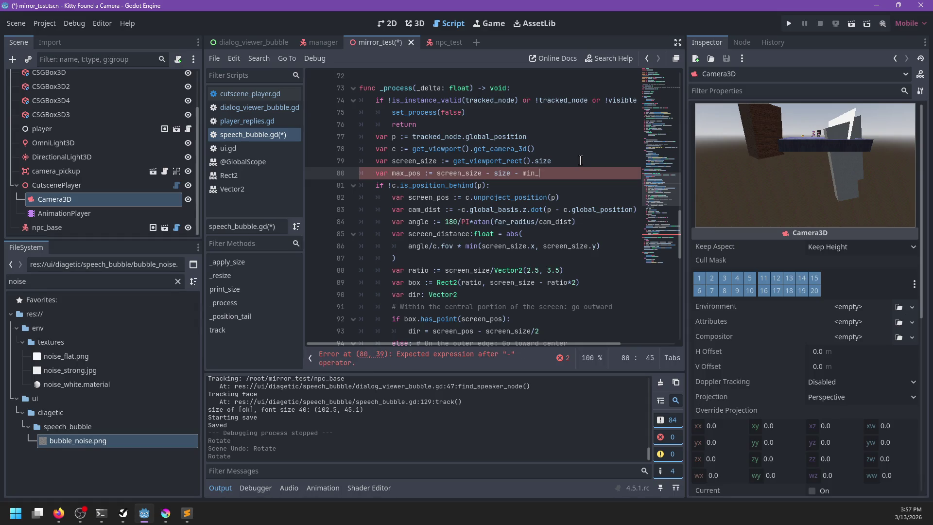
text(pos)
click(580, 161)
key(Return)
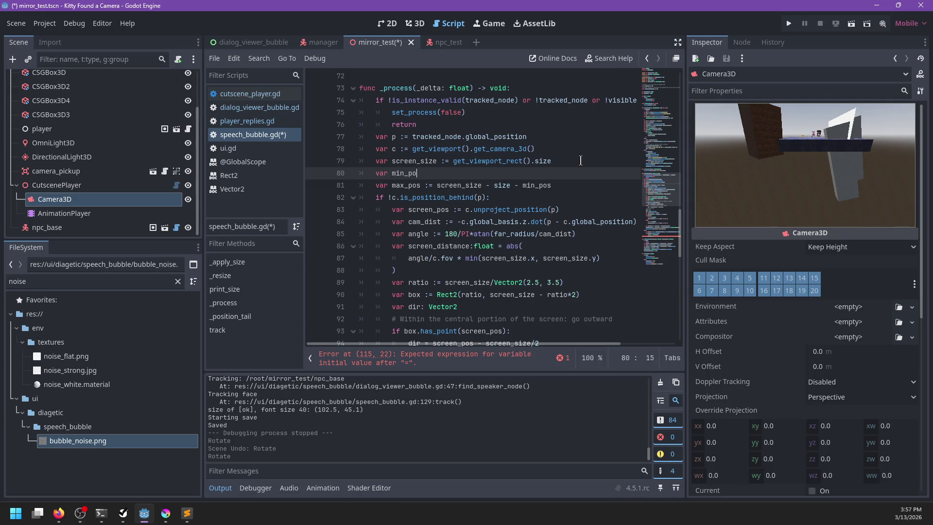
key(ctrl+v)
- Replace the hard-coded Vector2(15,15) in the clamp on line 110 with min_pos
scroll(543, 218, down, 4)
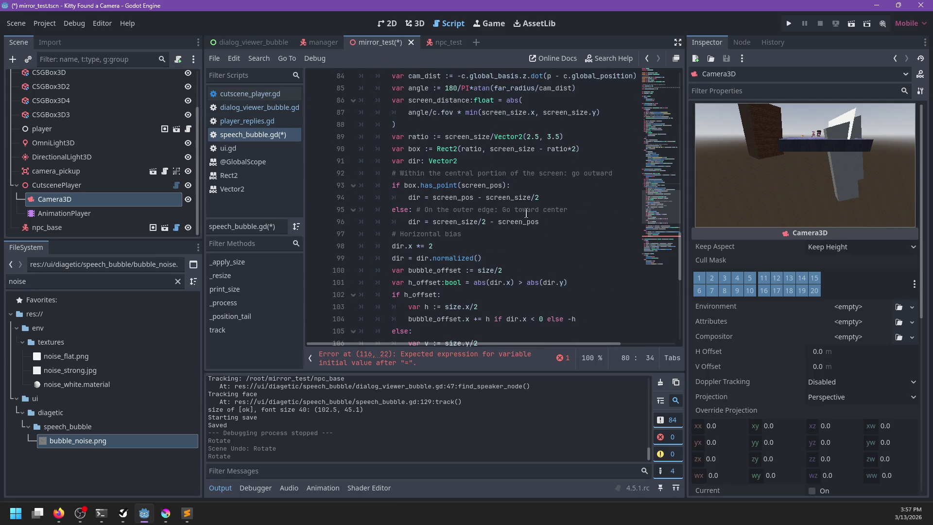
scroll(522, 216, down, 3)
scroll(502, 238, down, 1)
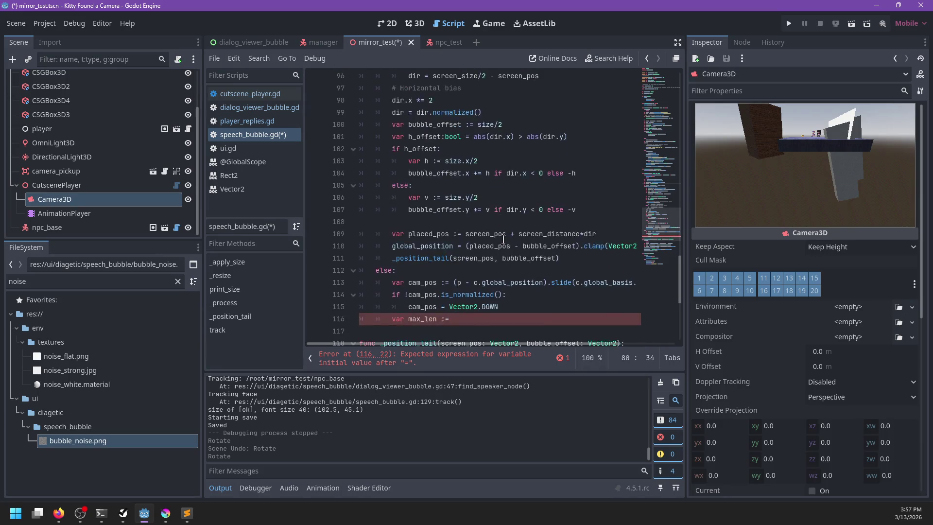
scroll(583, 250, right, 3)
drag(601, 245, 542, 248)
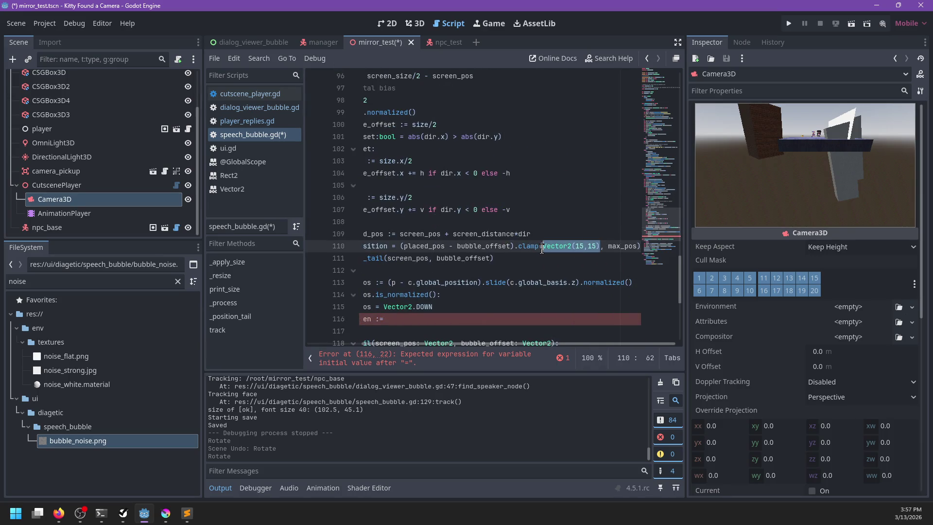
text(min_pos)
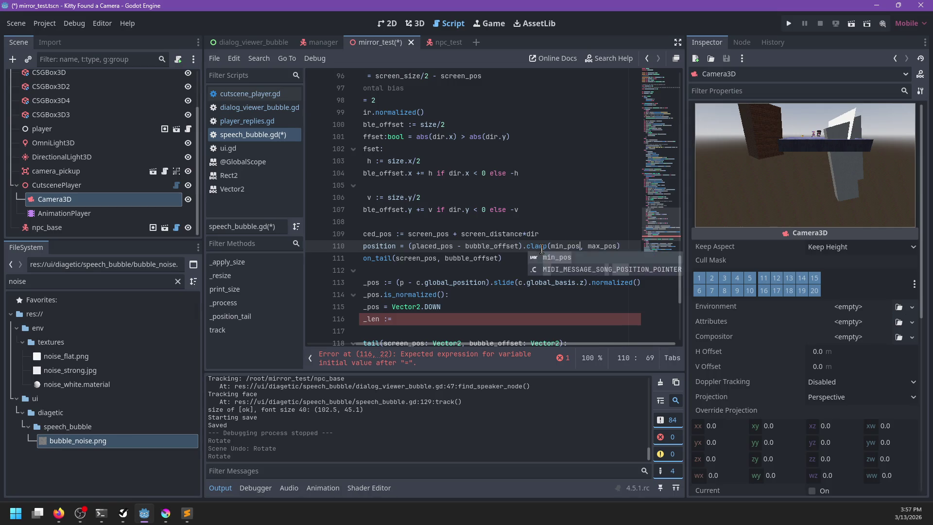
scroll(509, 259, left, 3)
scroll(496, 263, right, 2)
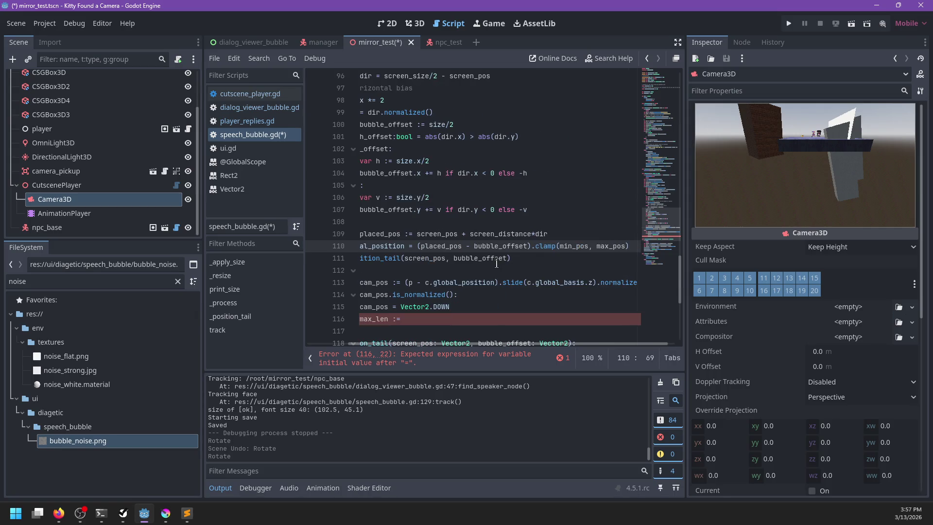
scroll(496, 263, left, 2)
scroll(503, 267, down, 1)
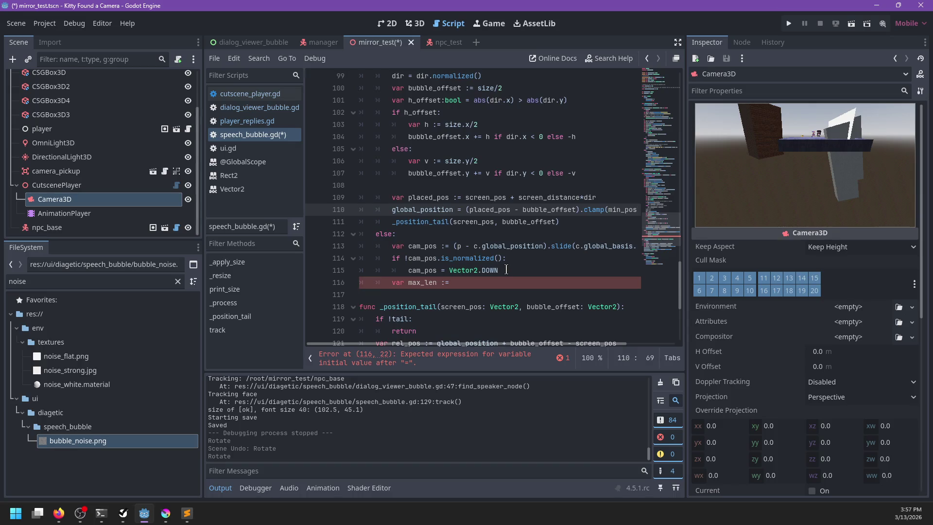
- Review the bubble placement code on lines 109–111: screen_pos, screen_distance and bubble_offset
click(494, 209)
mouse_move(587, 221)
mouse_down()
mouse_move(597, 185)
mouse_move(602, 198)
mouse_up()
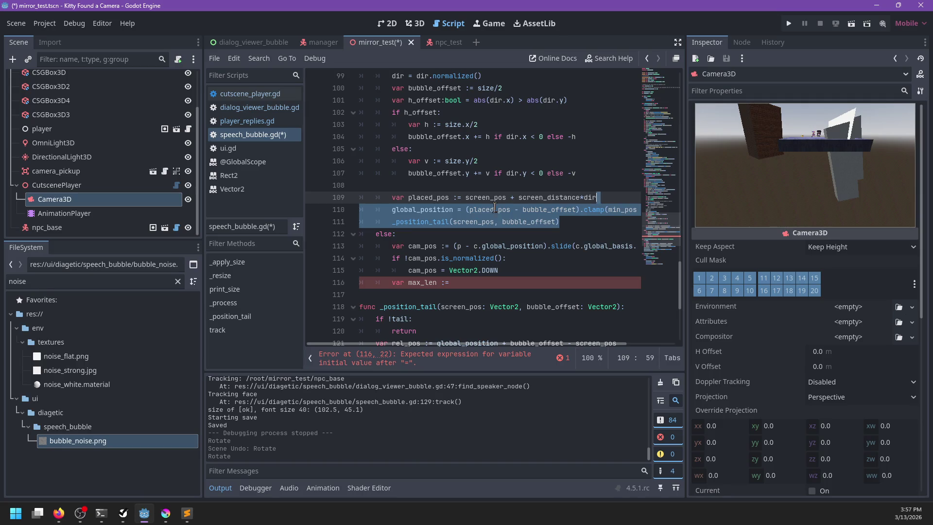
scroll(574, 224, right, 1)
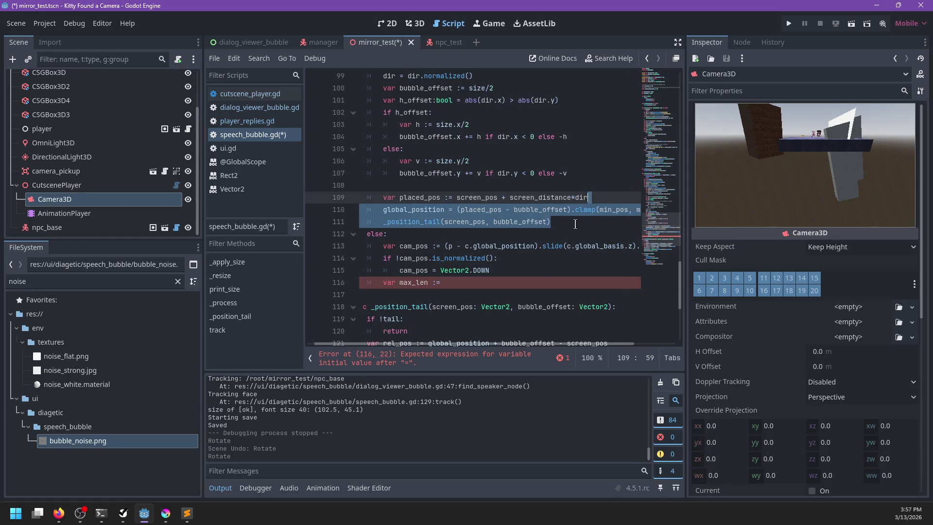
scroll(575, 224, left, 1)
double_click(481, 199)
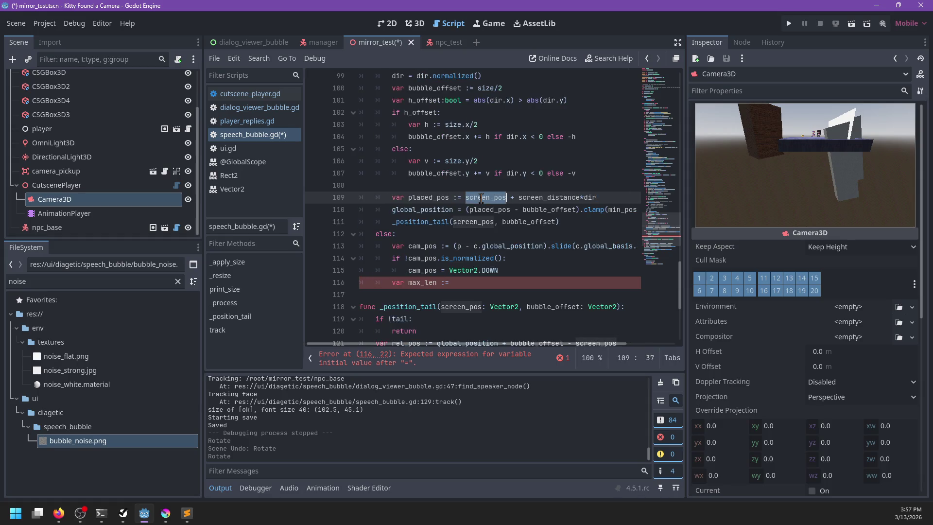
double_click(545, 197)
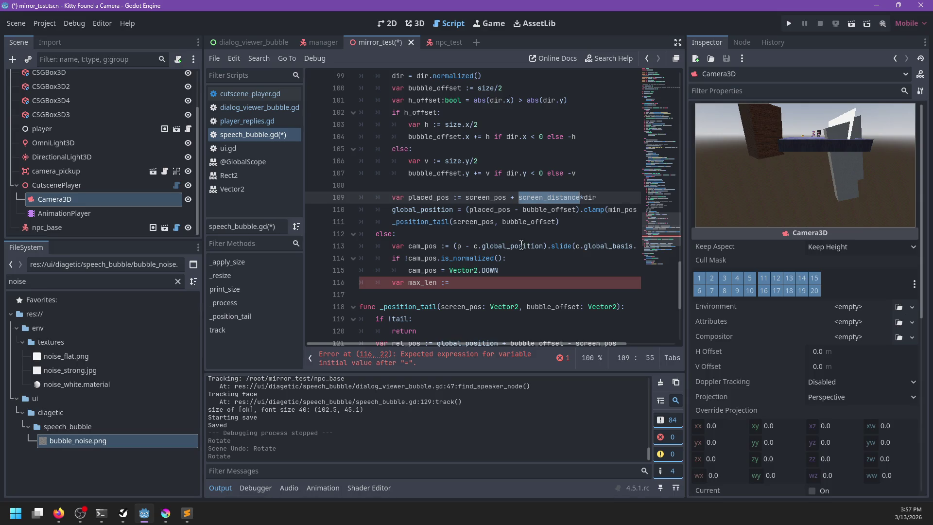
double_click(472, 223)
double_click(520, 222)
scroll(552, 246, right, 2)
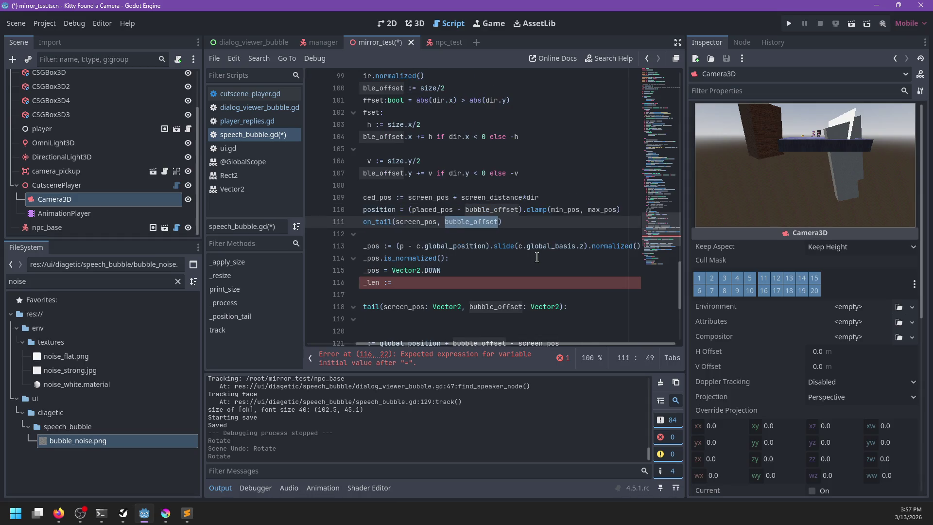
scroll(536, 258, left, 2)
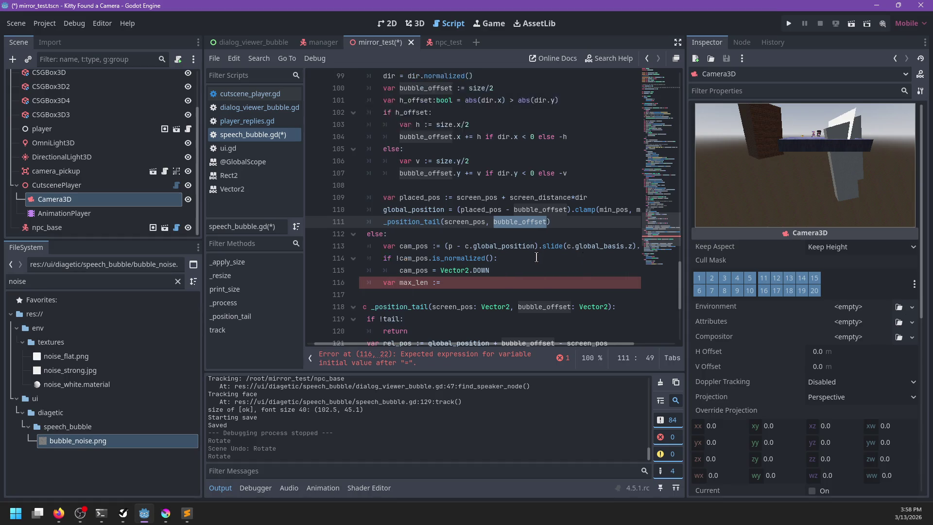
scroll(522, 242, left, 1)
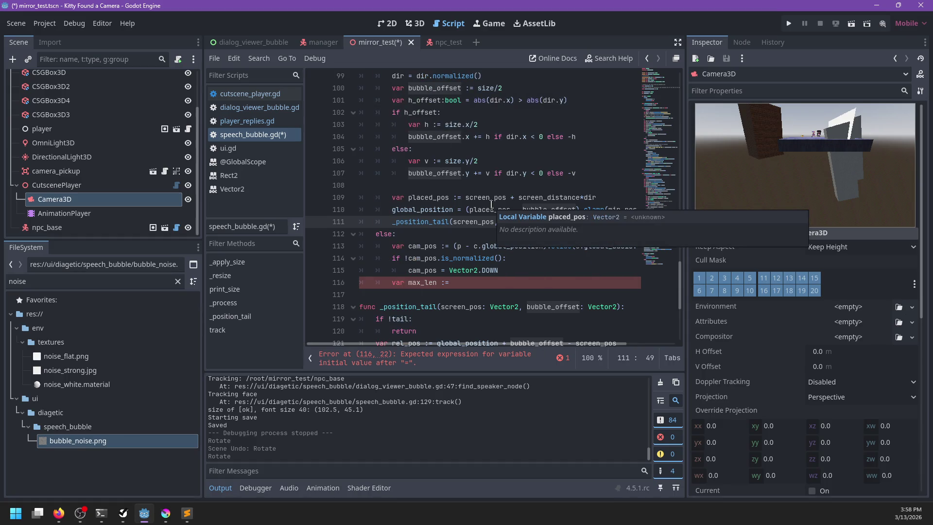
scroll(493, 206, up, 2)
- Place the caret on line 107 and briefly check the 3D scene view
click(431, 210)
click(415, 23)
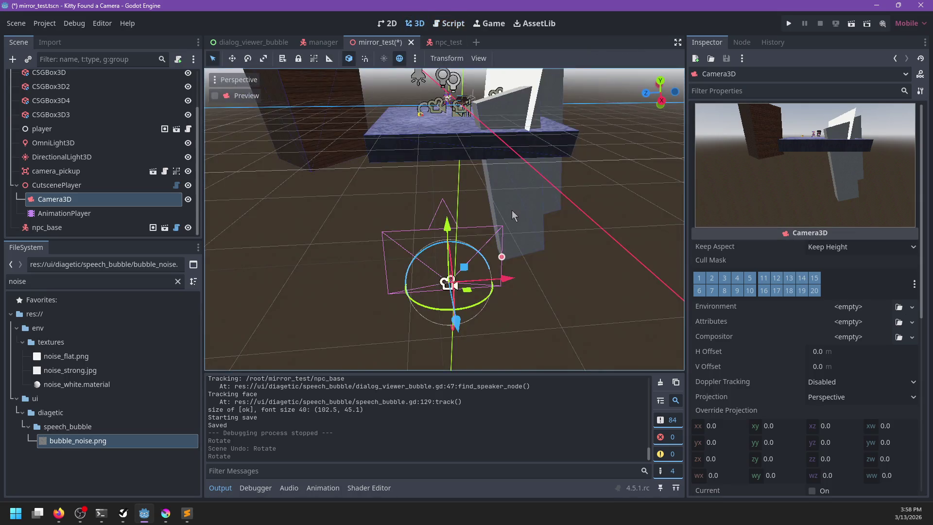
click(448, 23)
- Save, then replace line 116's max_len declaration with var extent := screen_size.length()/2
key(ctrl+s)
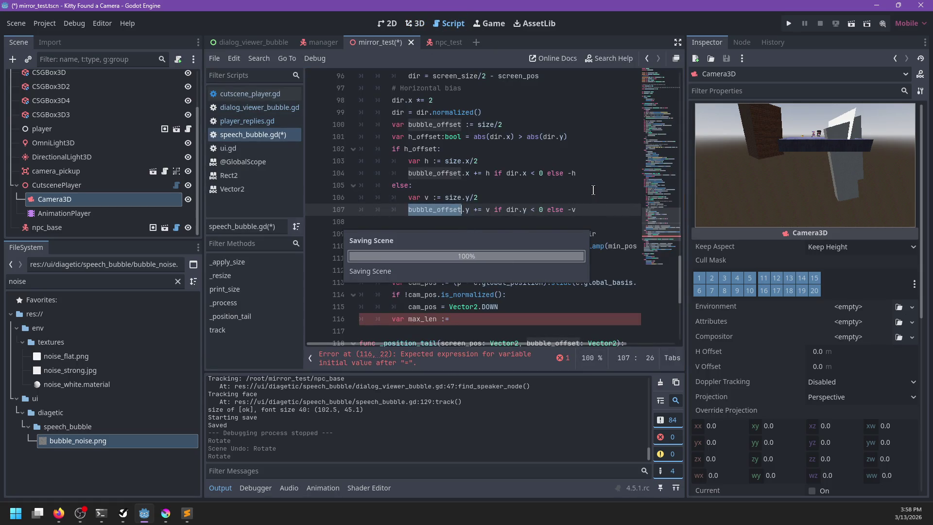
scroll(588, 195, down, 1)
scroll(588, 196, down, 2)
click(583, 243)
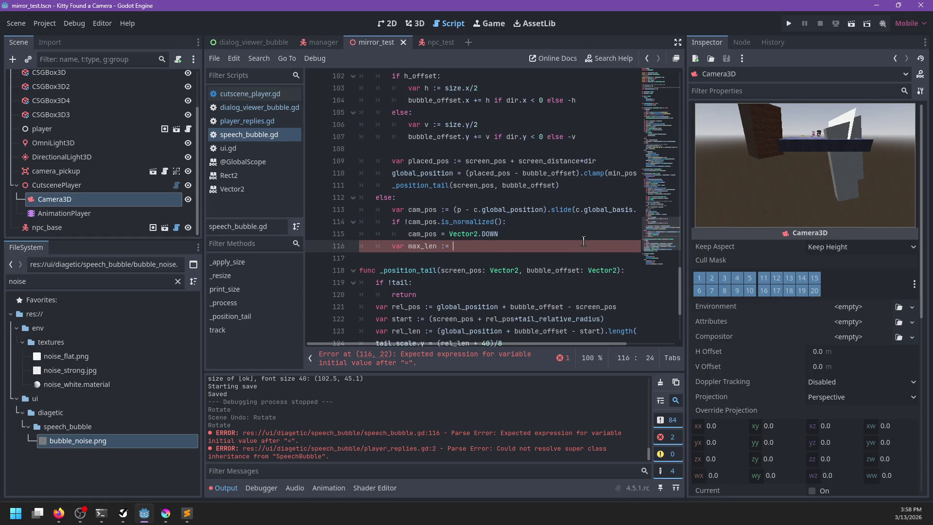
key(shift+Home)
text(var extent := )
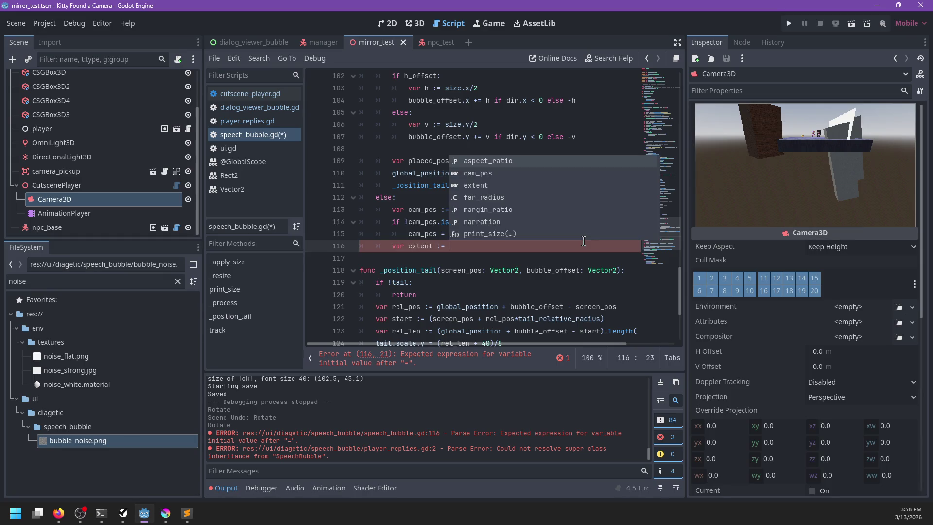
text(screen_size.size)
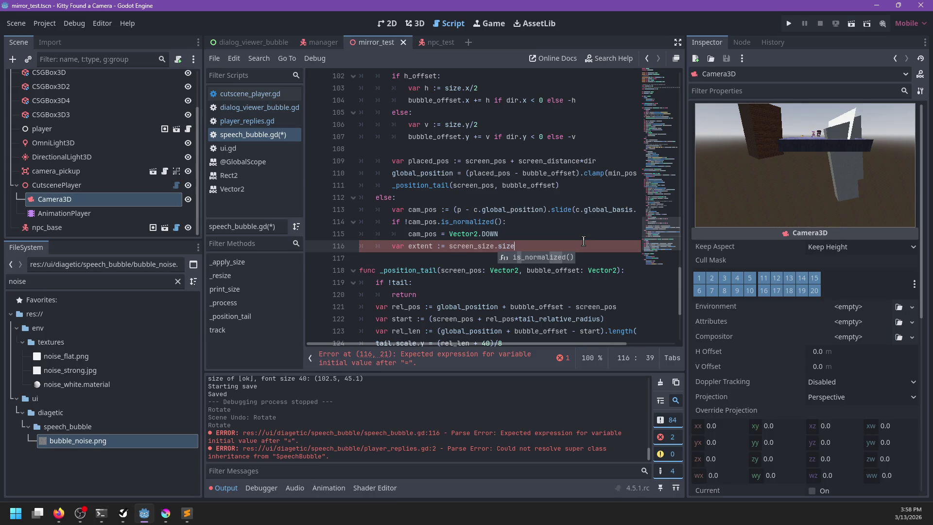
key(BackSpace)
key(BackSpace)
key(BackSpace)
text(length)
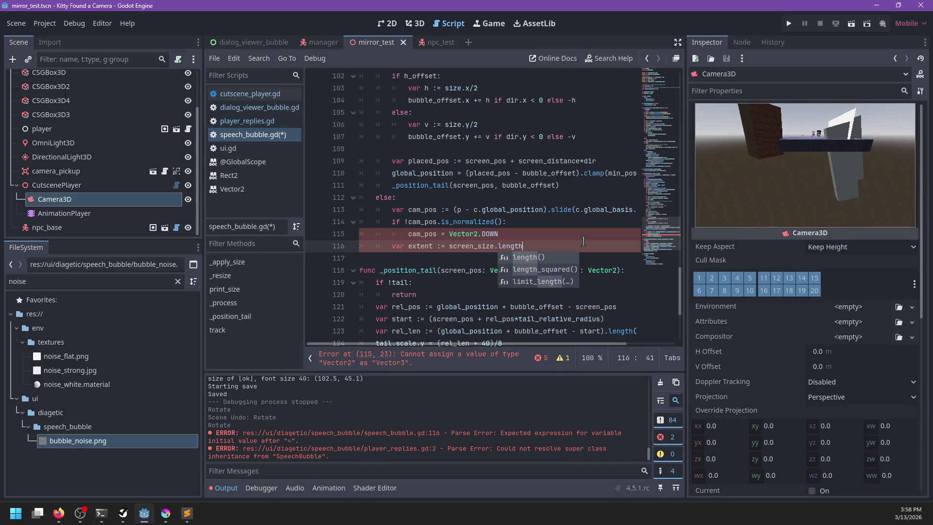
key(Return)
text(/2)
- Switch between the 3D scene view and the script, ending on the 3D view
click(412, 23)
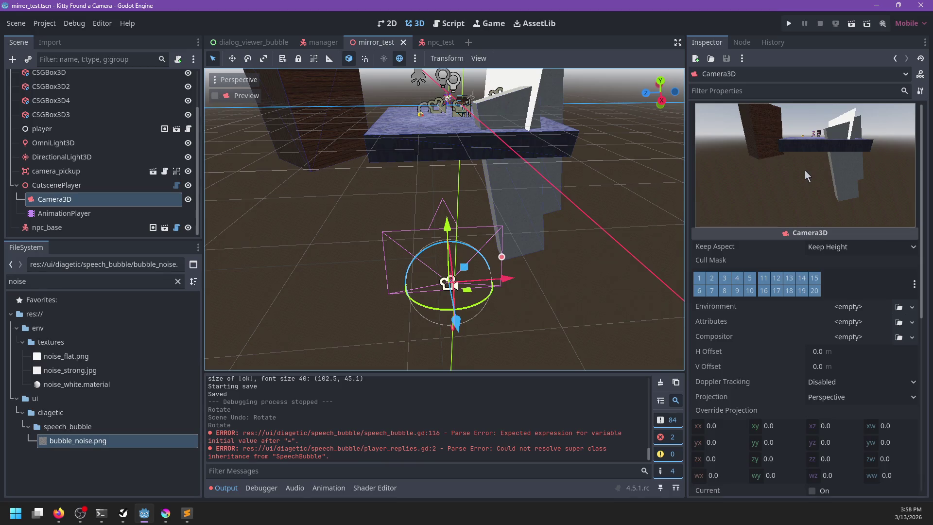
click(448, 24)
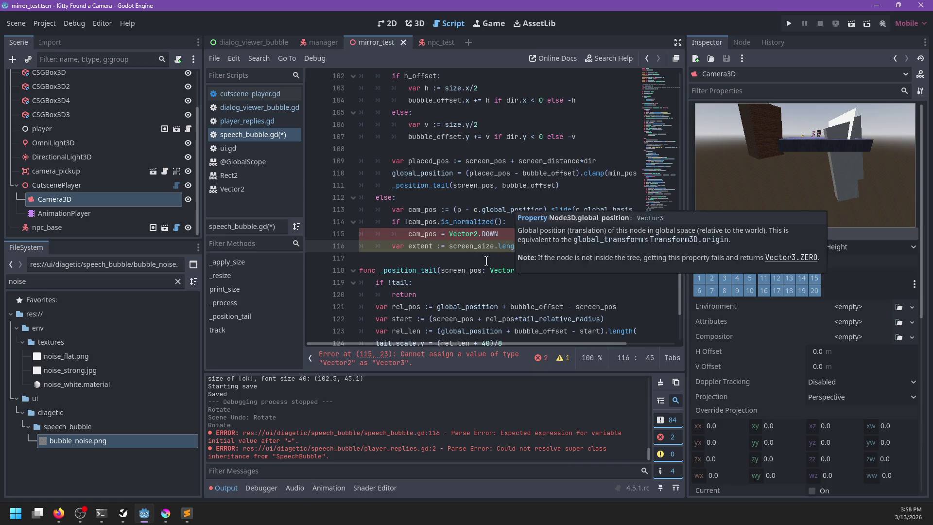
click(417, 23)
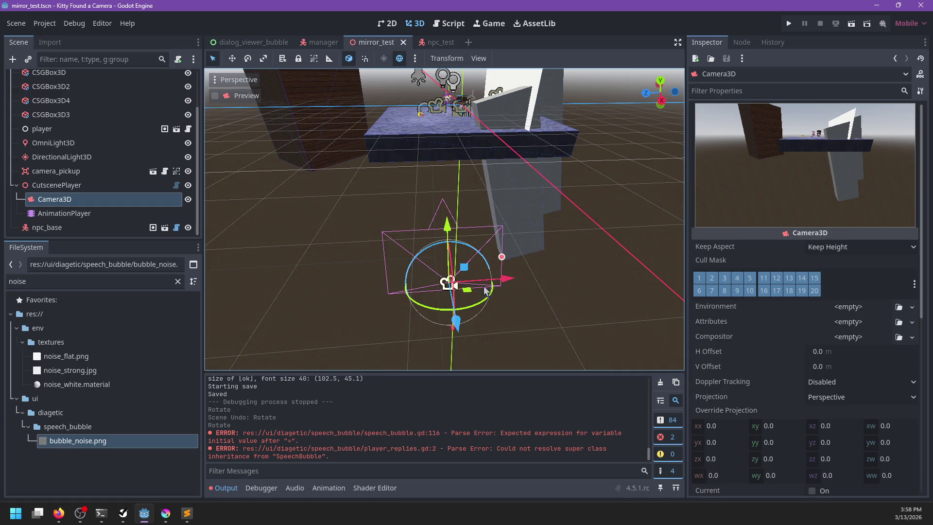
- Rotate the mirror_test Camera3D back toward the platform scene, then bring up speech_bubble.gd
mouse_move(485, 298)
mouse_down()
mouse_move(543, 290)
mouse_move(515, 320)
mouse_up()
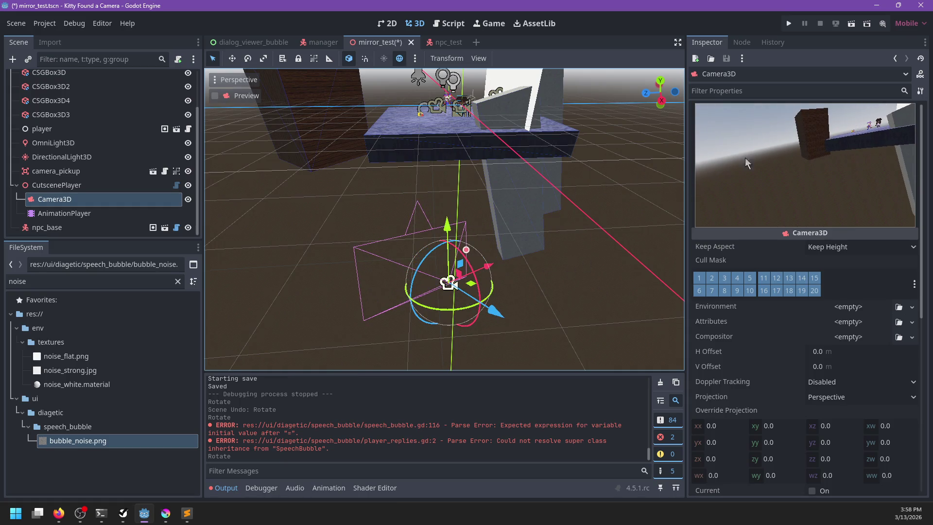
mouse_move(442, 310)
mouse_down()
mouse_move(494, 305)
mouse_move(484, 308)
mouse_move(560, 255)
mouse_move(541, 301)
mouse_move(514, 325)
mouse_up()
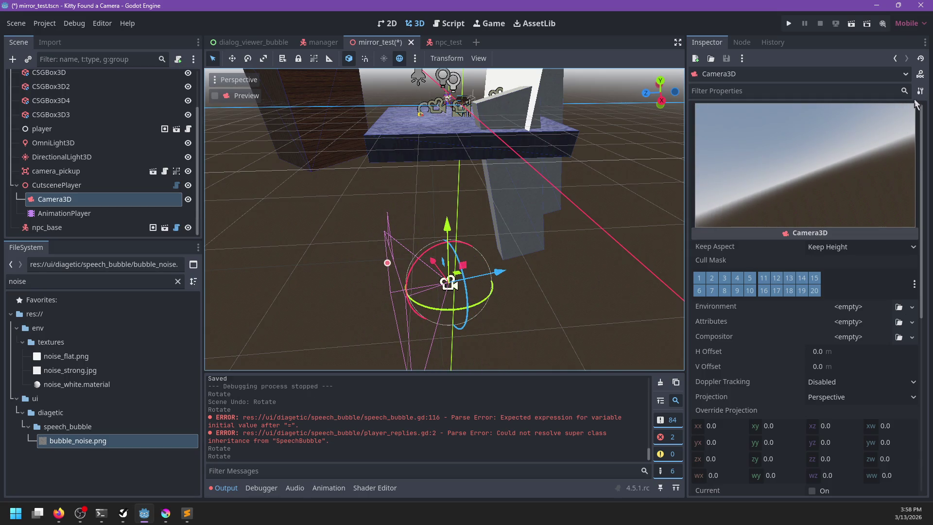
mouse_move(423, 305)
mouse_down()
mouse_move(462, 311)
mouse_move(491, 299)
mouse_up()
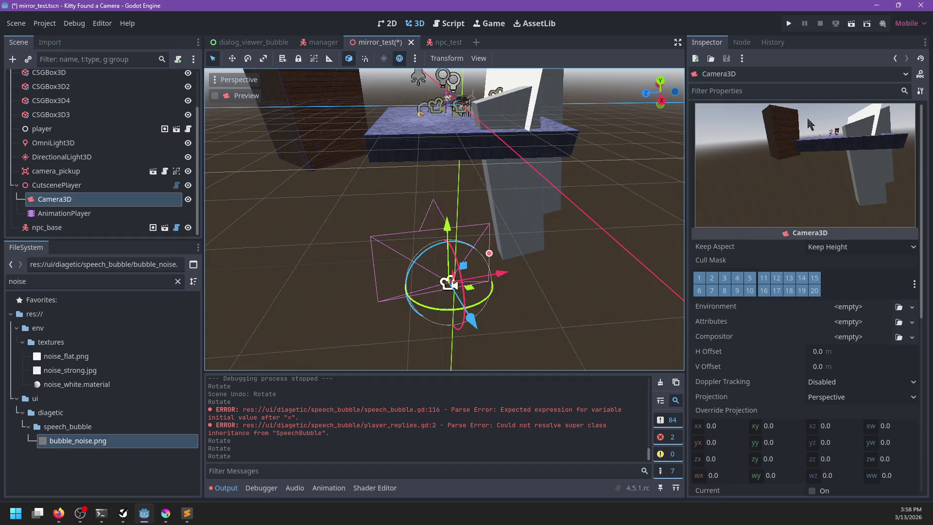
click(449, 24)
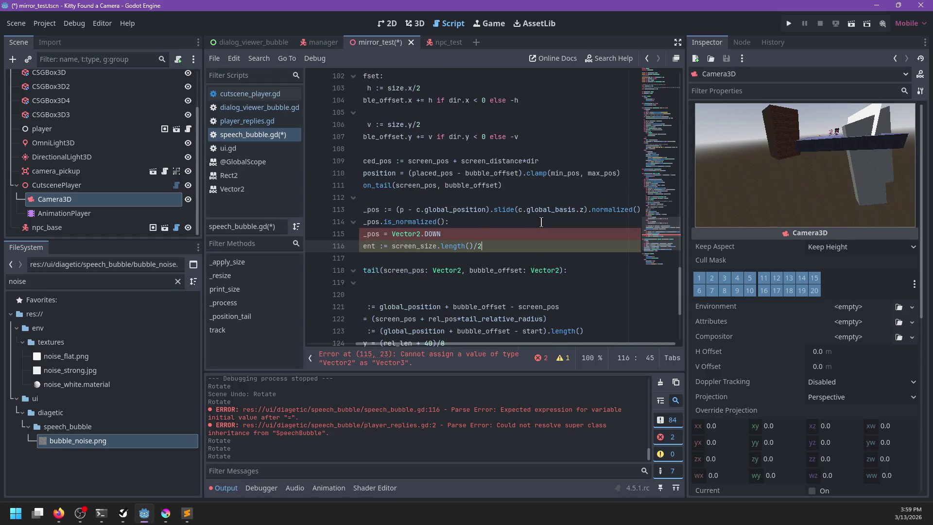
scroll(522, 242, up, 2)
scroll(523, 242, up, 10)
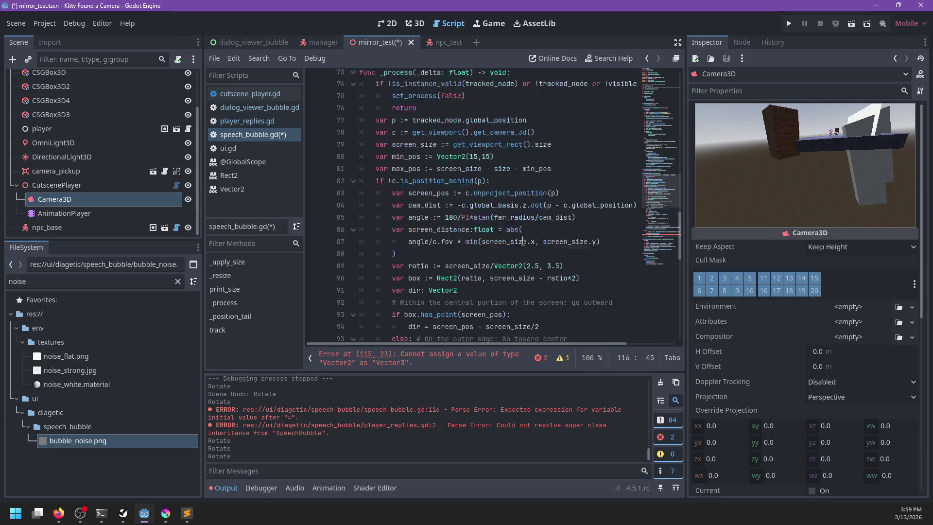
scroll(522, 240, down, 11)
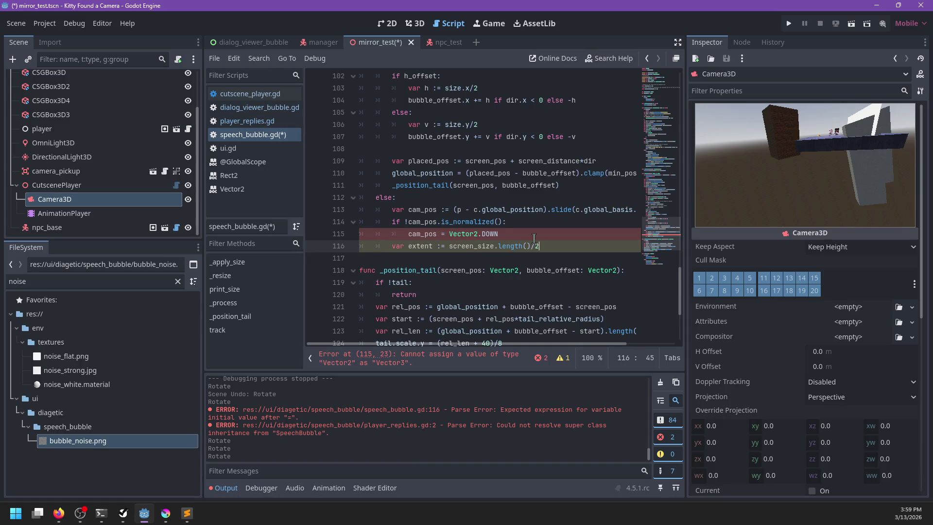
scroll(534, 238, down, 1)
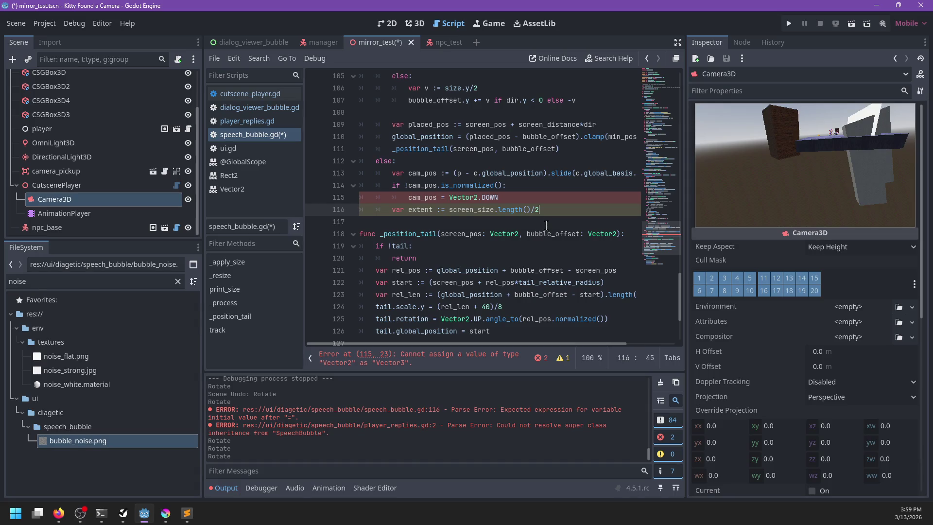
- In NP-ToDo, add a sub-task 'Smoothly move the bubble between targets' under the speech bubble task
click(123, 513)
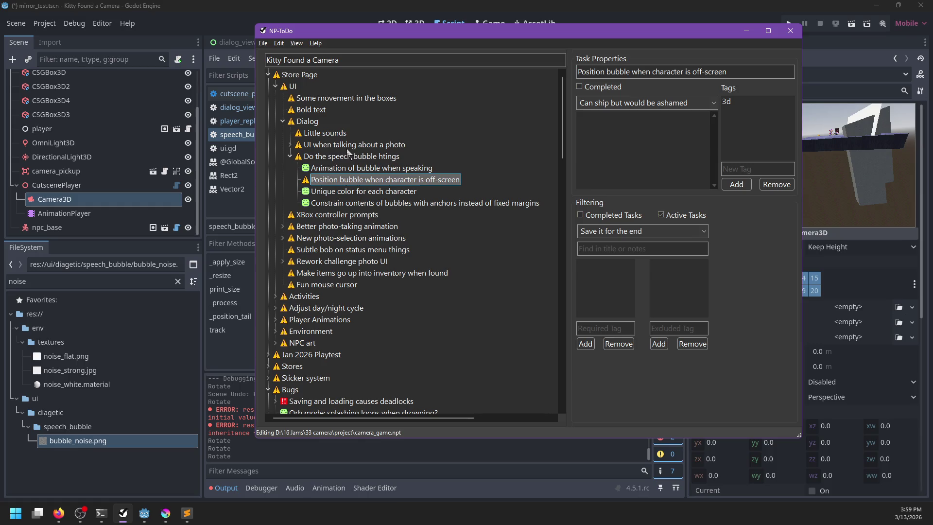
click(336, 156)
key(Insert)
text(Smoo)
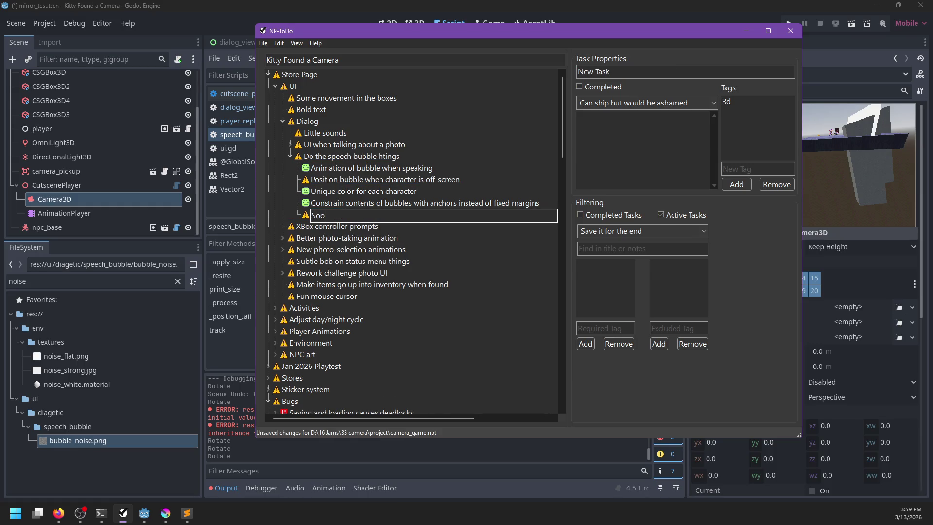
text(thly move the bubble)
text( bet)
text(ween targets)
key(Return)
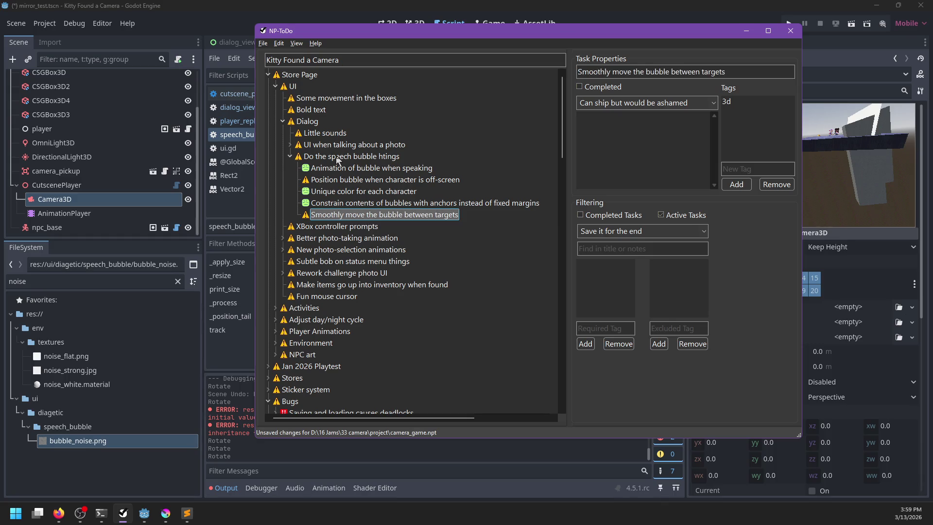
- Set the new task's priority to Could ship and return to Godot
right_click(361, 216)
mouse_move(412, 232)
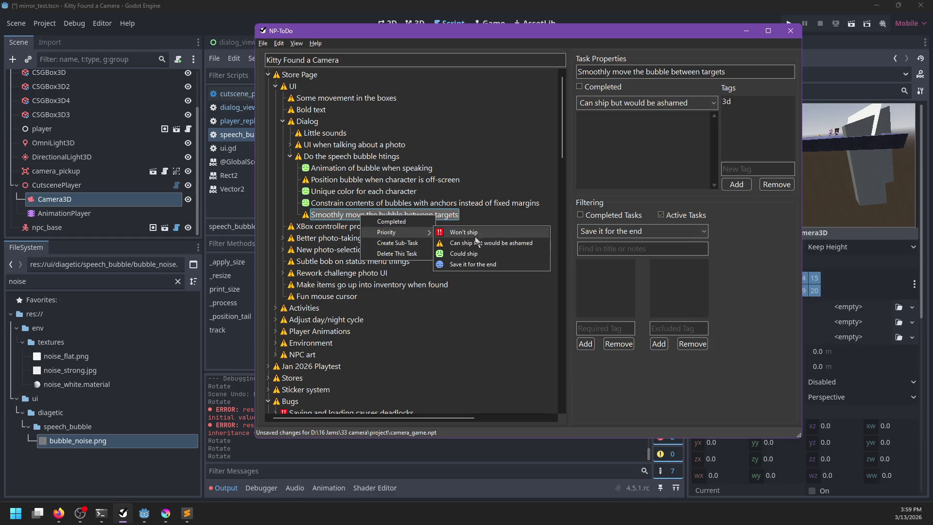
click(471, 254)
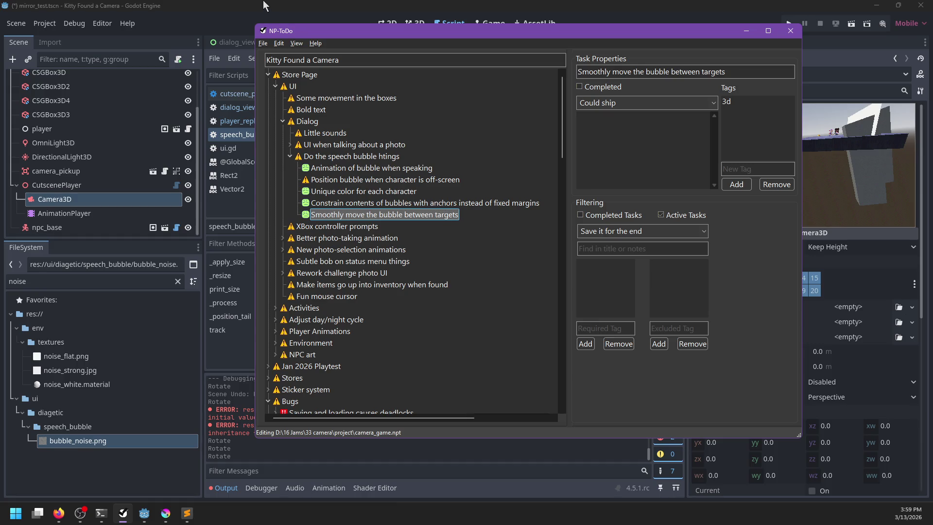
right_click(360, 197)
key(Escape)
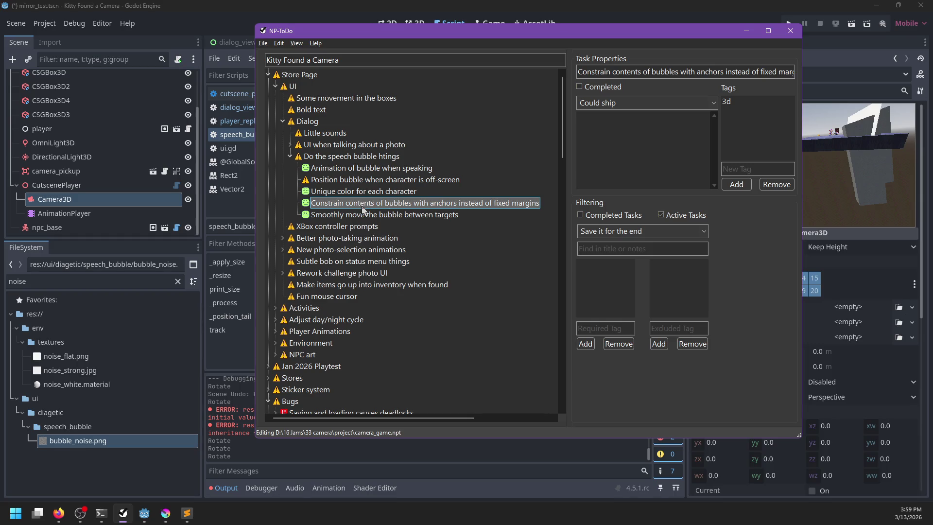
key(alt+Tab)
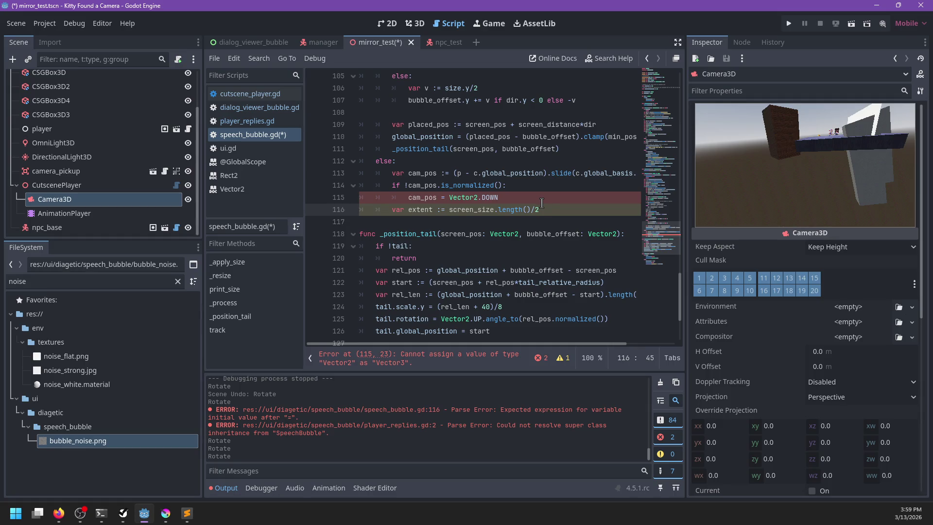
- Change the selected to-do task's priority to Can ship but would be ashamed and save the list
scroll(530, 204, right, 3)
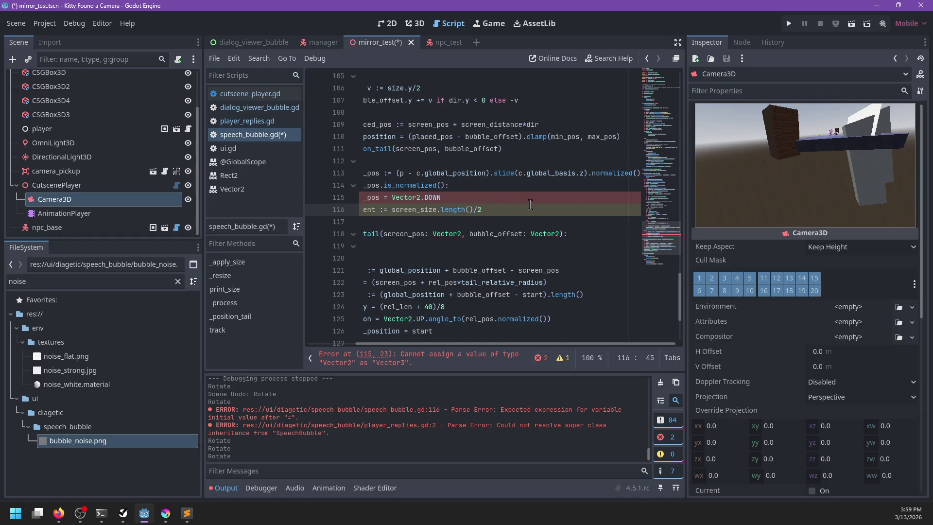
scroll(529, 204, left, 2)
key(alt+Tab)
right_click(354, 205)
mouse_move(381, 223)
click(463, 232)
key(ctrl+s)
key(alt+Tab)
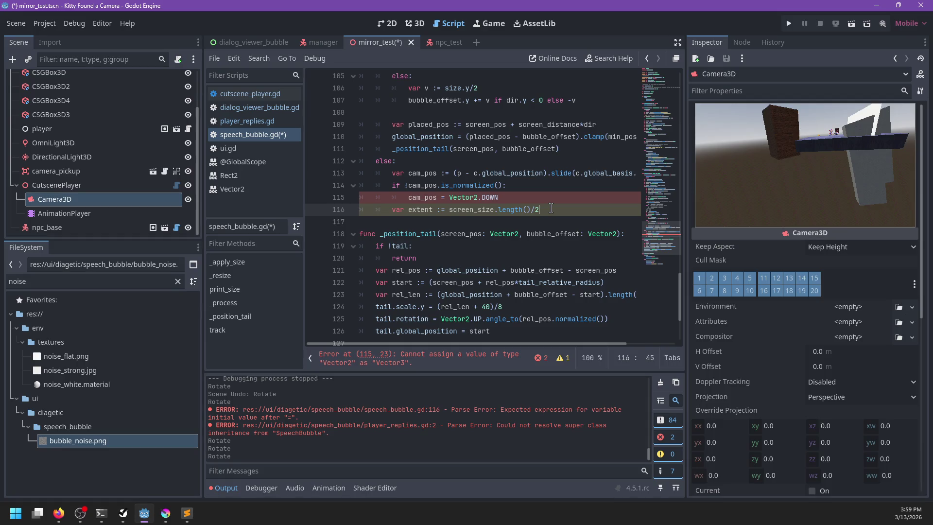
- Multiply the extent expression on line 116 by cam_pos
key(Return)
key(ctrl+z)
text(cam_pos()
key(Left)
text(*)
key(End)
- Add 'var pos := (screen_size/2 + extent).clamp(min_pos, max_pos)' below line 116
key(Return)
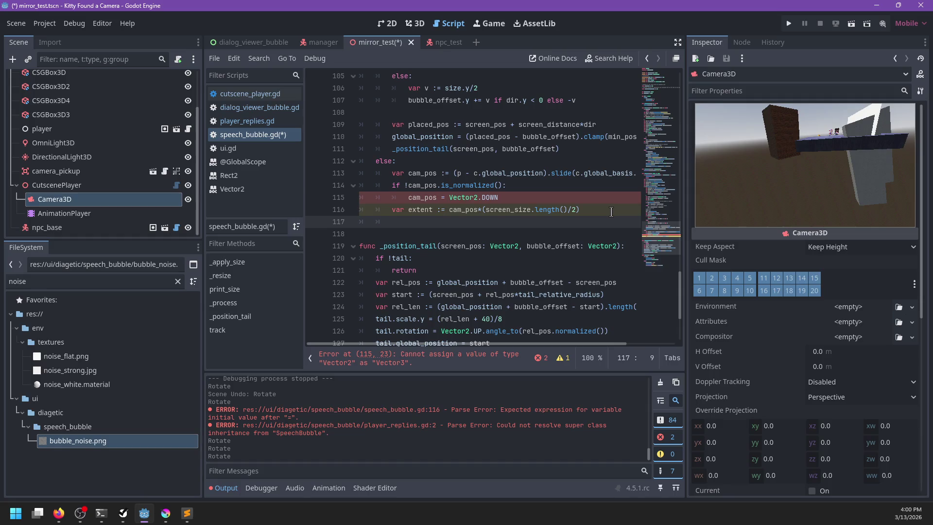
text(var pos := )
text(sc)
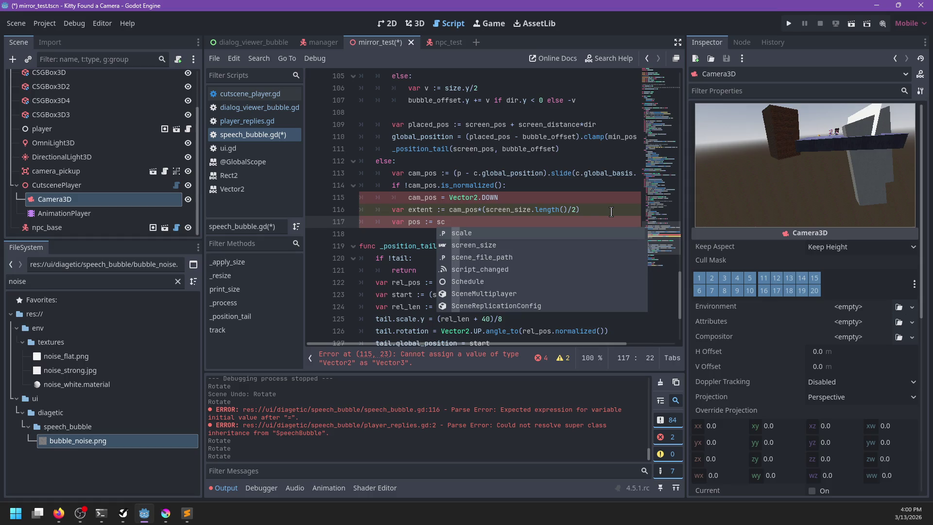
key(Down)
key(Return)
text(/2 + extent)
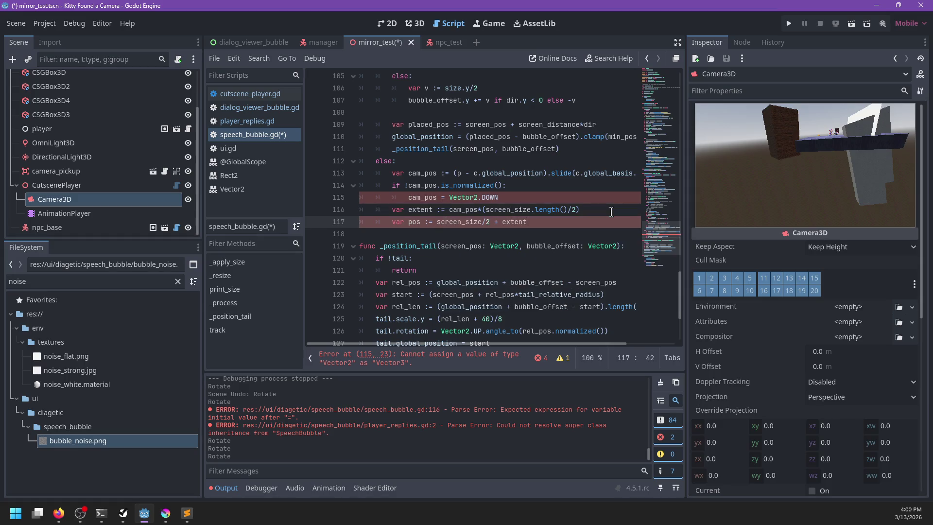
key(ctrl+Left)
key(ctrl+Left)
key(ctrl+Left)
key(ctrl+Left)
text(()
key(ctrl+Right)
text(.clamp)
text((min_pos, max_pos))
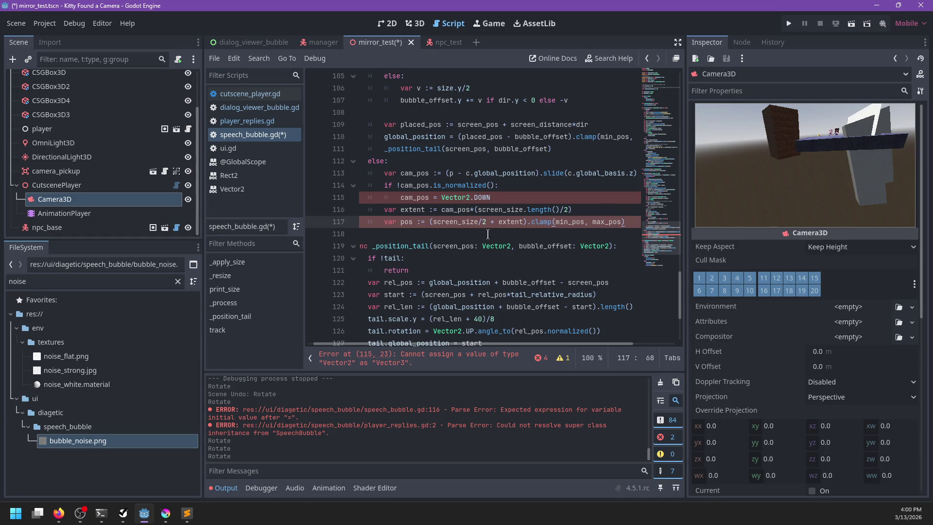
- Change the fallback cam_pos on line 115 from Vector2.DOWN to Vector3.DOWN
scroll(461, 244, left, 1)
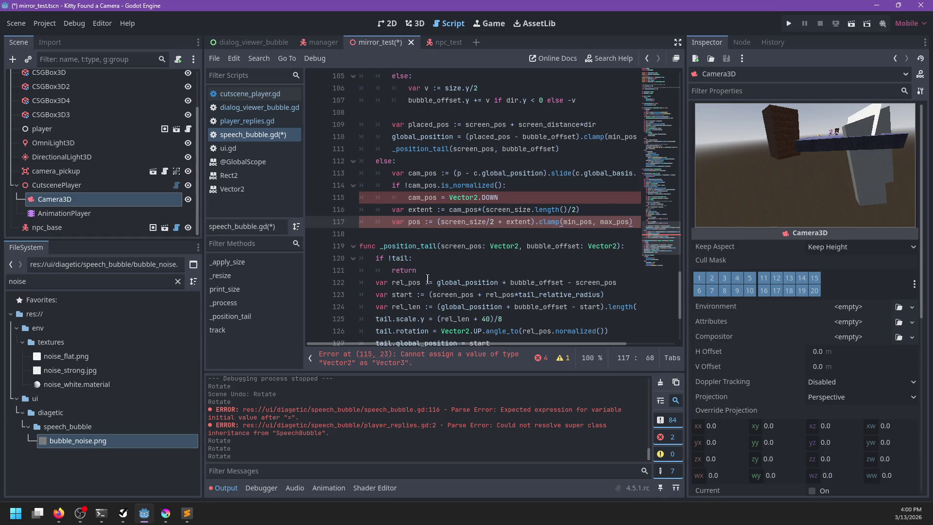
click(430, 271)
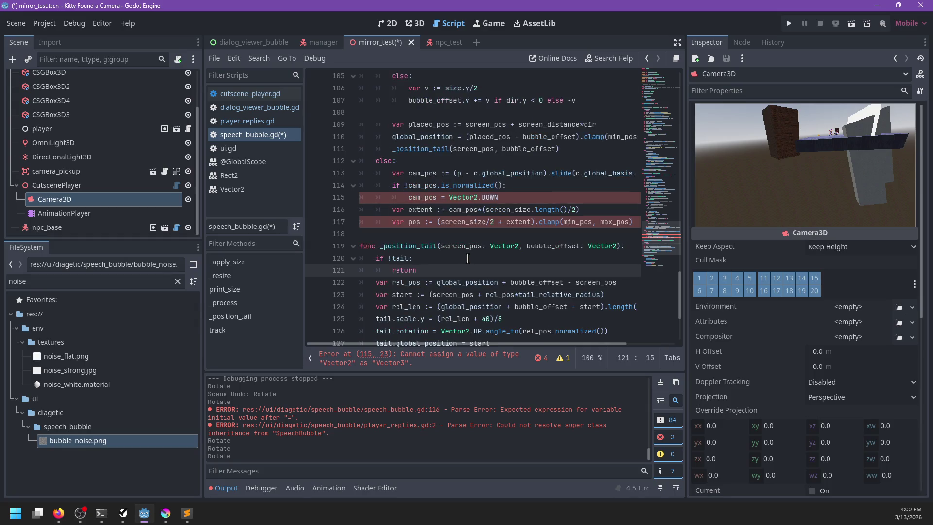
double_click(417, 198)
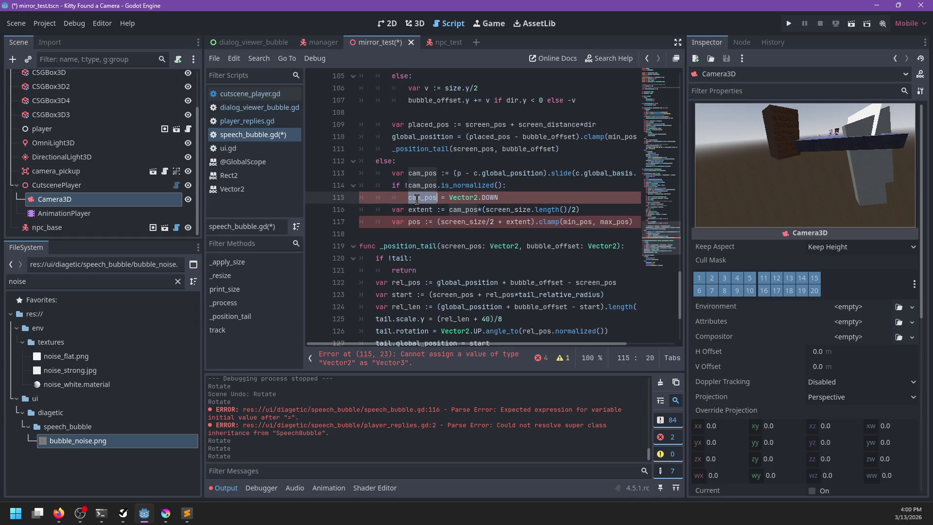
scroll(434, 191, right, 2)
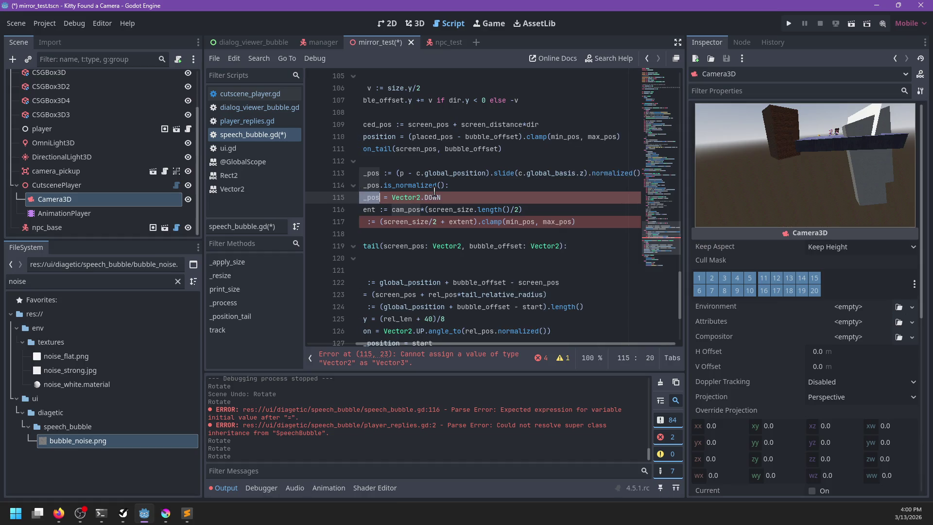
scroll(434, 191, left, 2)
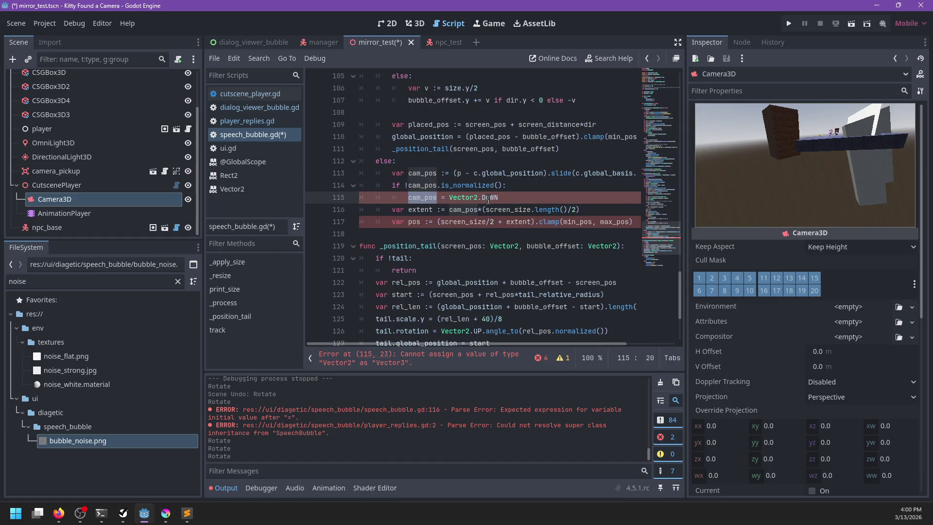
click(450, 198)
click(474, 198)
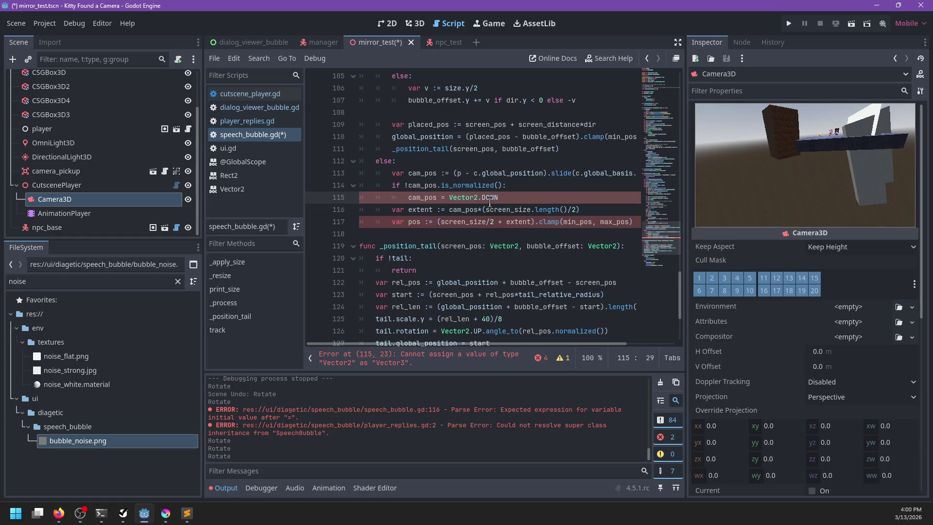
key(BackSpace)
text(3)
click(513, 198)
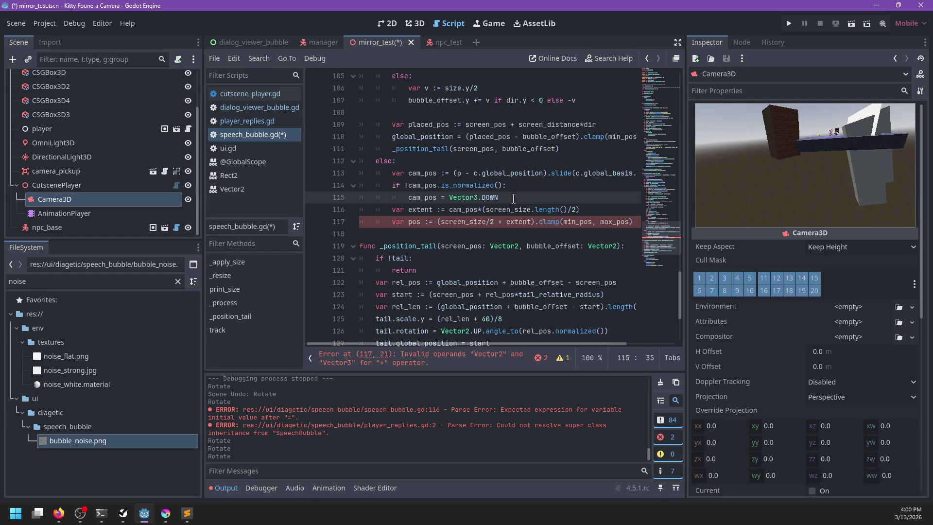
- Start a new cam2 variable line using a dot product with c.global_basis.y
key(Return)
key(BackSpace)
text(var)
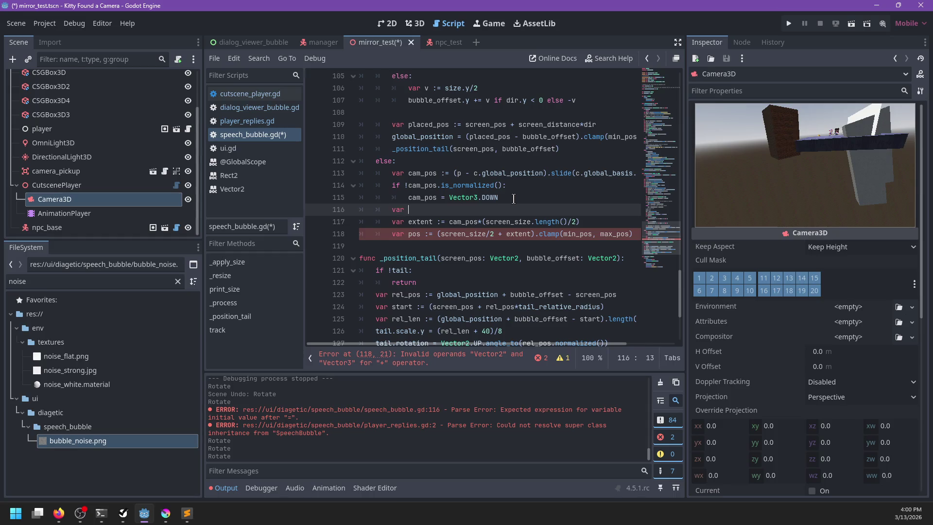
text(cam2 := Vector2(p.dotc.global_basis.x)
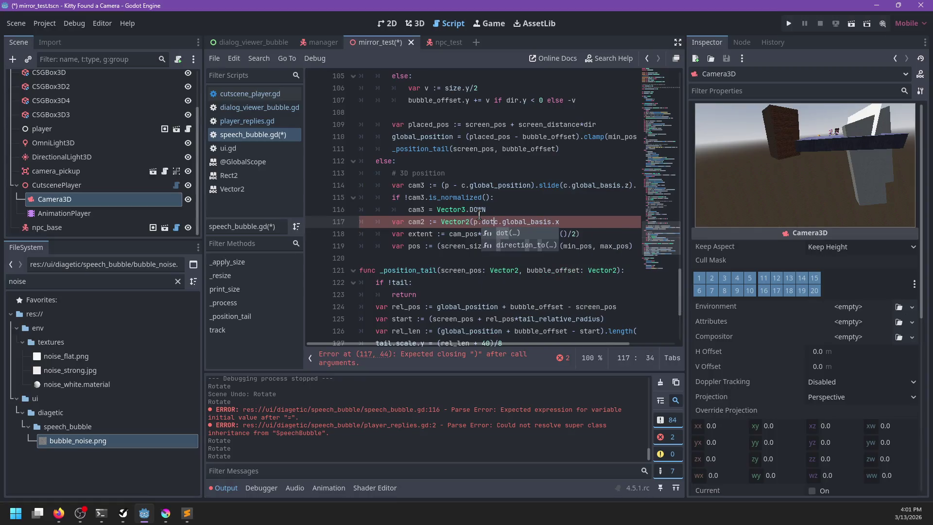
text(()
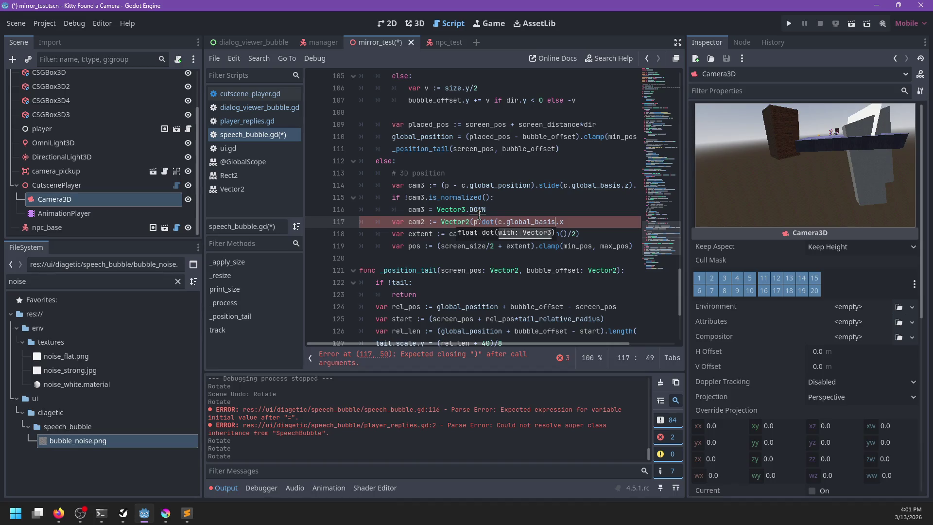
text(),)
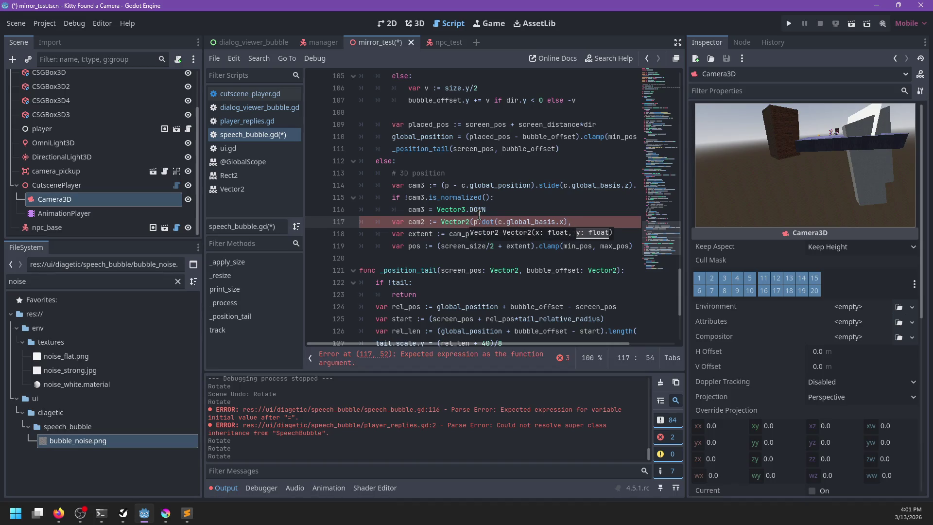
text(.dot(c.global)
text(_basis.y)))
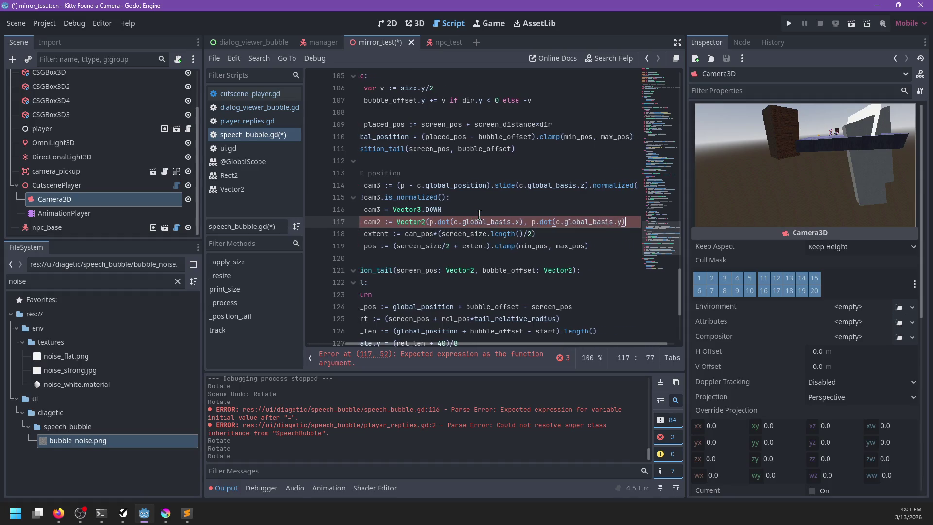
- Negate the y axis in line 117's second dot product: p.dot(-c.global_basis.y)
click(407, 23)
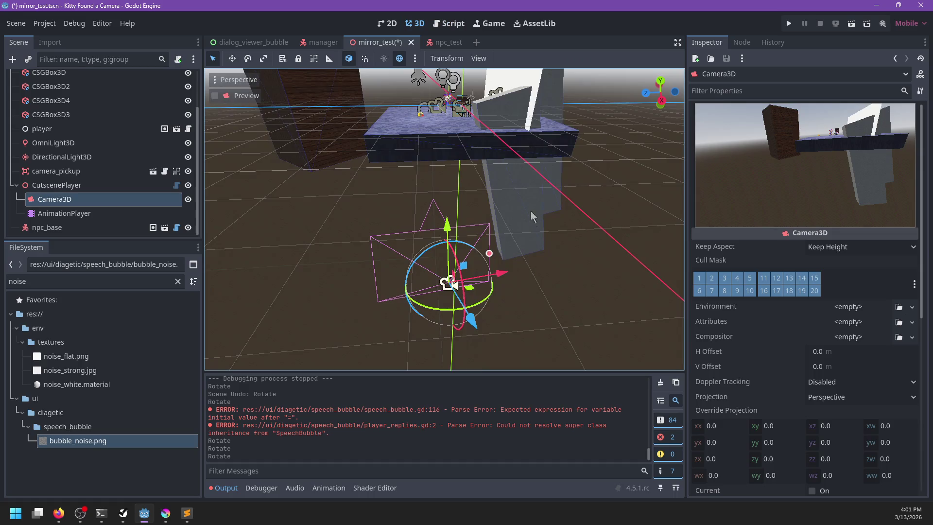
click(450, 25)
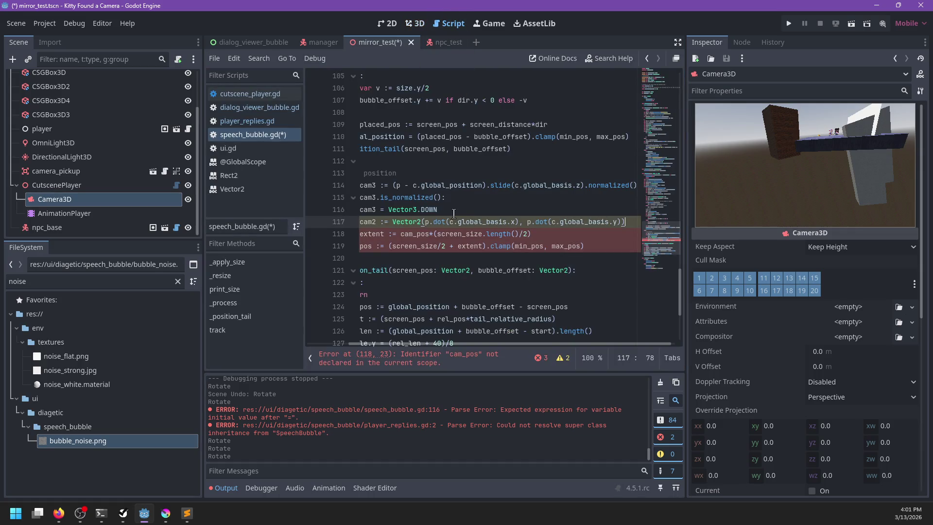
click(527, 222)
text(-)
- Base extent on cam2 instead of cam_pos and add a blank line after line 119
scroll(543, 232, left, 2)
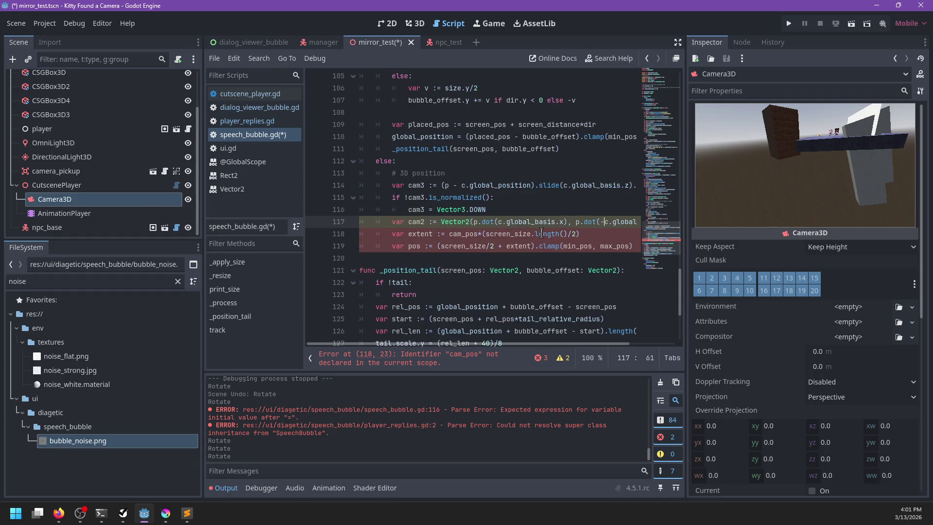
click(457, 233)
key(Delete)
key(Delete)
key(Delete)
text(m2)
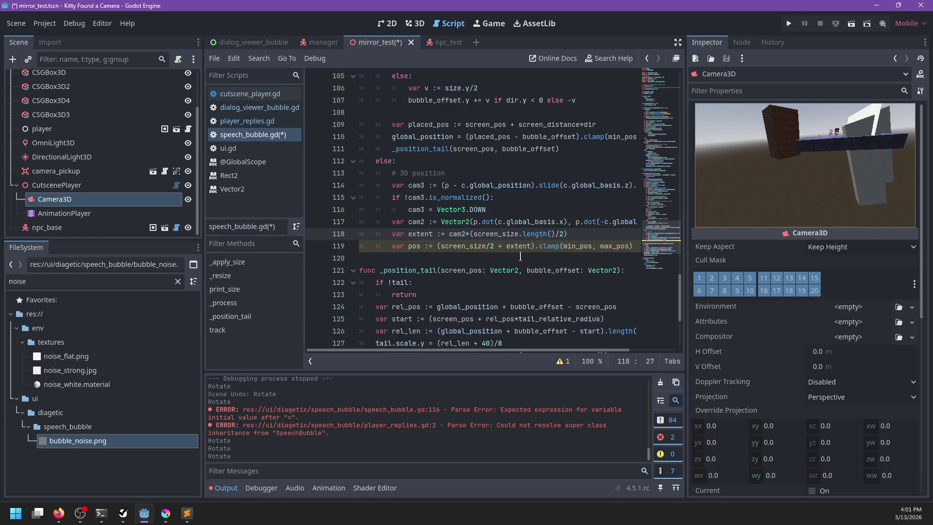
click(631, 245)
key(Return)
text(obal_)
key(ctrl+BackSpace)
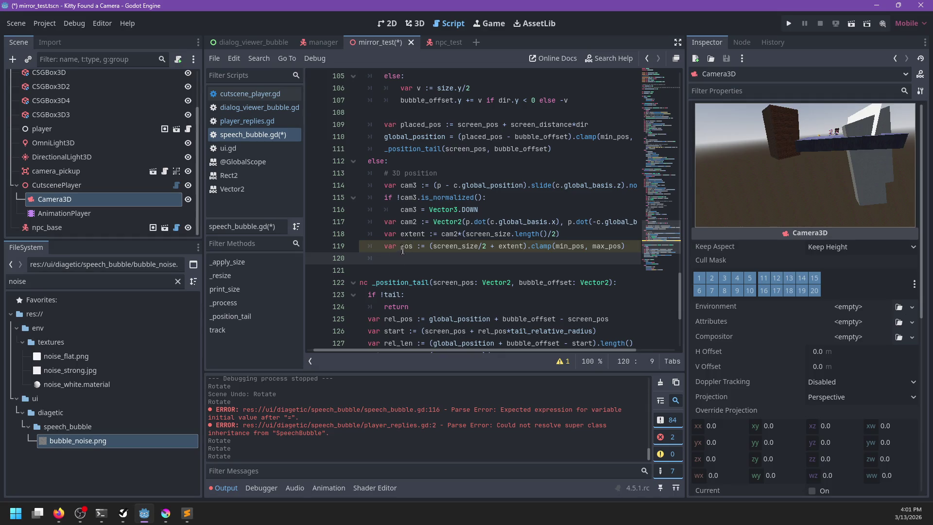
click(415, 23)
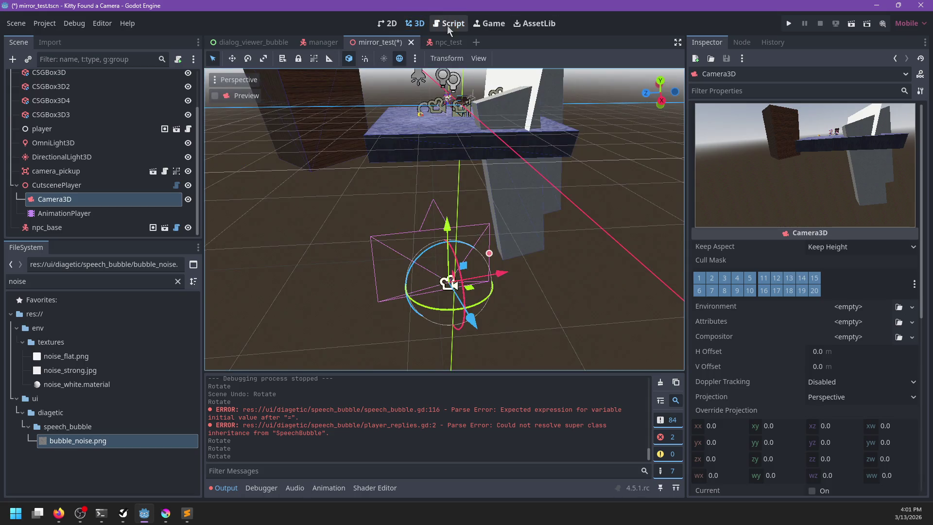
- Add 'var bubble_offset := size/2' and begin an 'if pos.x < 0' check below it
click(447, 25)
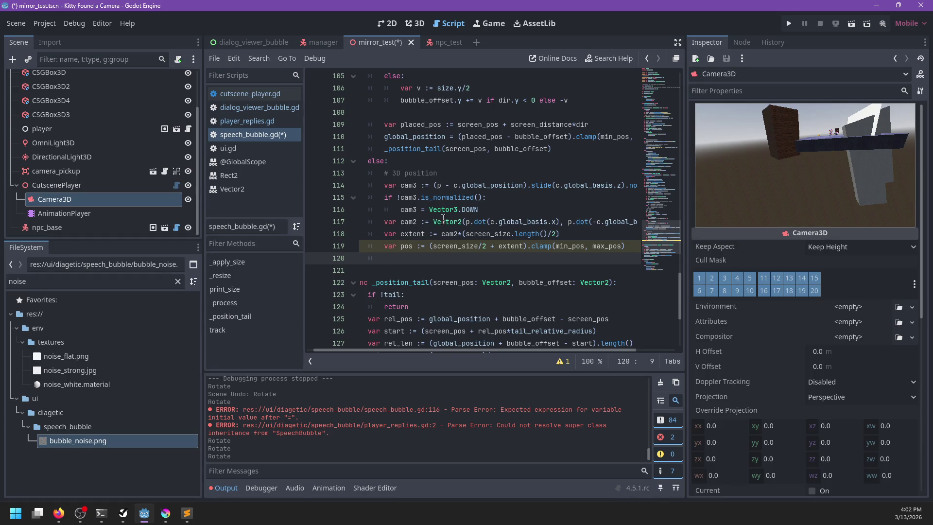
scroll(438, 222, up, 5)
scroll(508, 194, down, 6)
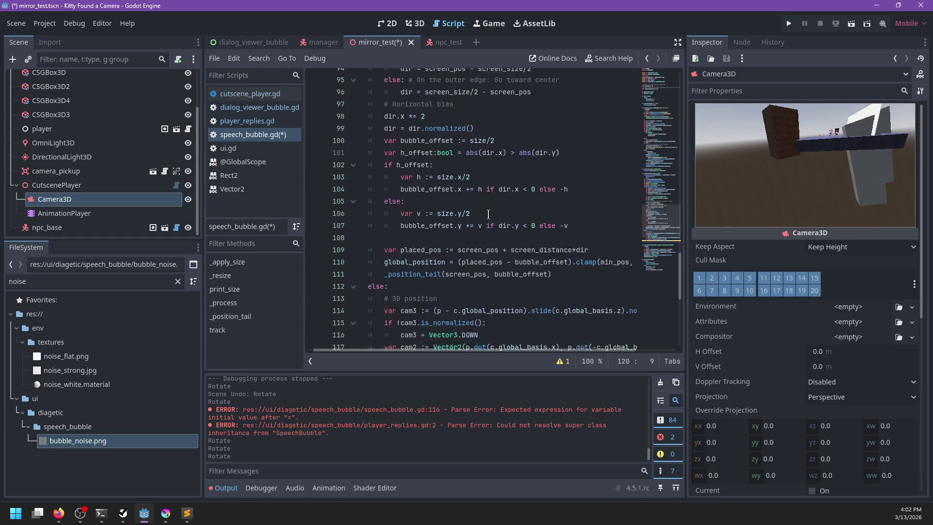
text(var bubble_offset := size)
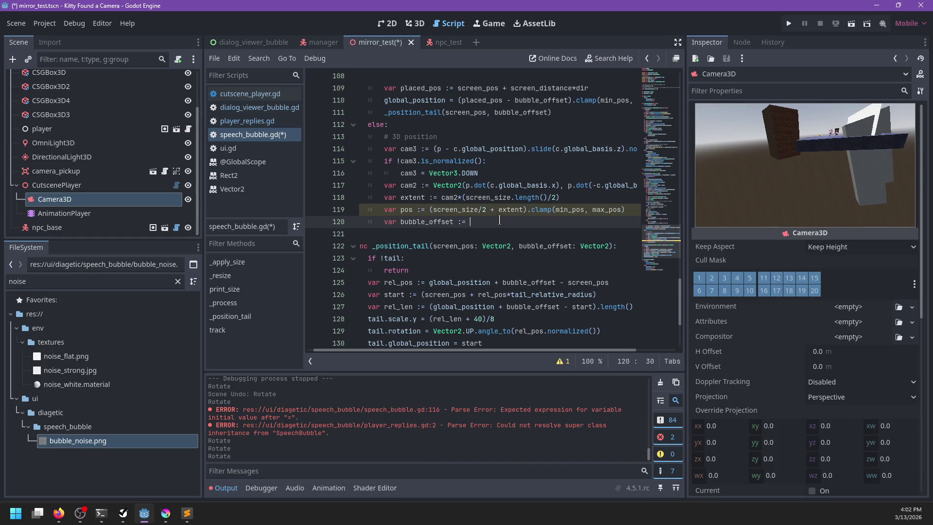
text(/2)
key(Return)
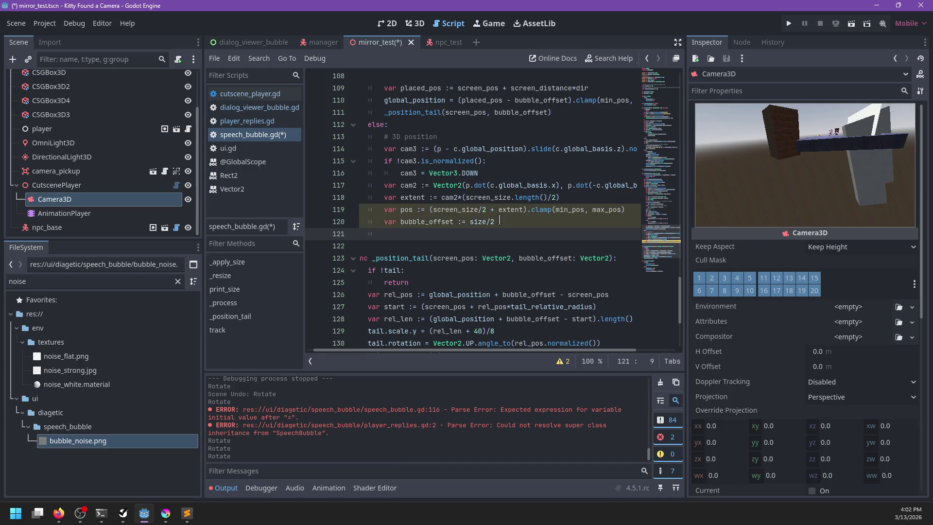
text(if )
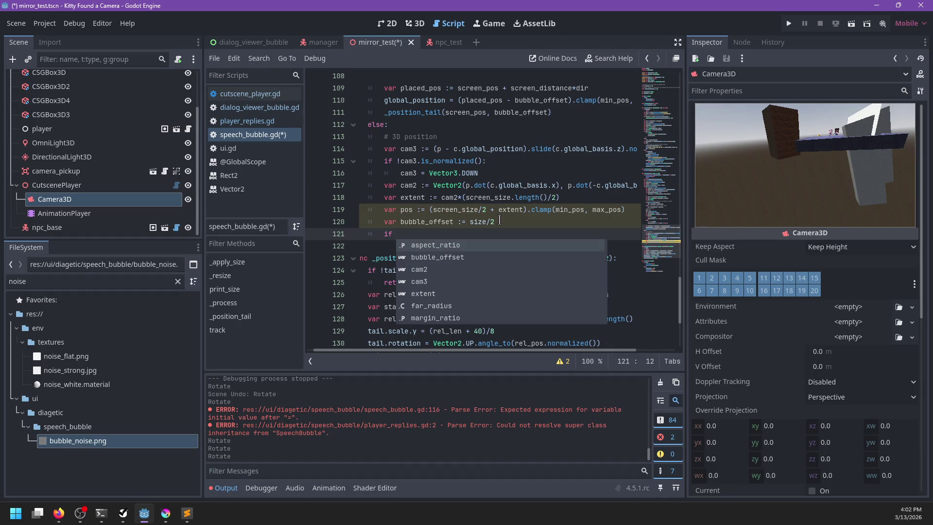
text(pos.x < 0)
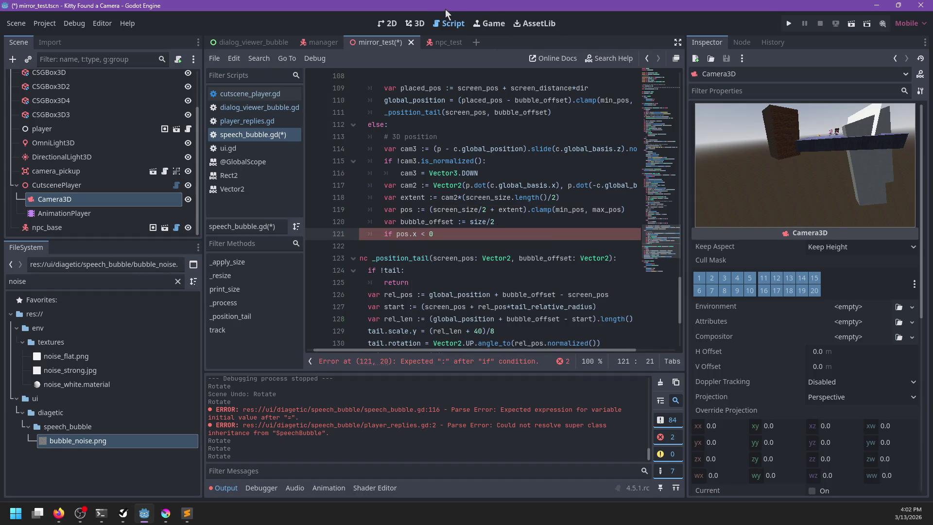
- Replace size/2 with Vector2(0,0) as the bubble_offset value on line 120
click(415, 24)
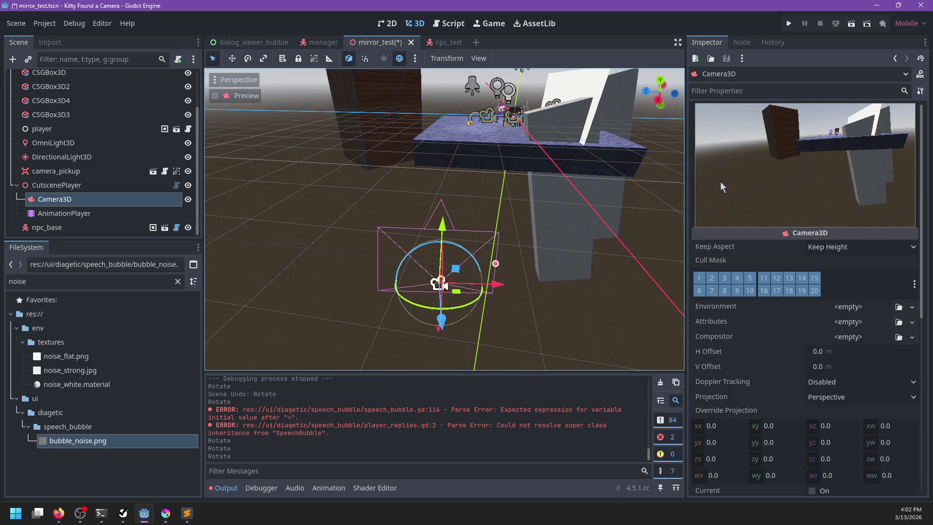
click(447, 25)
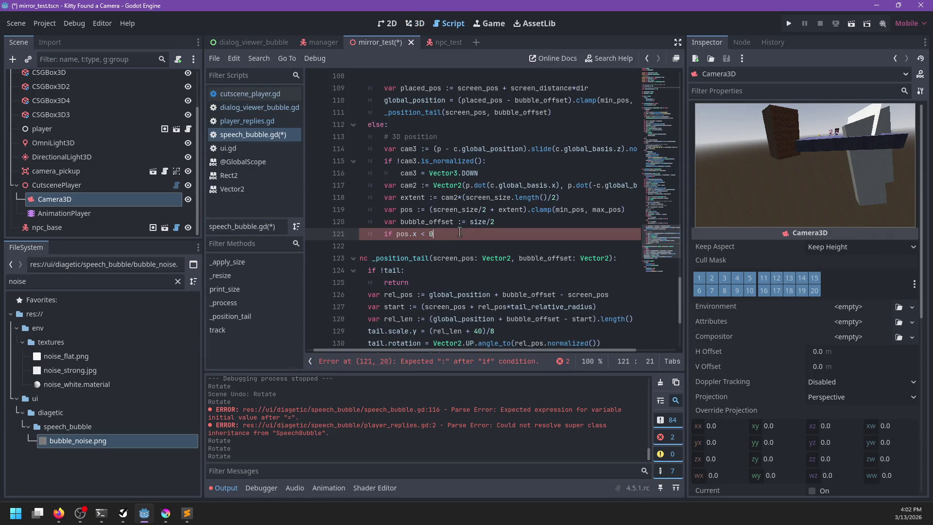
drag(470, 221, 511, 222)
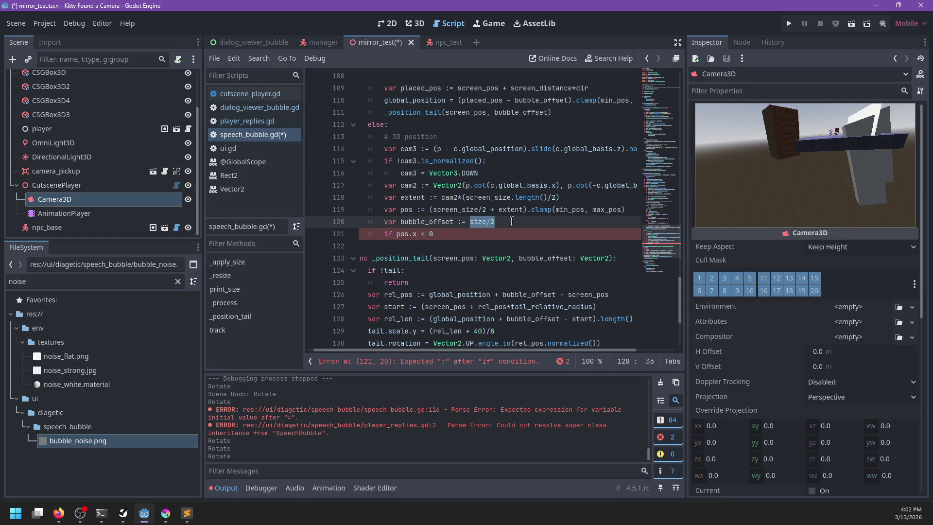
text(Vect)
text(or2(0)
text(,0))
click(530, 229)
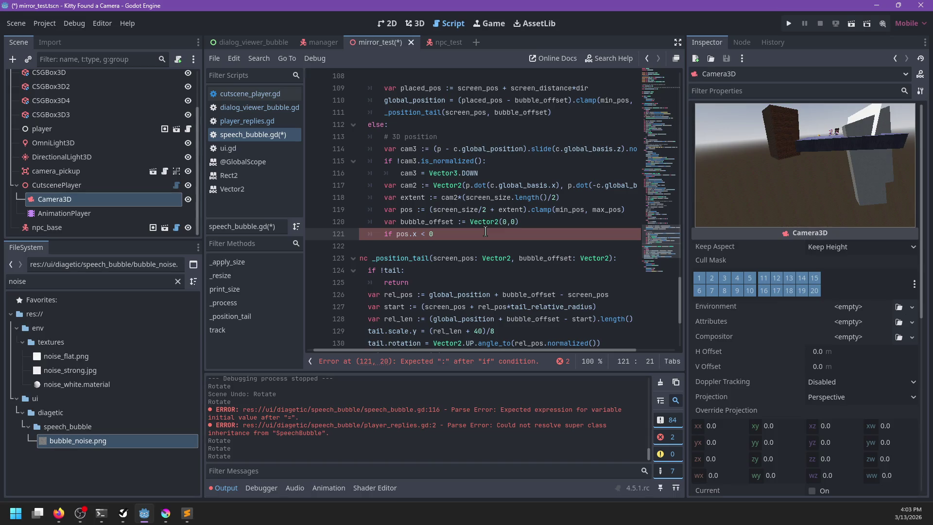
- Try removing the clamp call and the if pos.x < 0 line, then undo to restore them
drag(527, 210, 627, 214)
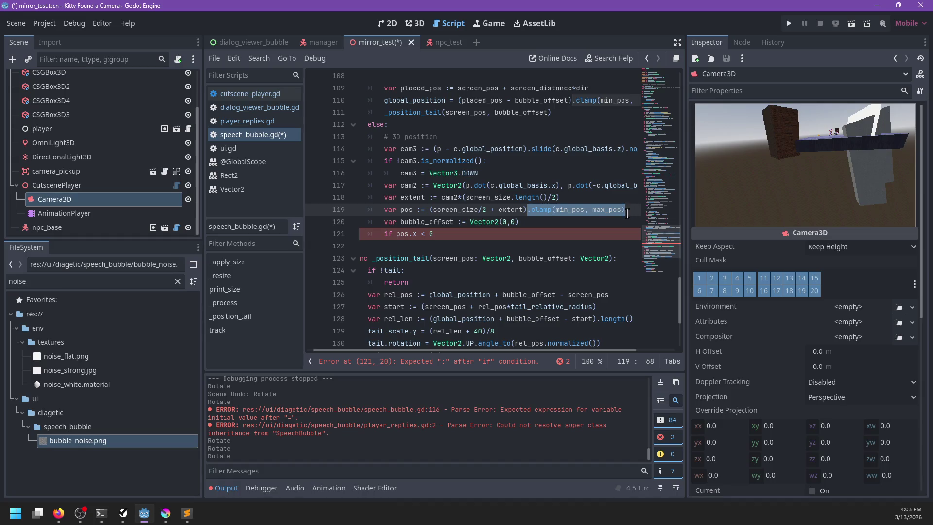
key(BackSpace)
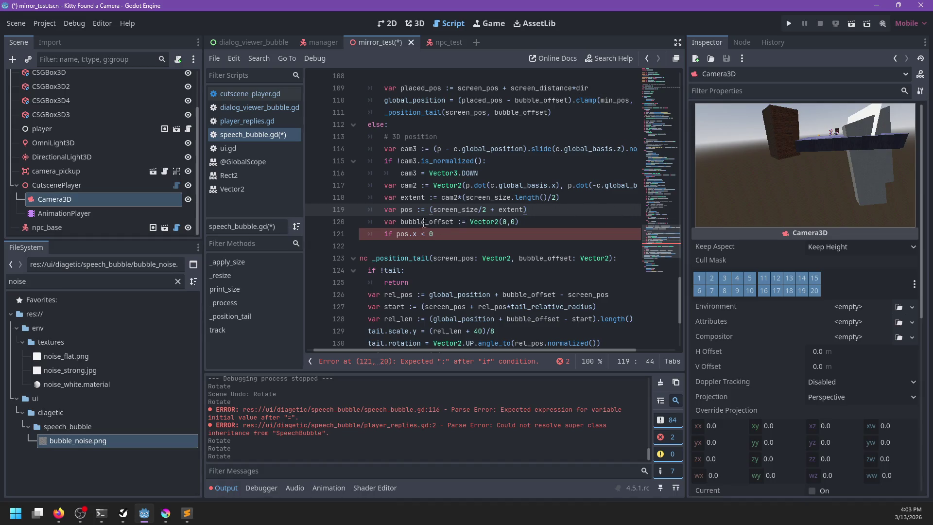
double_click(406, 210)
click(458, 236)
key(shift+Home)
key(BackSpace)
key(ctrl+z)
key(ctrl+z)
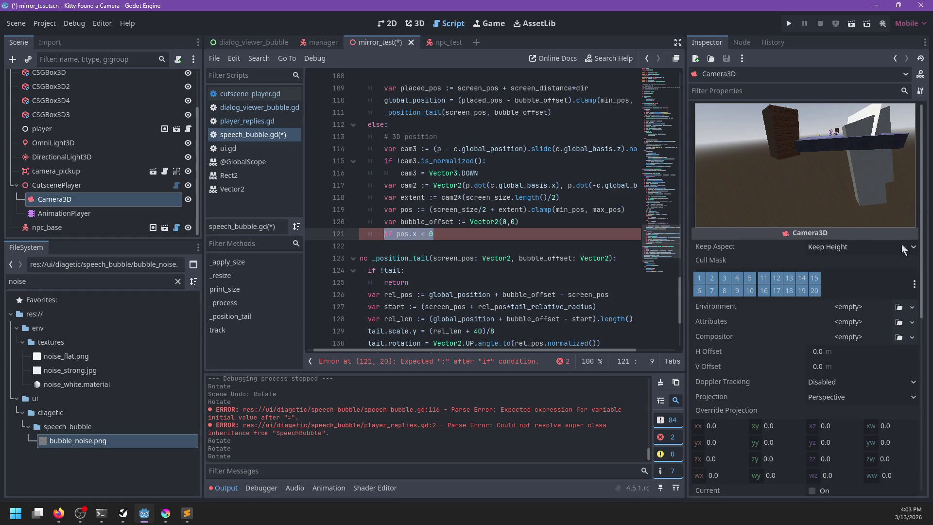
- Replace the if line with 'global_position = pos' and '_position_tail(pos, size/2)'
key(BackSpace)
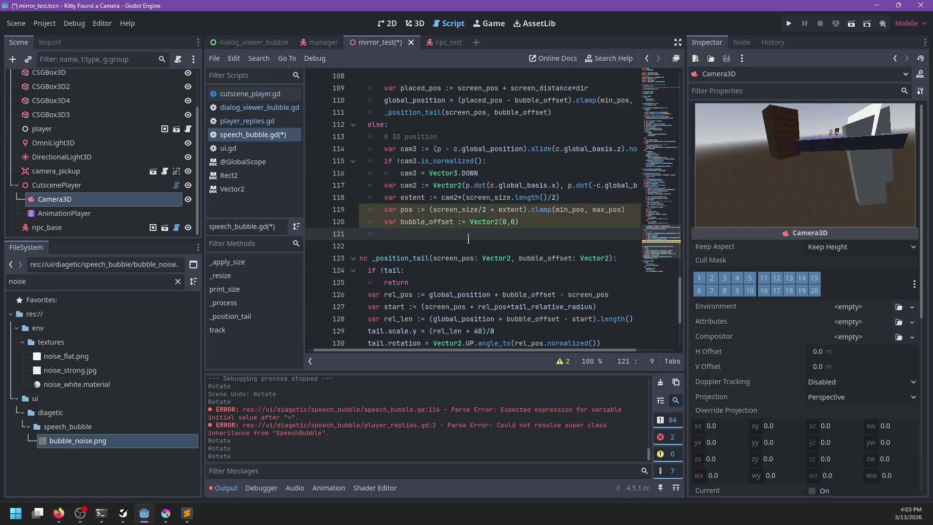
text(global_position = )
text(bubble_offset)
key(ctrl+BackSpace)
text(pos)
key(Return)
text(_position_tail()
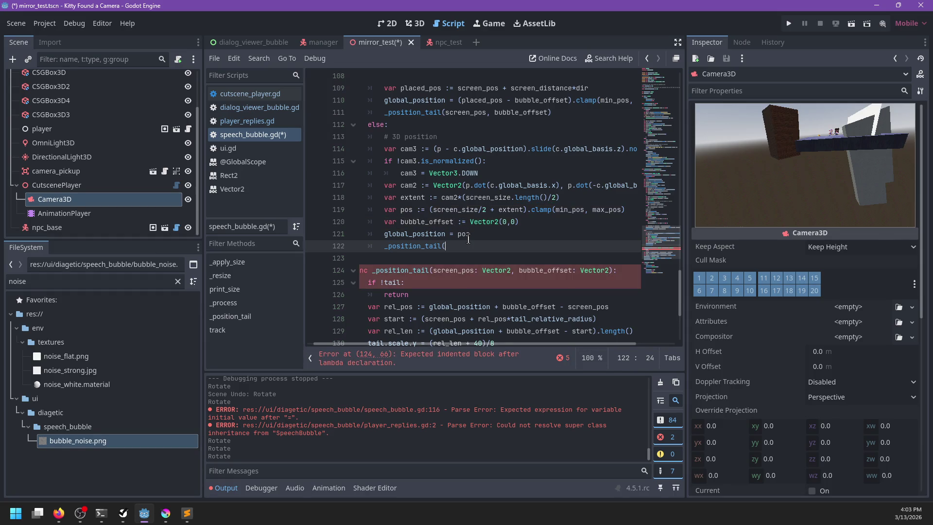
text(pos, size.)
key(BackSpace)
key(BackSpace)
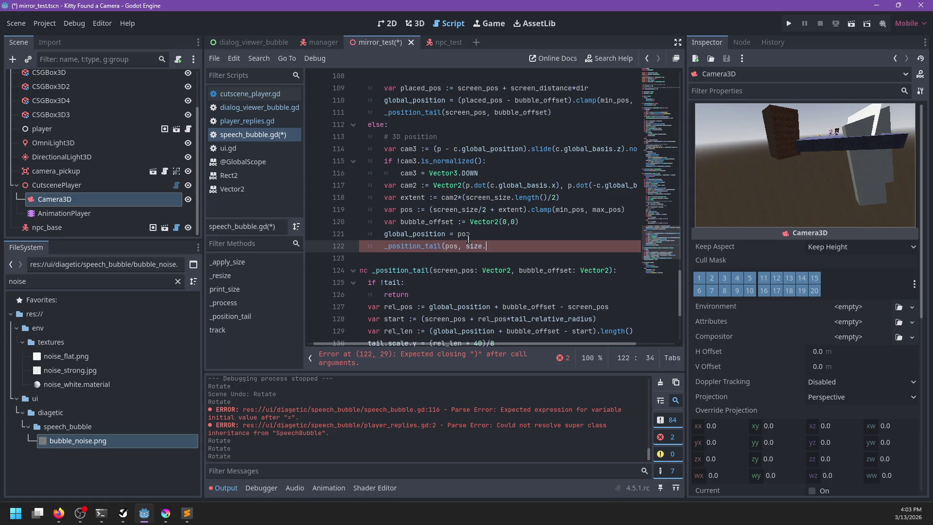
- Save the script and run the project to test the bubble
key(ctrl+s)
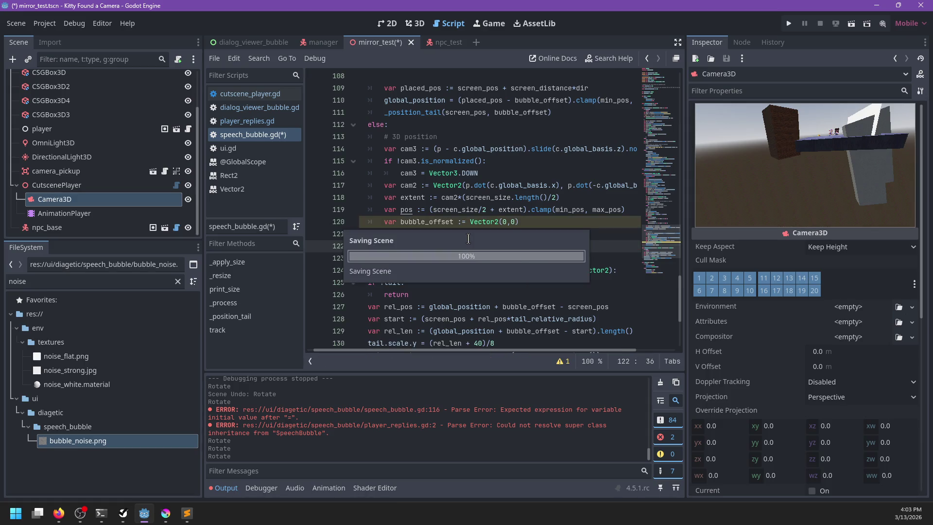
click(495, 231)
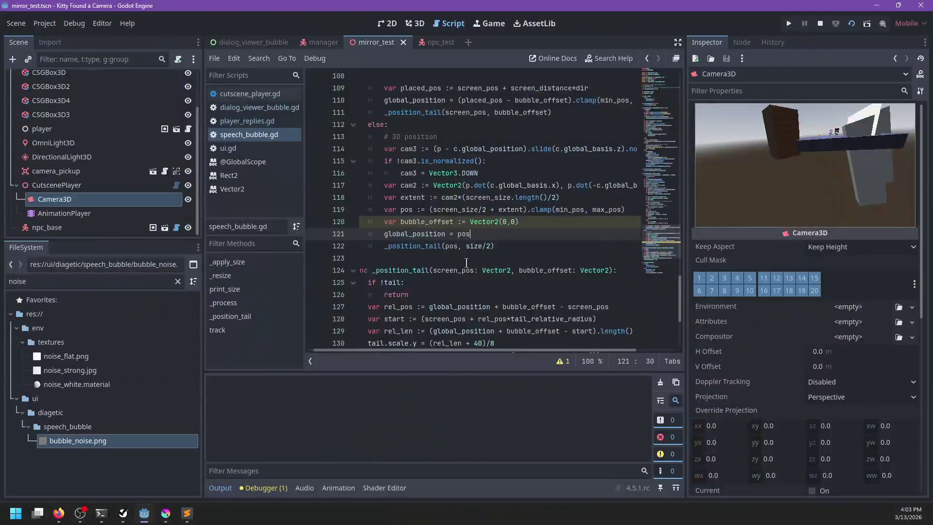
key(F5)
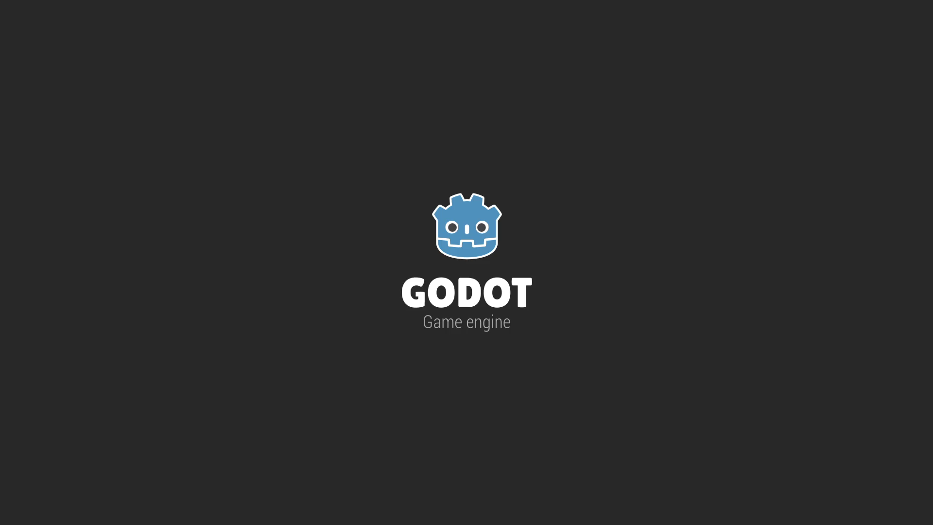
- Talk to the test guy, advance to the camera-moves line, then switch to NP-ToDo
key(2)
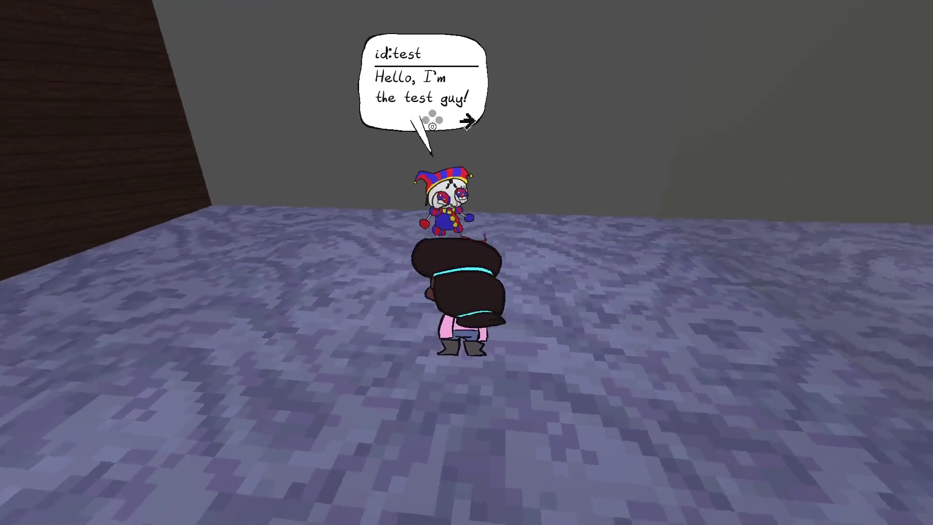
key(Return)
key(Return)
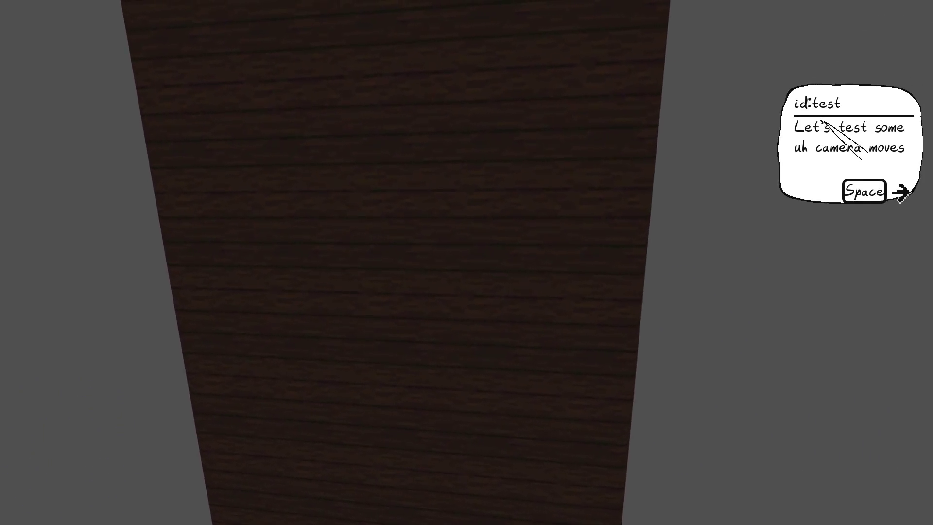
key(alt+Tab)
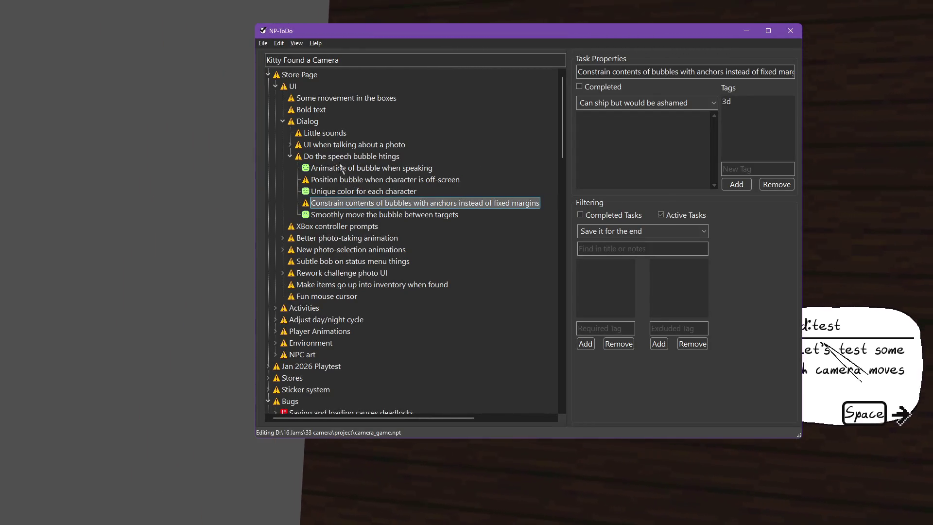
- Set 'Smoothly move the bubble between targets' to Can ship but would be ashamed priority
click(343, 214)
right_click(344, 214)
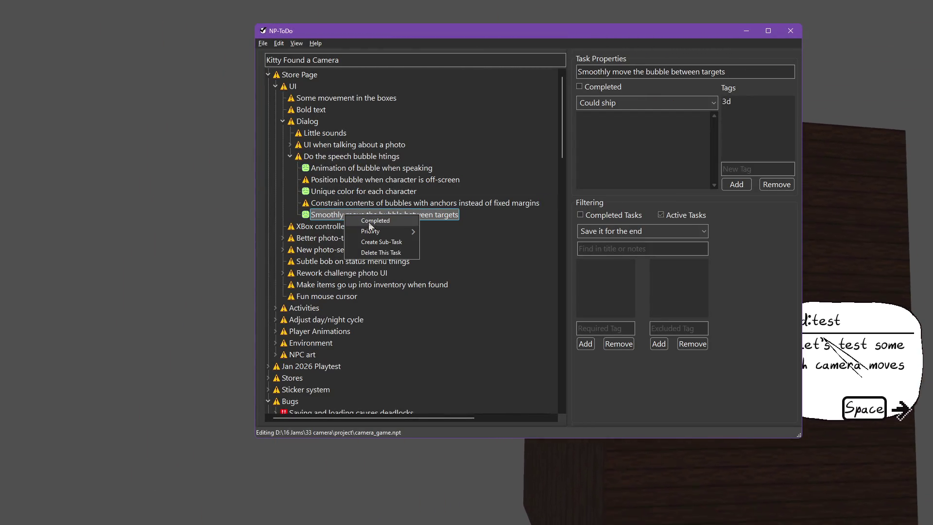
mouse_move(375, 233)
click(466, 241)
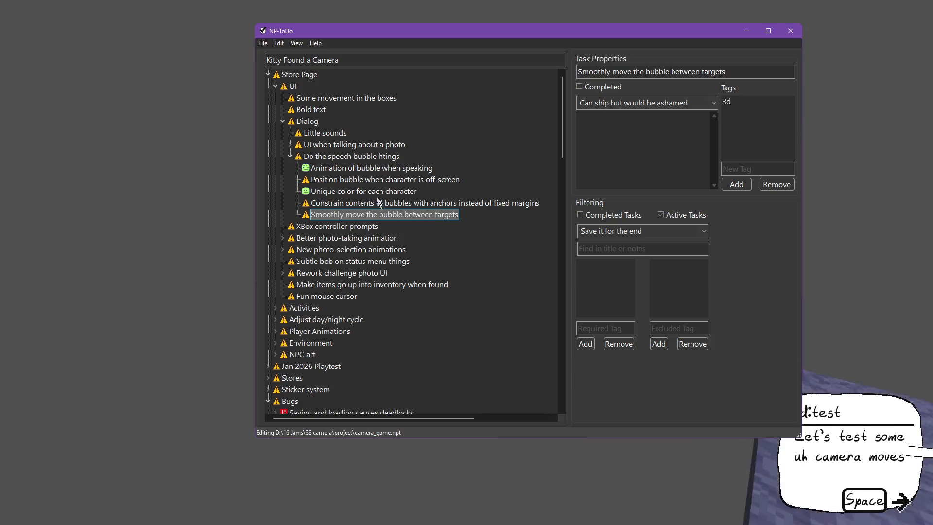
click(363, 191)
- Stop the running game and return to line 122 in the Godot script editor
key(alt+Tab)
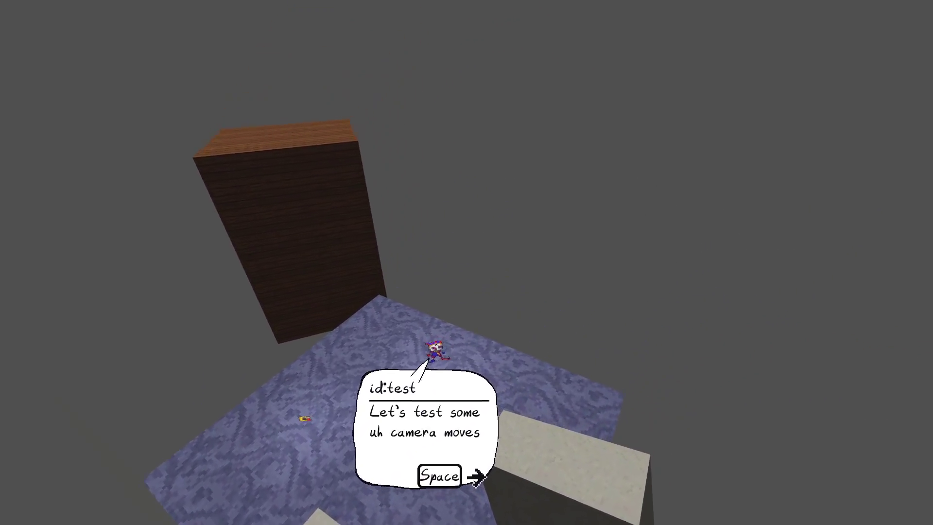
key(Escape)
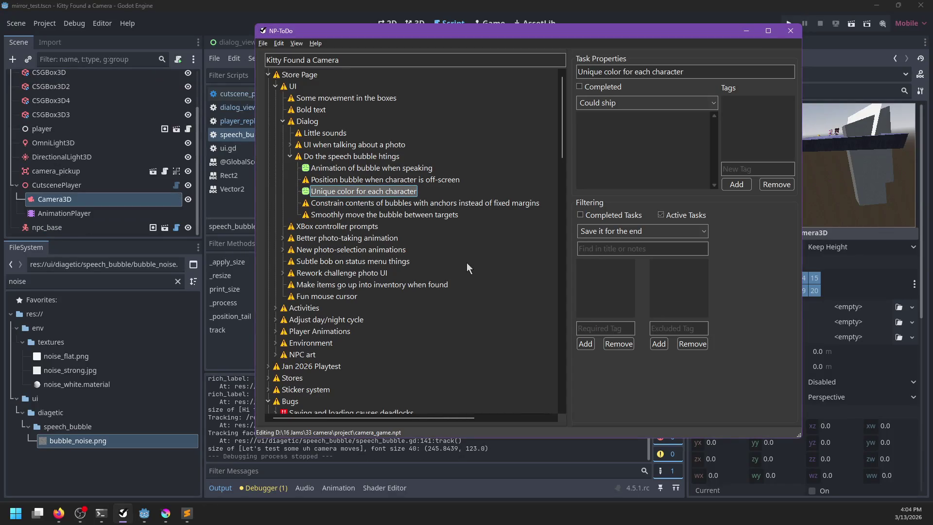
key(alt+Tab)
click(513, 245)
- Replace the _position_tail call on line 122 with _hide_tail()
key(shift+Home)
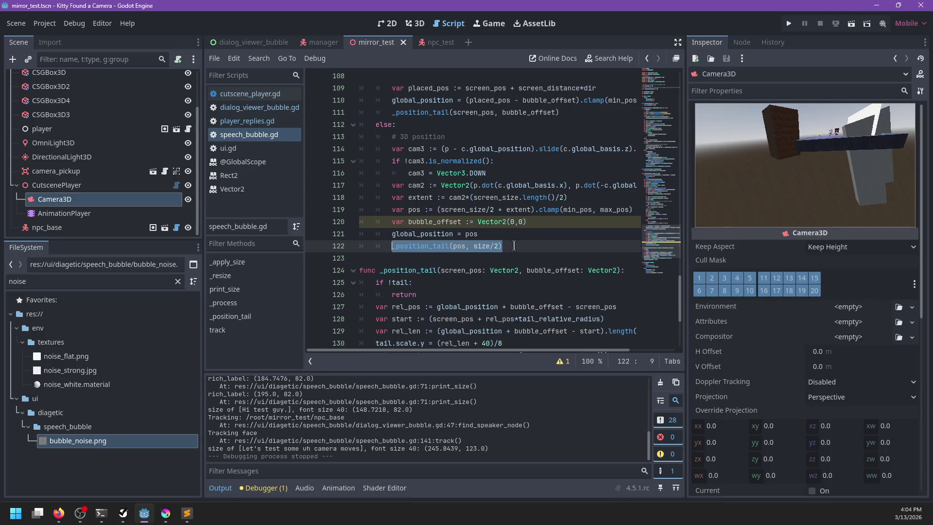
text(_hide))
key(BackSpace)
text(_tail())
- Add tail.show() to _position_tail, outside its if block
click(433, 295)
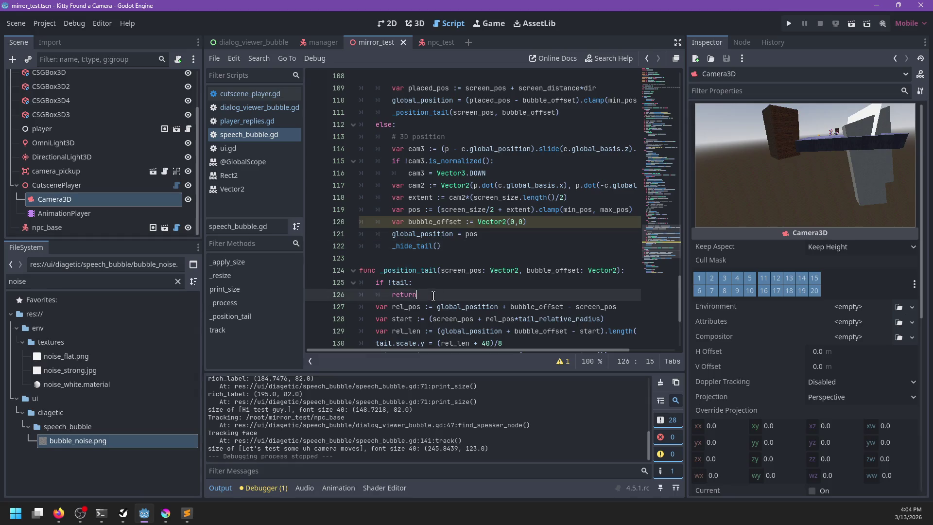
key(Return)
text(tai)
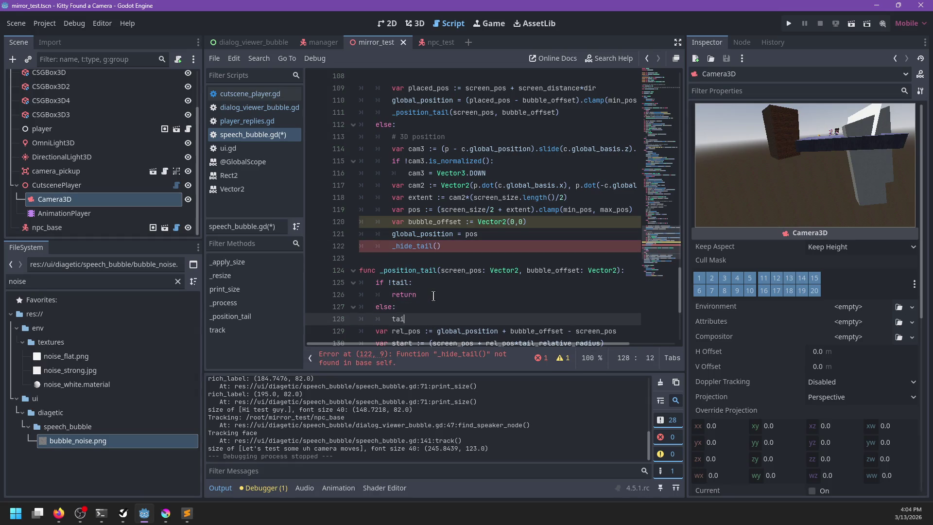
text(tail.sh)
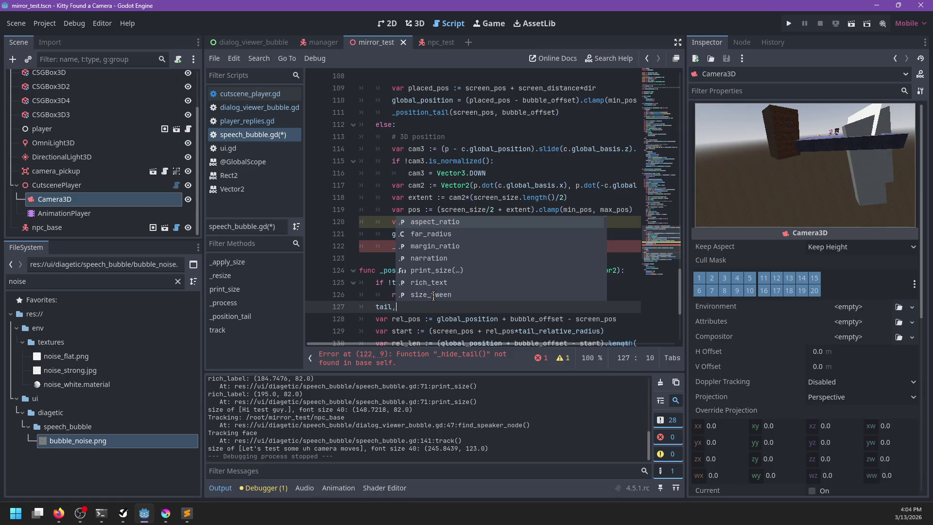
key(Return)
key(Up)
key(Up)
key(Up)
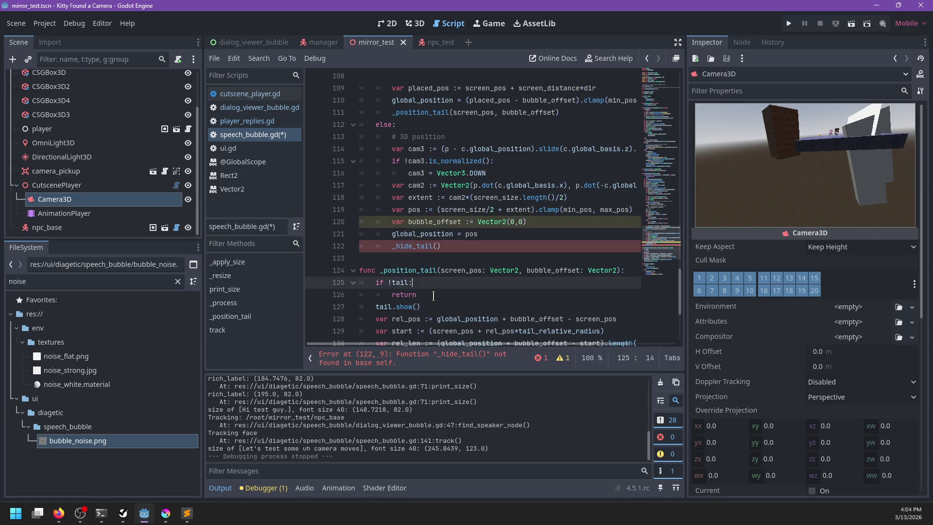
- Define func _hide_tail() with an 'if tail:' block, then save the script
key(Return)
key(Up)
key(Return)
text(func _hide)
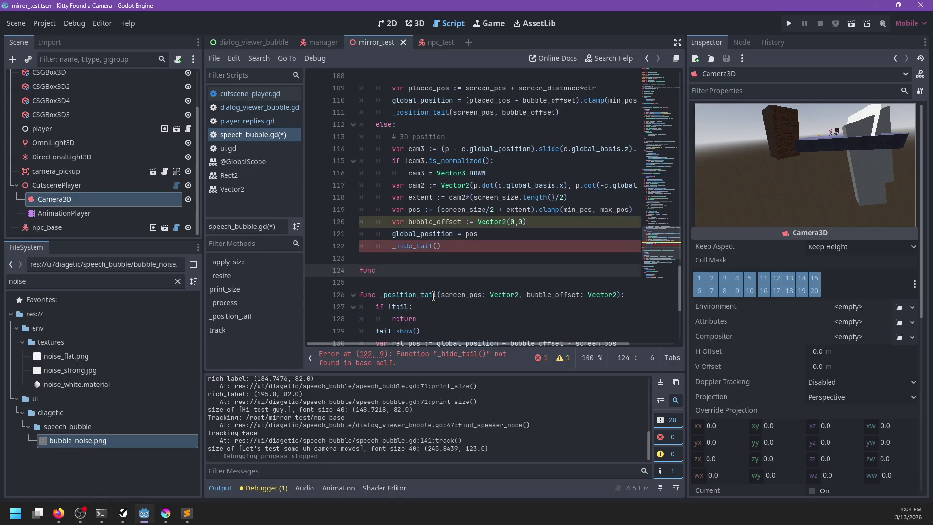
text(_tail():)
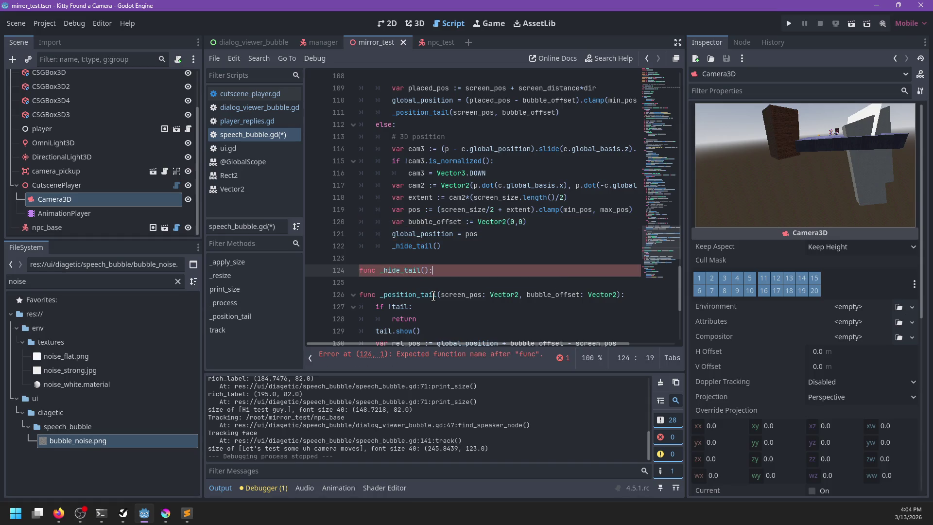
key(Return)
text(if tail:)
key(Return)
text(tail.show())
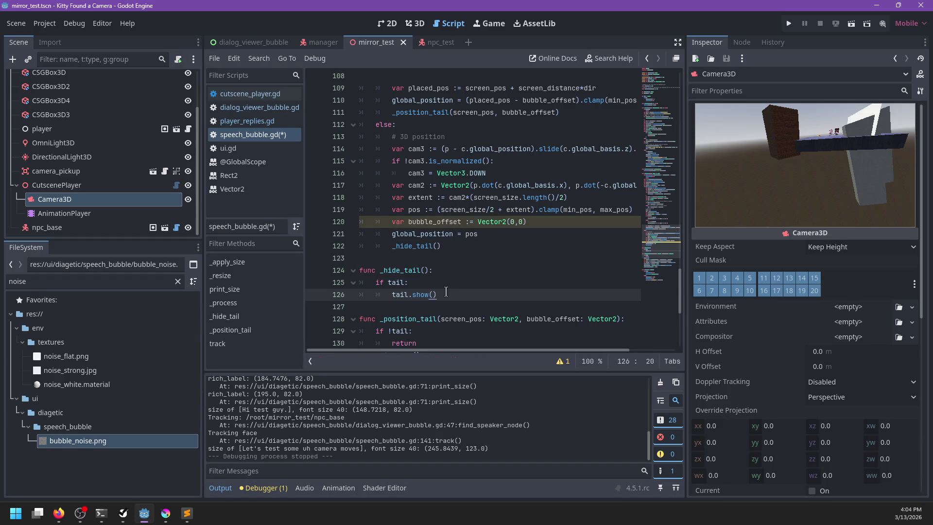
key(ctrl+s)
- In player_replies.gd, show each dollop with dollops[i].show() inside _position_tail's loop
click(252, 122)
click(624, 246)
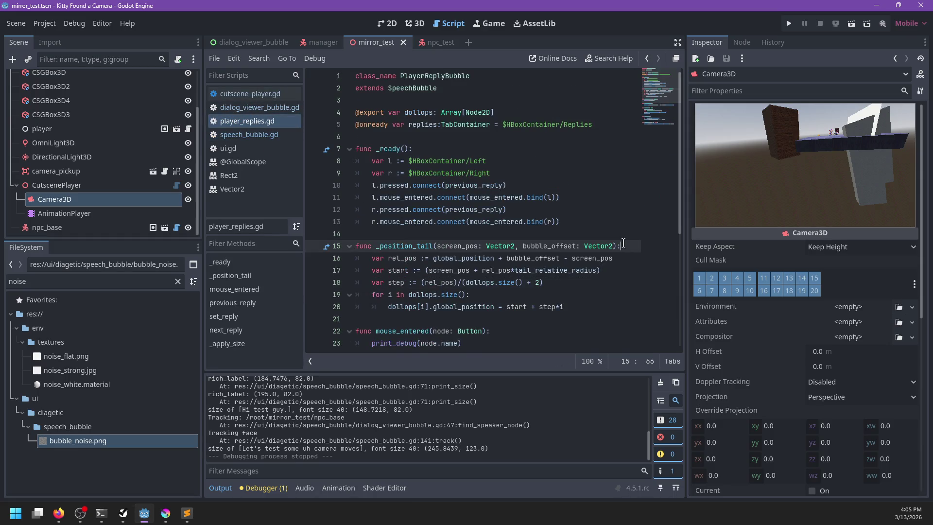
click(500, 293)
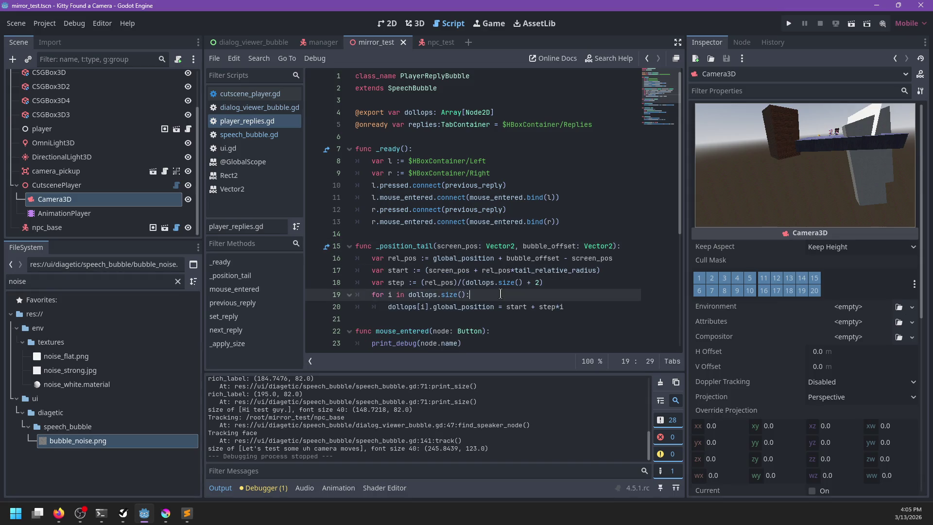
key(Return)
text(dollops[i][)
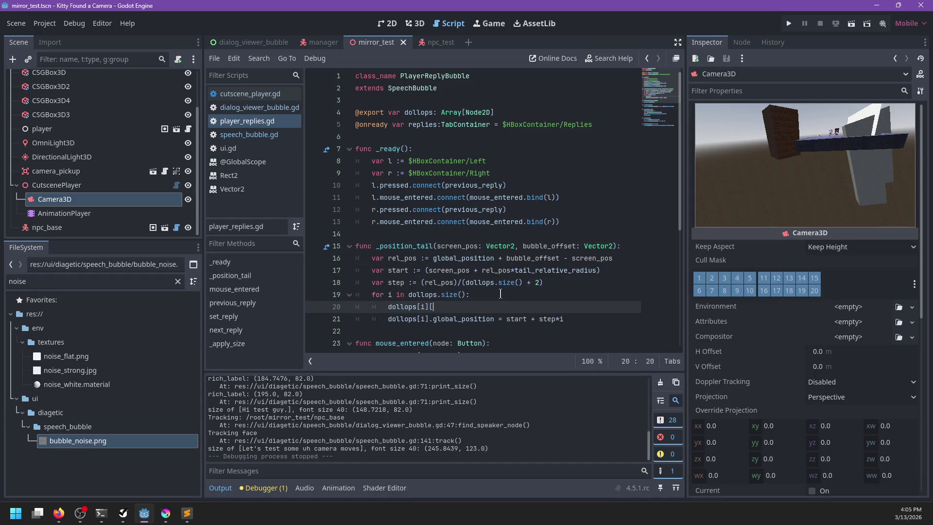
key(Return)
- Add a func _hide_tail() after _ready with a for loop over dollops
click(404, 235)
key(Return)
key(Return)
key(Up)
text(func _hide_tail():)
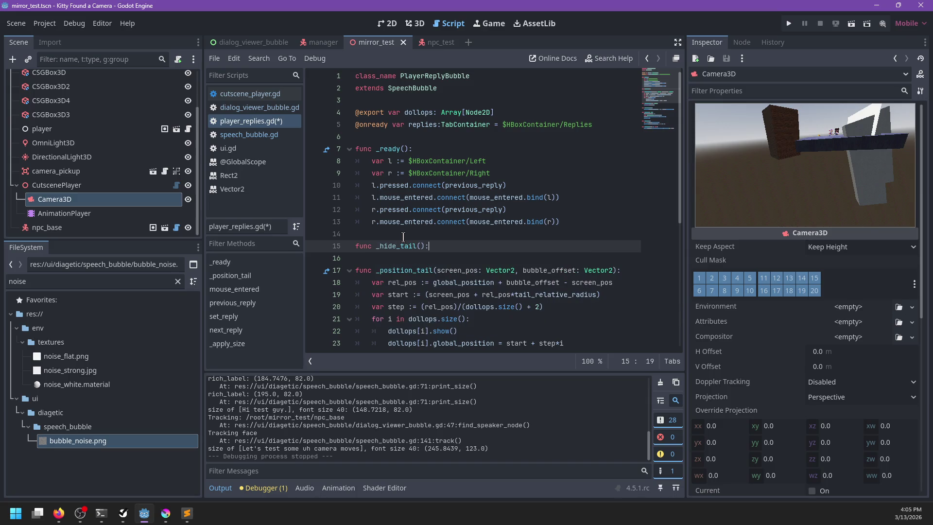
key(Return)
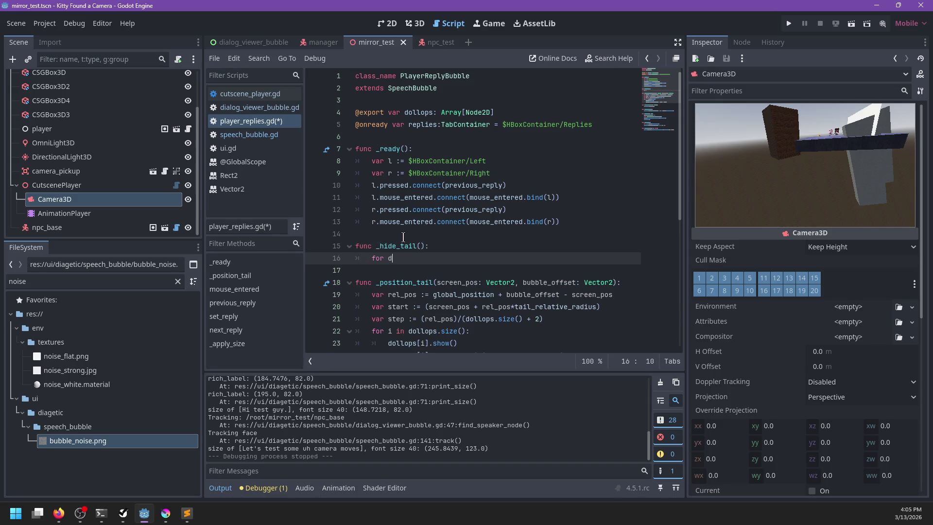
text(s():)
key(Return)
- Remove the loop's stray parentheses, hide each dollop with d.hide(), then save and run the game
key(Up)
key(End)
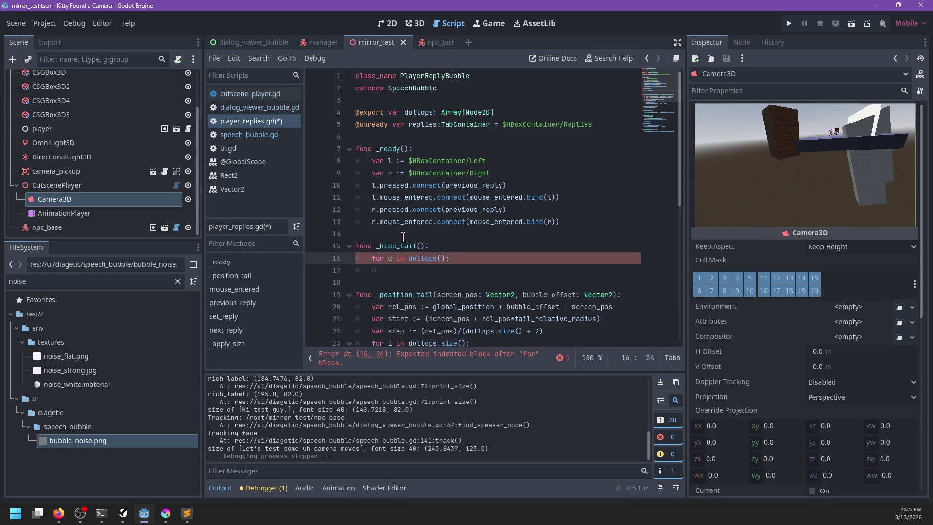
key(Left)
key(BackSpace)
key(BackSpace)
key(Down)
text(.hide())
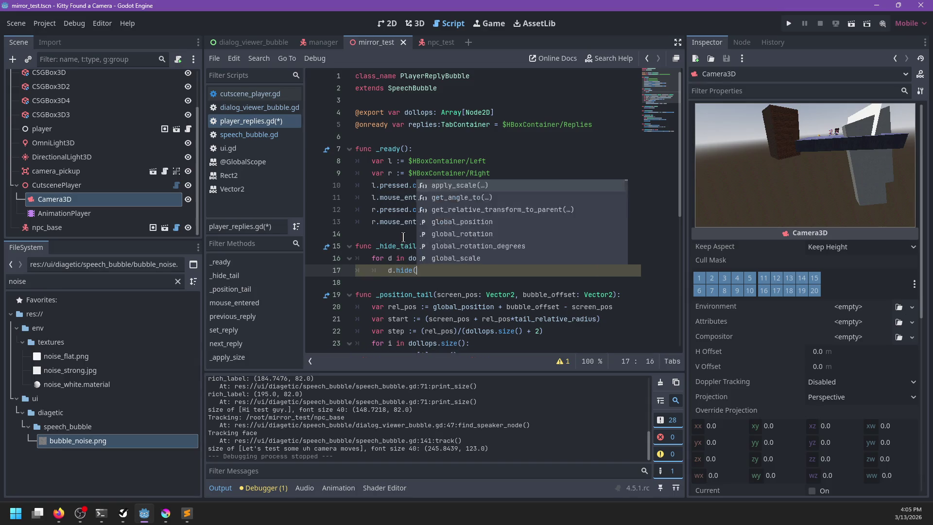
key(ctrl+s)
key(F5)
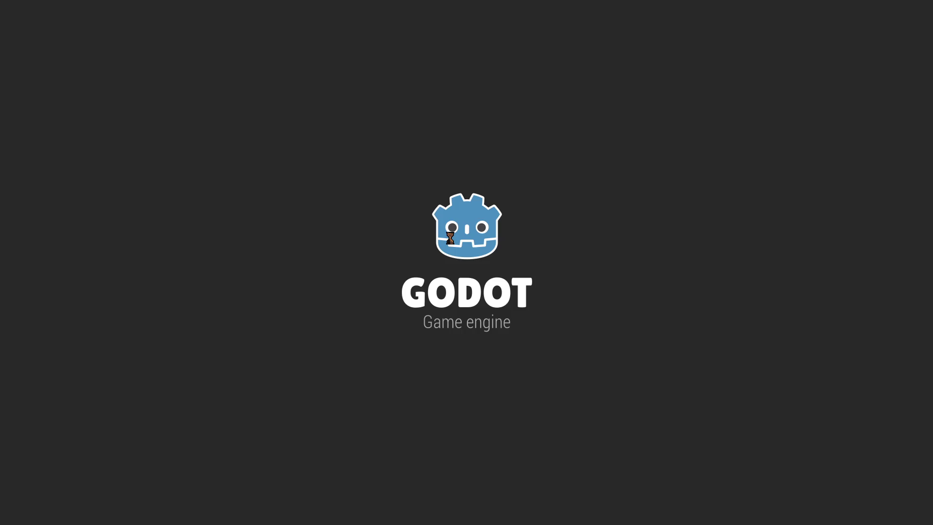
- Talk to the test guy, advance through the jester's conversation, then stop the game with F8
key(d)
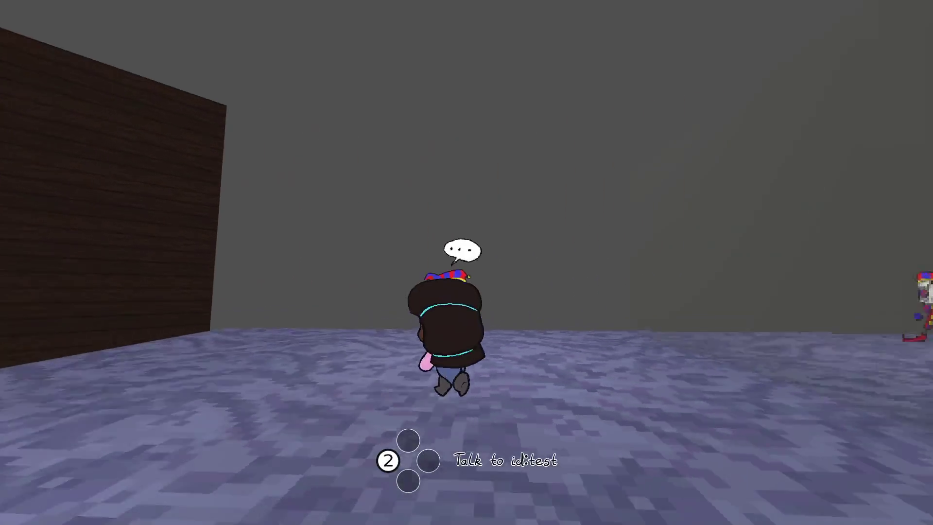
key(e)
key(e)
key(e)
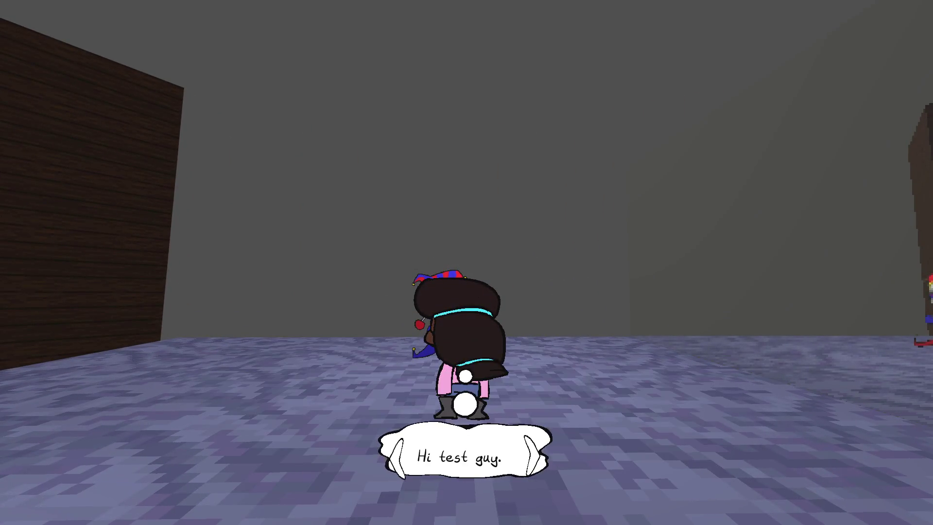
key(e)
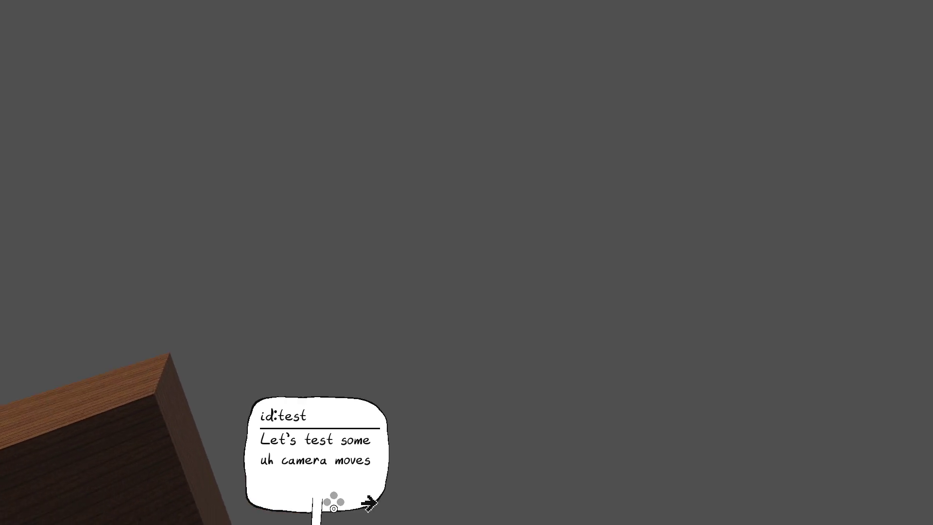
key(F8)
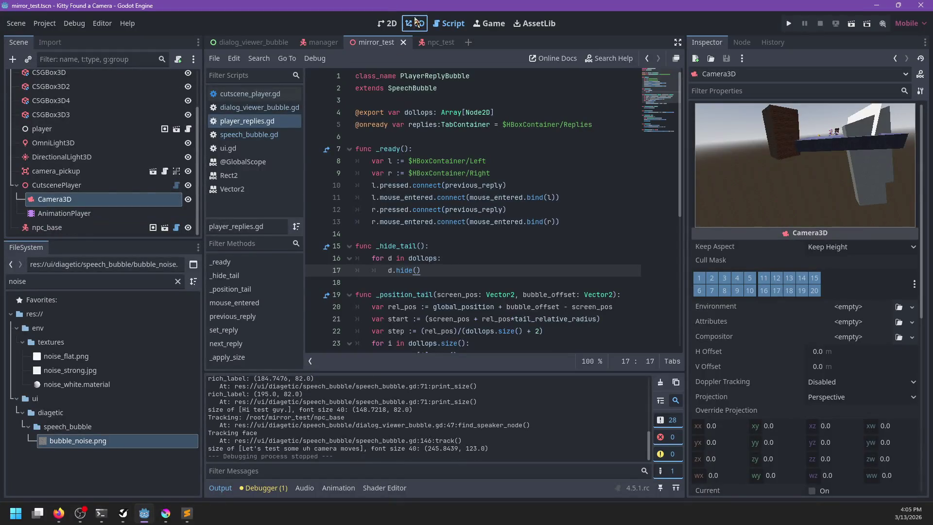
- In the 3D scene, select the AnimationPlayer and make loop_around the current animation
click(405, 23)
scroll(515, 269, up, 4)
click(85, 215)
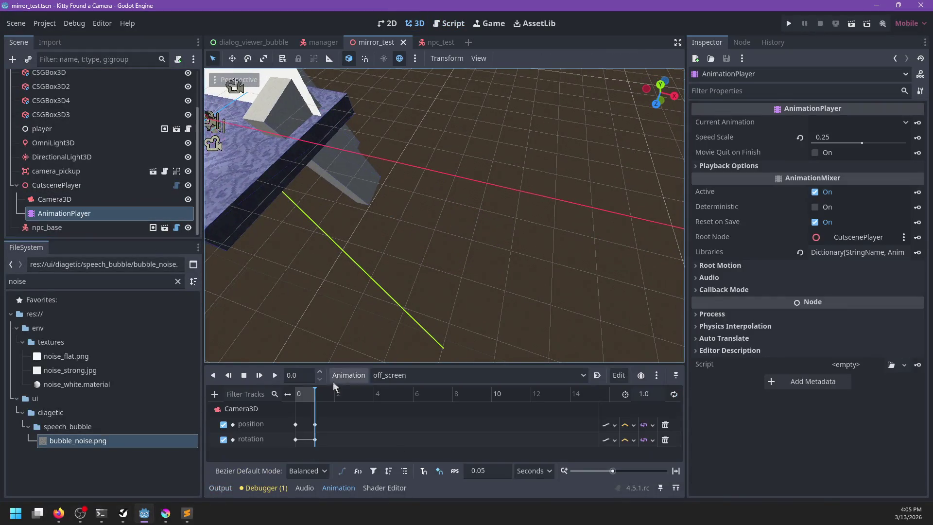
click(387, 375)
click(406, 404)
- Scrub loop_around back to its start, orbit down onto the floor, then return to scripts
scroll(401, 229, down, 6)
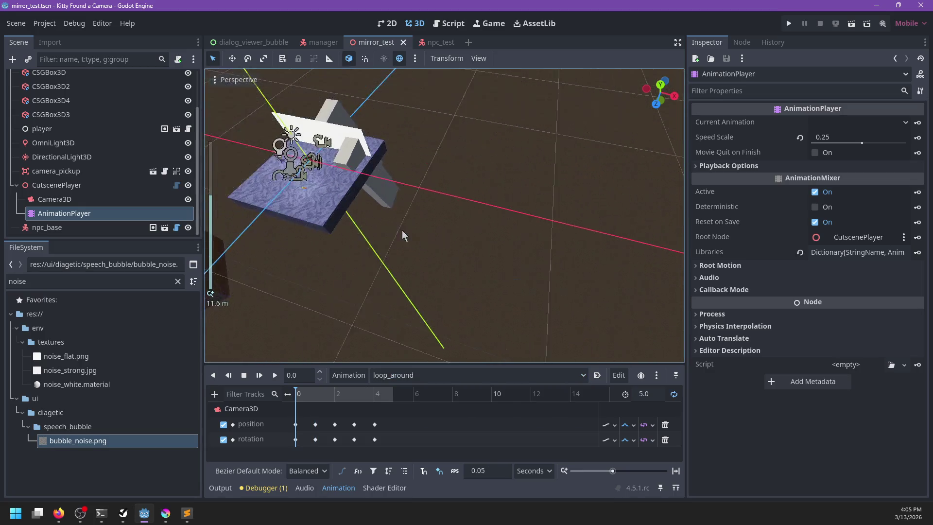
click(348, 393)
drag(348, 394, 292, 395)
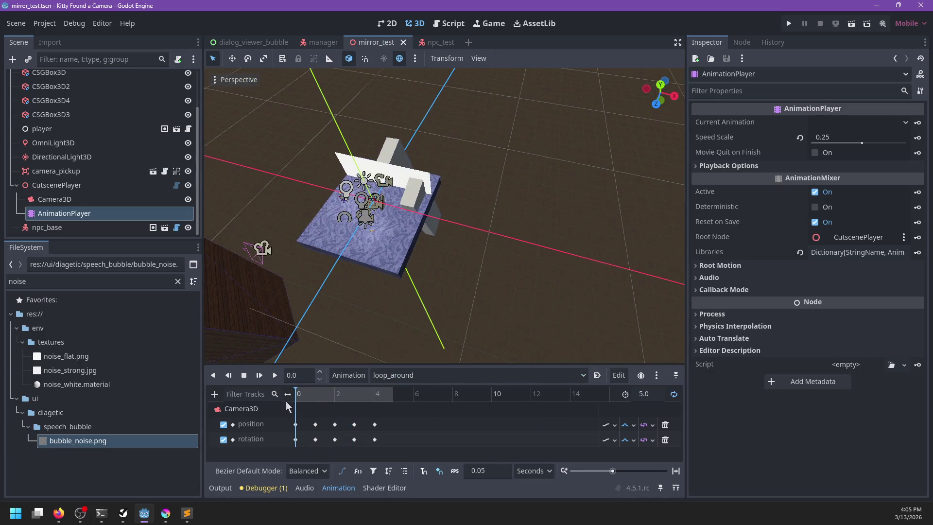
scroll(436, 284, up, 5)
mouse_move(483, 232)
mouse_down()
mouse_move(438, 144)
mouse_move(467, 183)
mouse_move(283, 270)
mouse_up()
scroll(368, 270, down, 4)
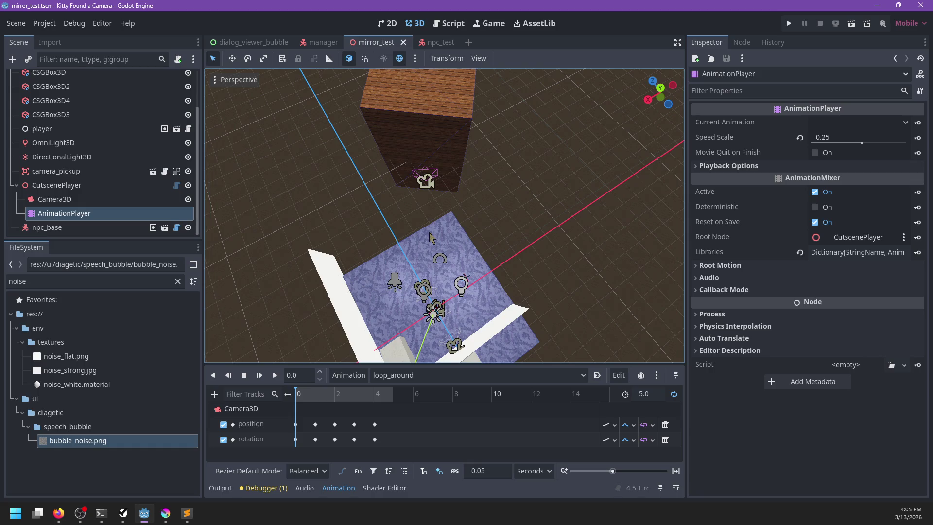
click(448, 23)
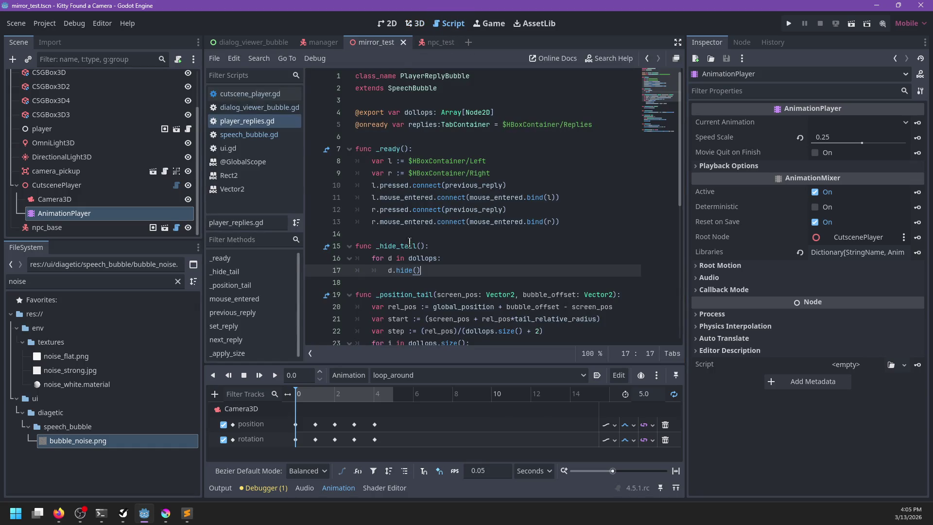
- Change tail.show() to tail.hide() on line 126 of speech_bubble.gd, save, and run the game
click(249, 135)
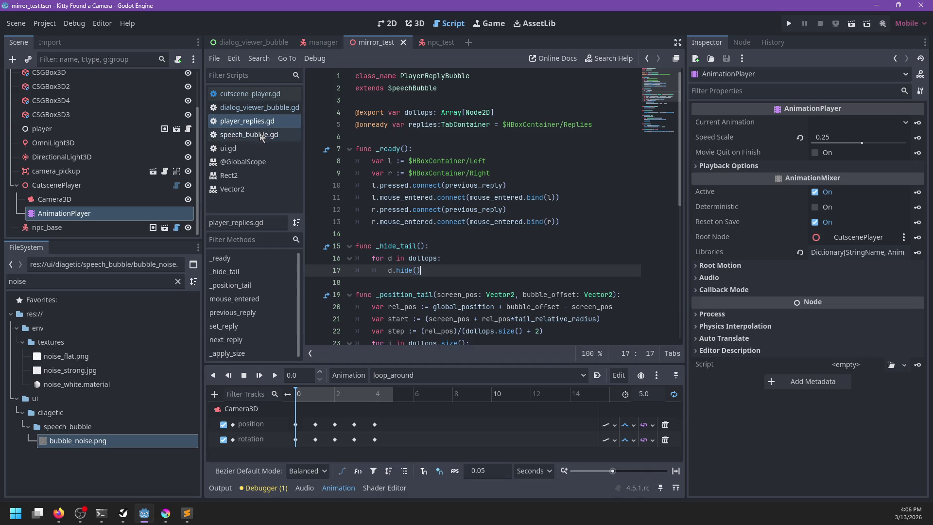
double_click(421, 294)
text(hide)
key(ctrl+s)
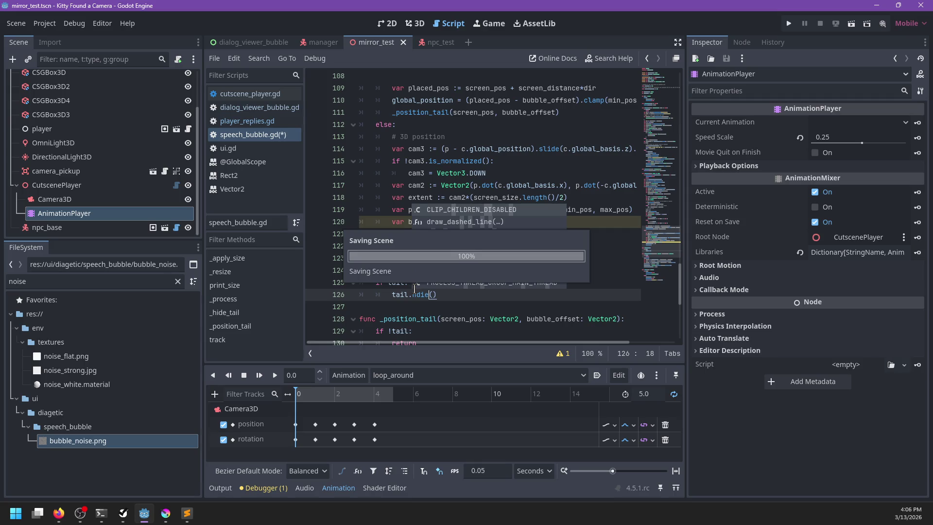
scroll(417, 282, down, 2)
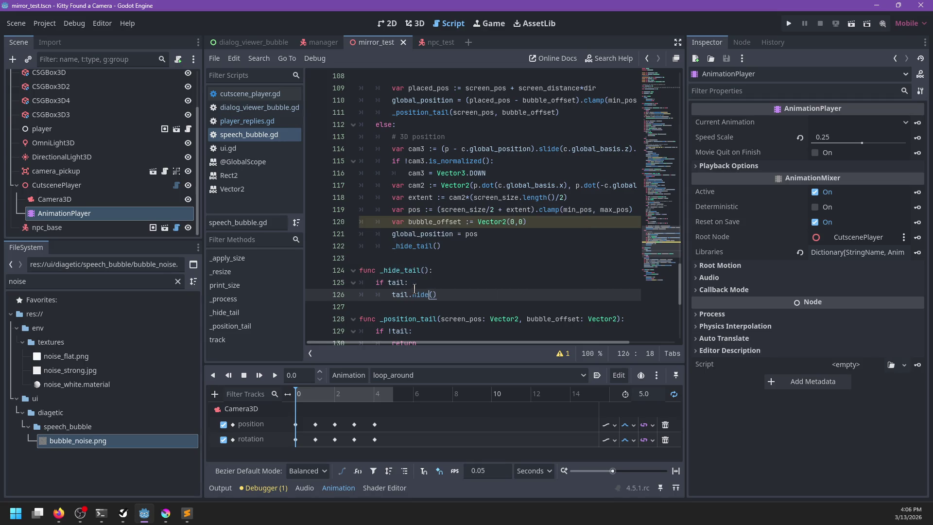
scroll(426, 267, down, 1)
click(491, 194)
key(F5)
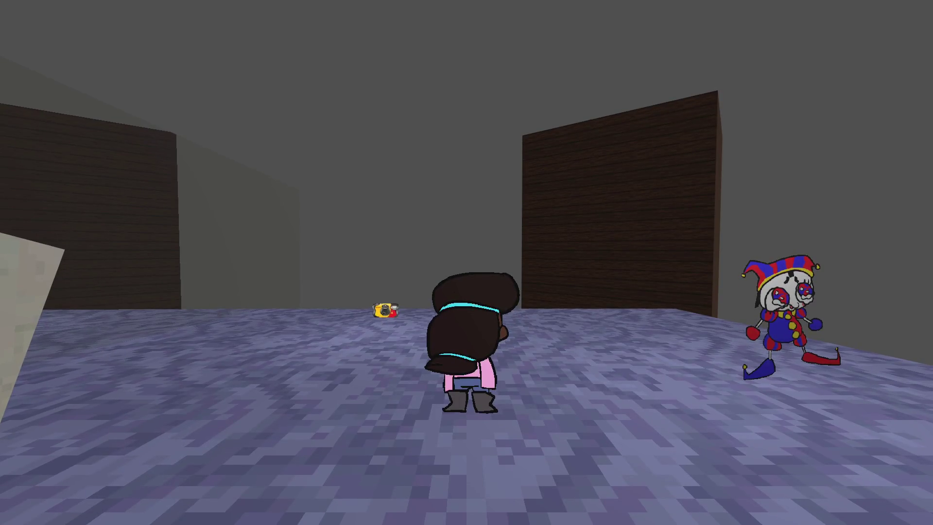
- Advance the dialogue to the camera-moves line, watch the tail drop off-screen, then stop with F8
key(space)
key(space)
key(space)
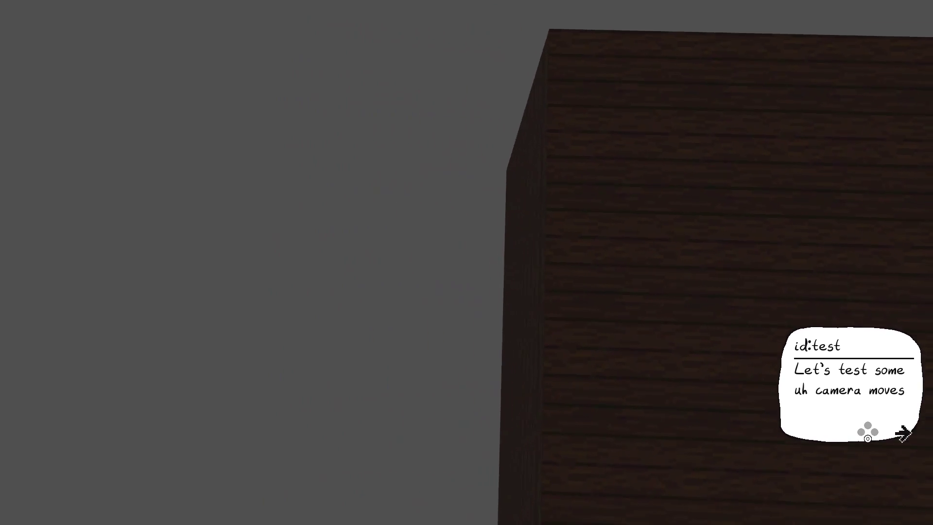
key(F8)
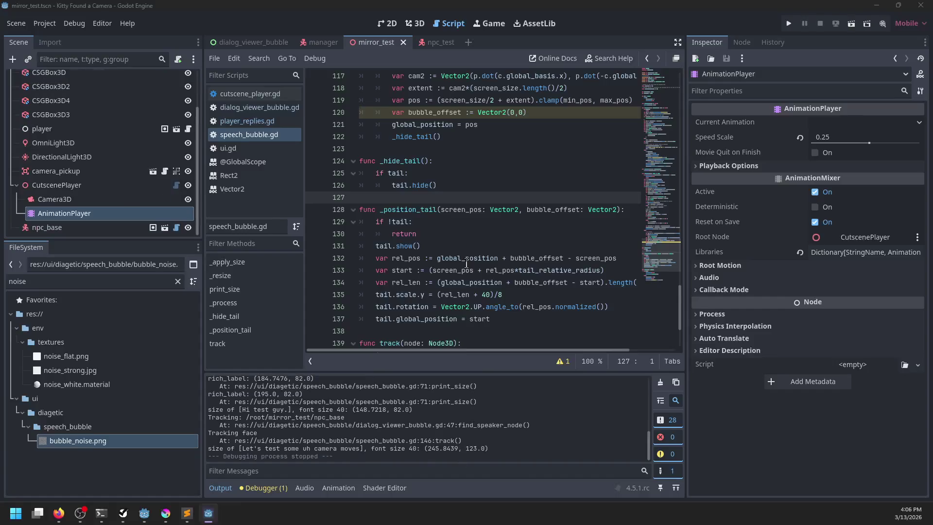
scroll(475, 141, up, 12)
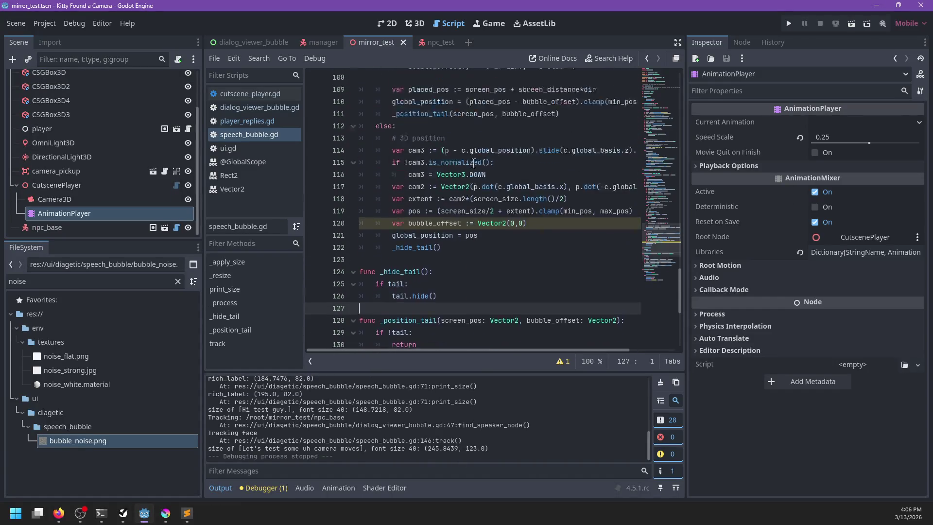
scroll(473, 163, up, 2)
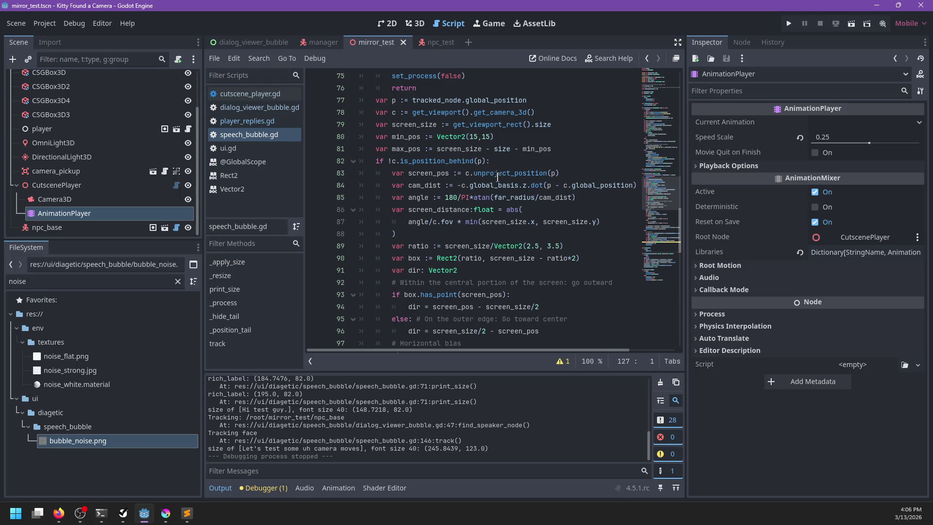
ctrl+click(497, 173)
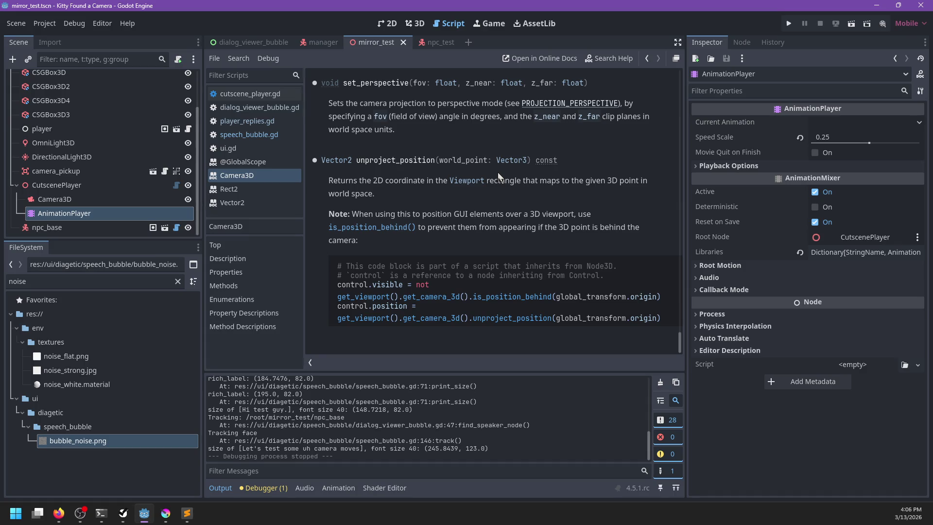
click(256, 136)
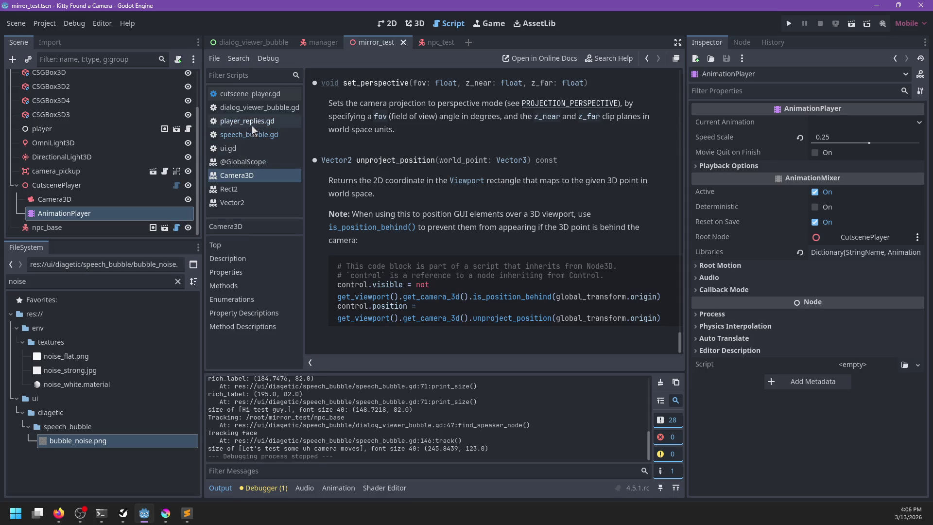
scroll(482, 169, down, 4)
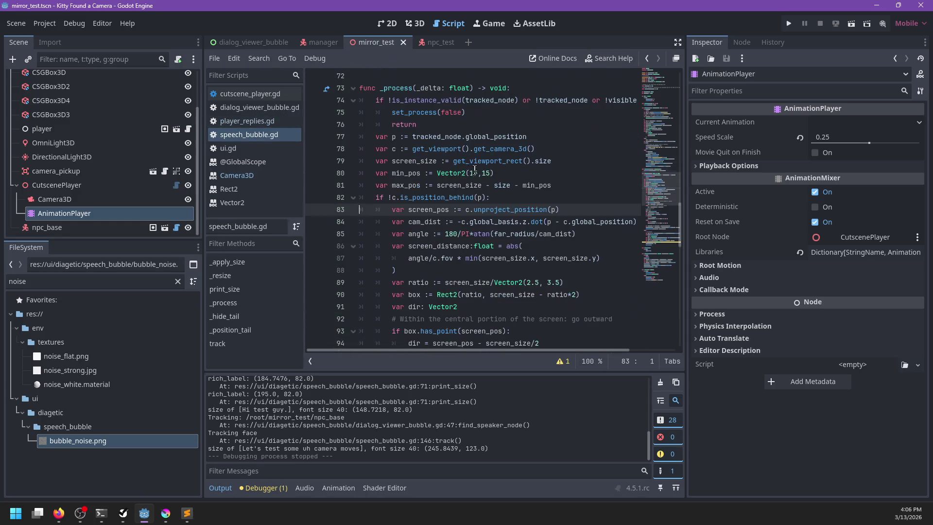
scroll(484, 195, up, 7)
scroll(484, 194, up, 10)
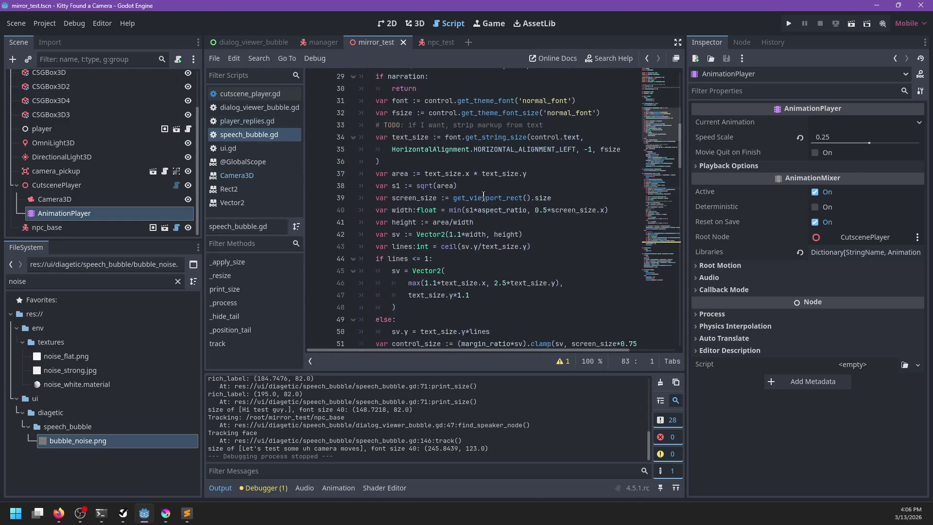
click(470, 175)
key(Down)
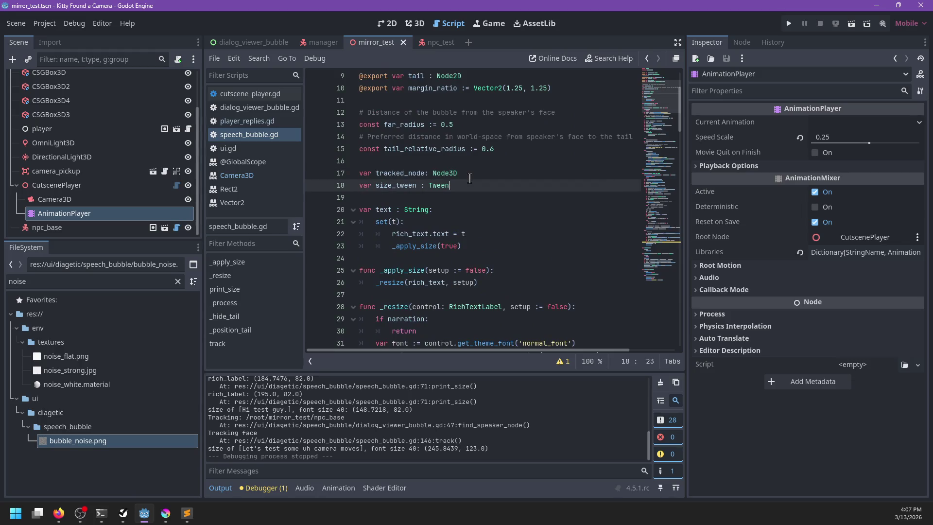
- Declare var target_pos: Vector2 and start a velocity variable typed as Vector2
key(Return)
text(var target_pos: Vector2)
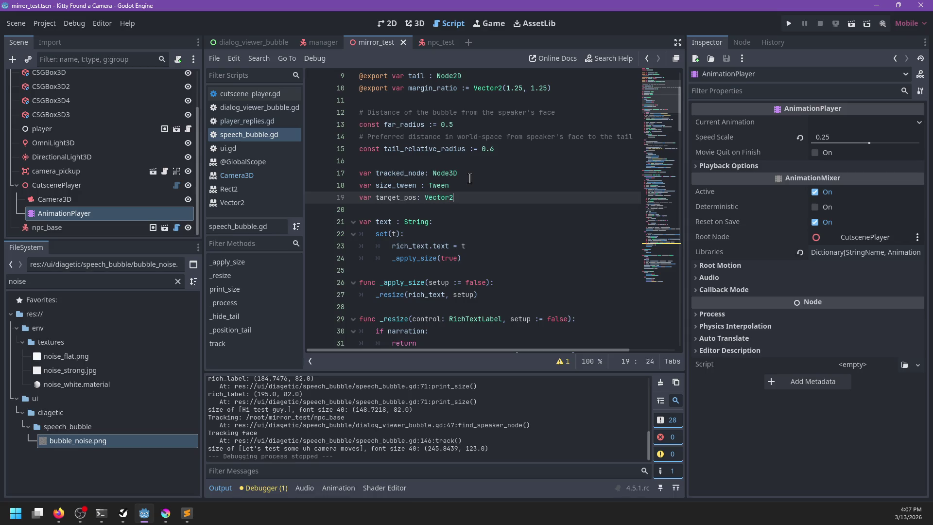
key(Return)
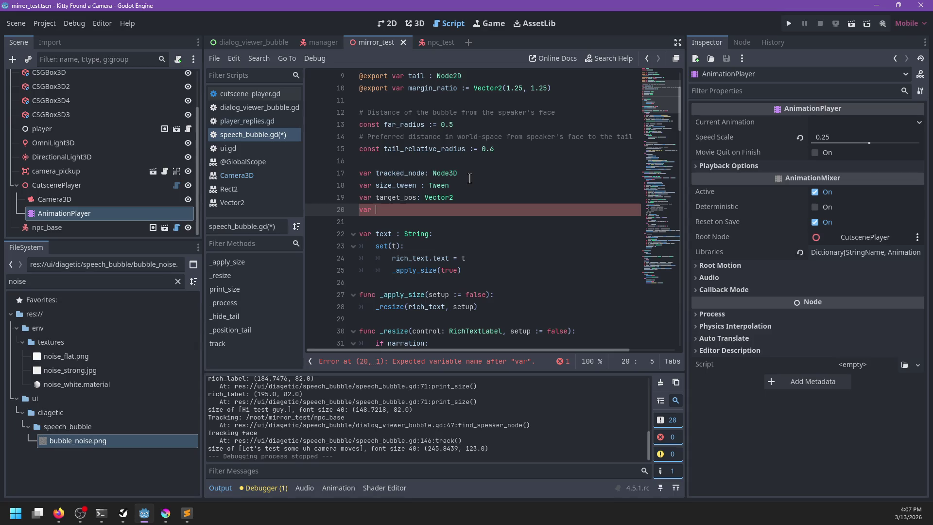
text(Vector2)
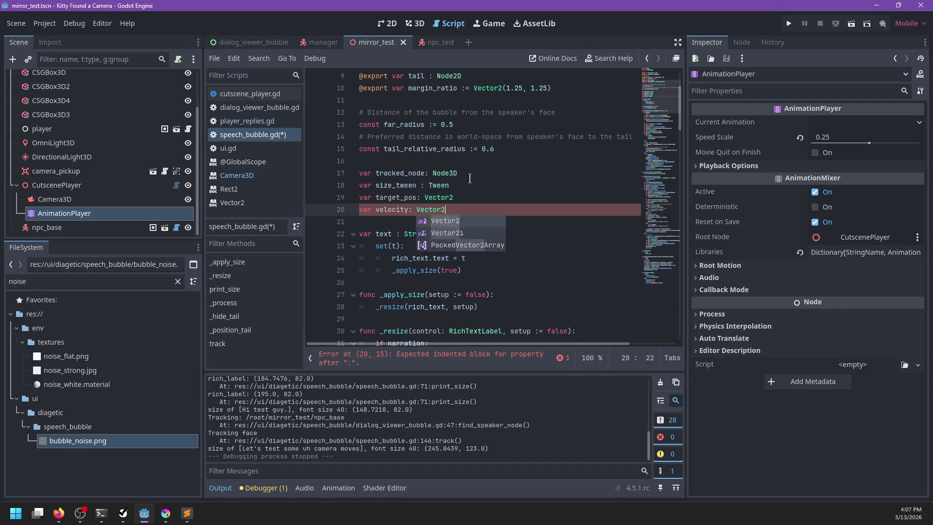
key(Return)
- Add const ACCEL := 1200.0 on a new line below size_tween
key(Up)
key(Up)
key(Return)
text(const ACCEL :=)
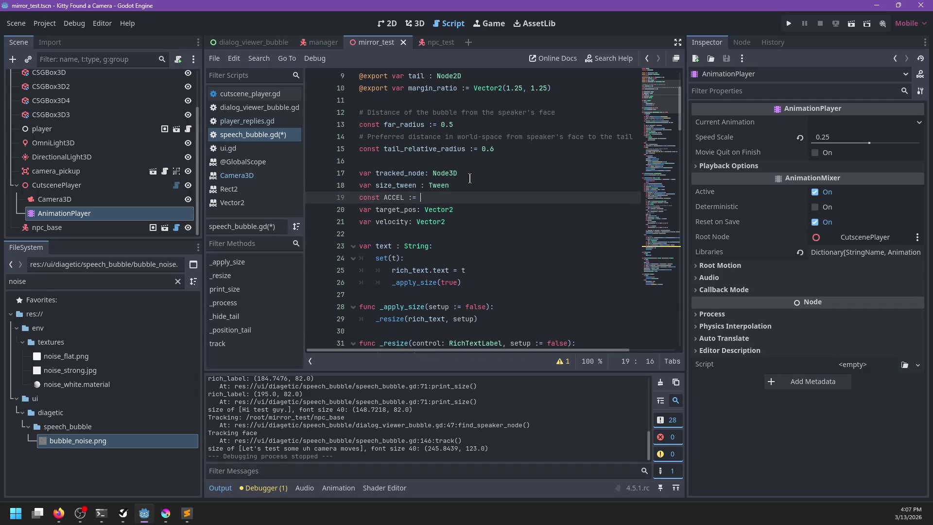
key(ctrl+space)
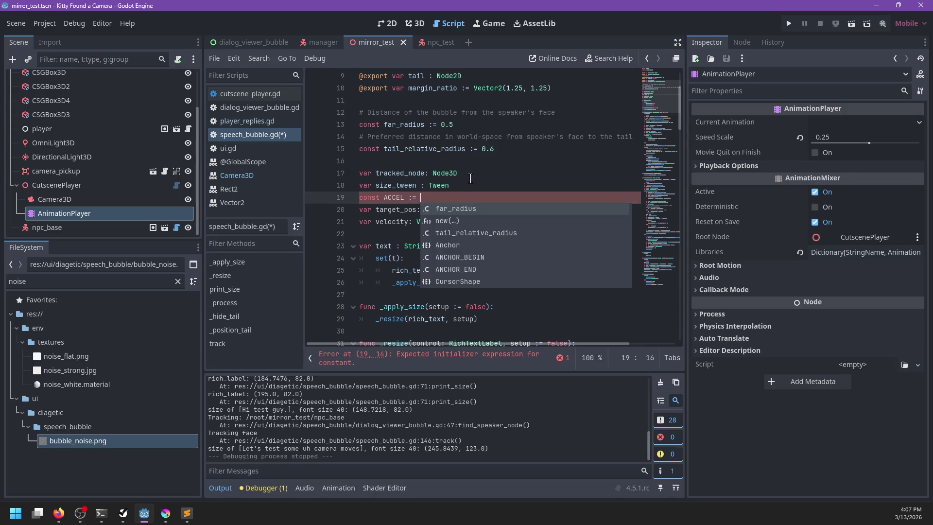
text(4)
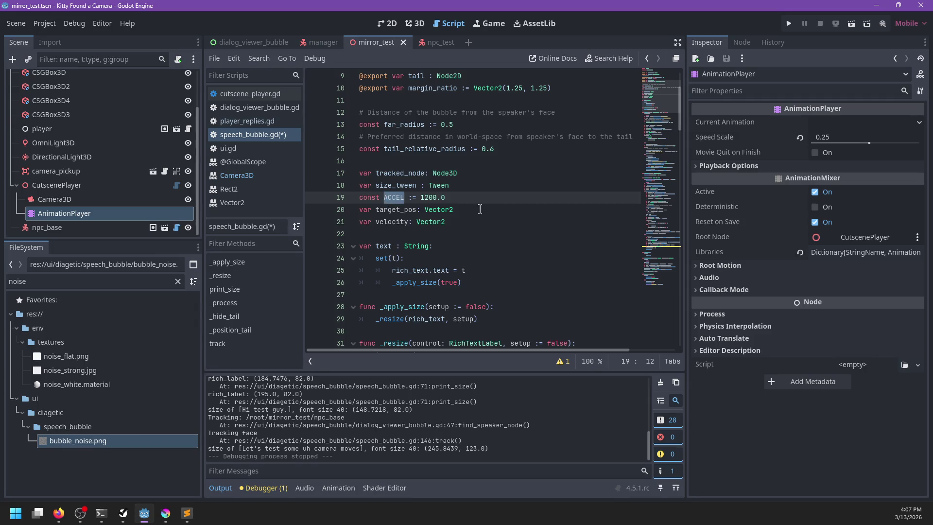
- Make velocity start at Vector2.ZERO instead of a Vector2 type annotation
click(454, 217)
double_click(393, 210)
click(468, 220)
key(BackSpace)
key(BackSpace)
key(BackSpace)
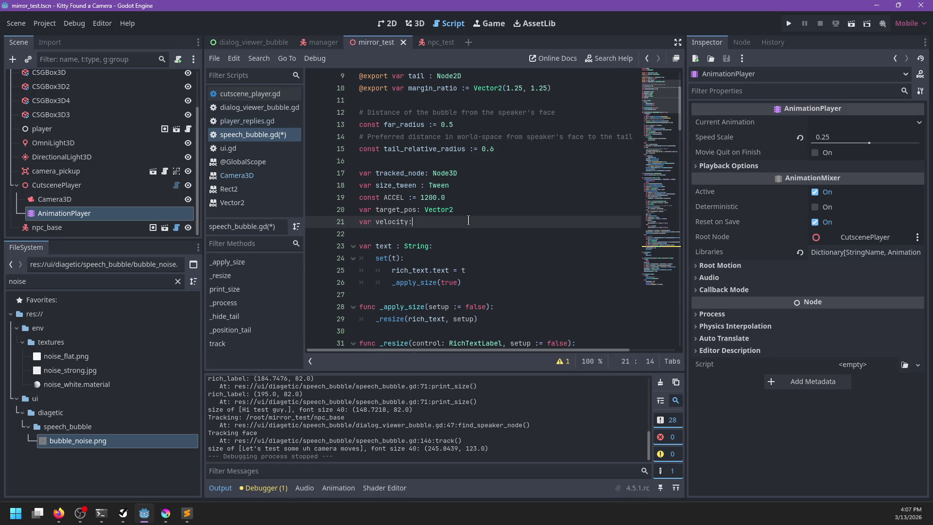
text(Z)
key(Return)
key(Up)
double_click(406, 212)
scroll(510, 219, down, 15)
scroll(510, 222, up, 5)
scroll(507, 223, up, 3)
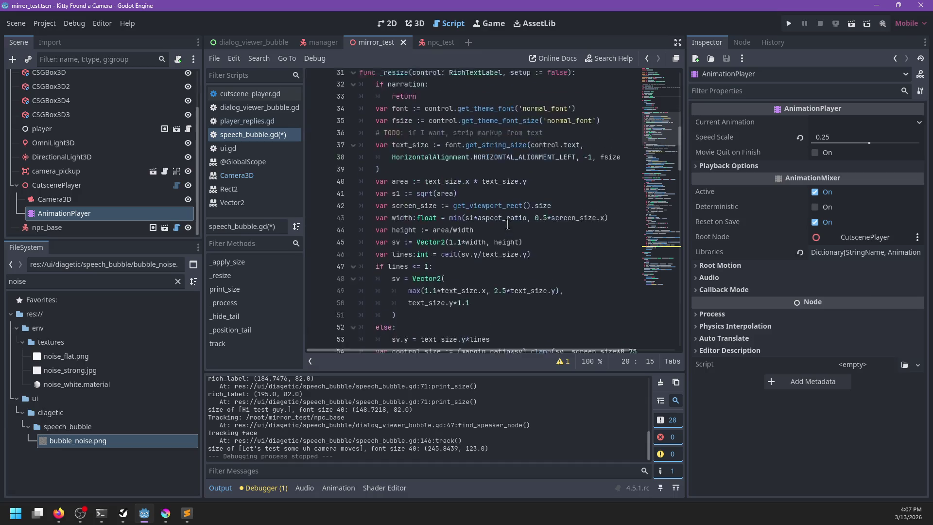
scroll(507, 224, down, 15)
scroll(508, 226, down, 8)
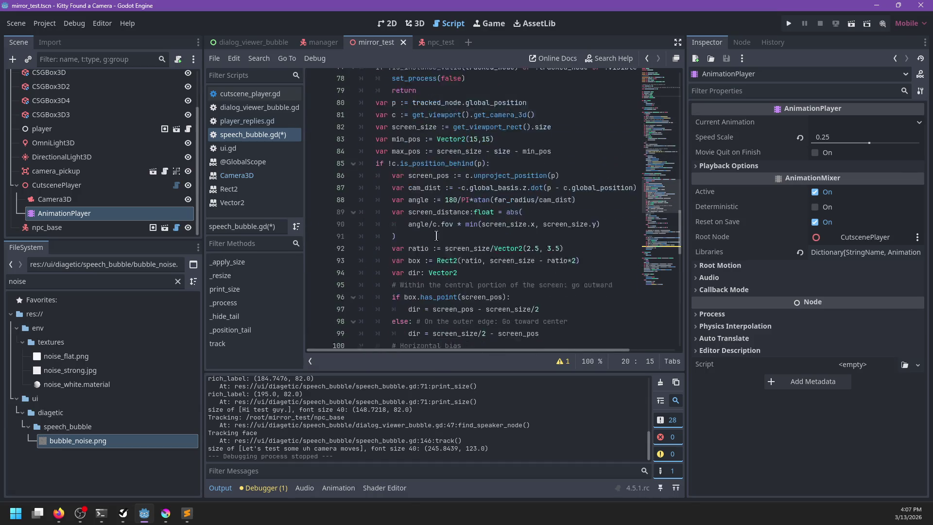
click(418, 245)
double_click(418, 245)
text(target_pos = (placed_pos - bubble_offset).clamp(min_pos, max)
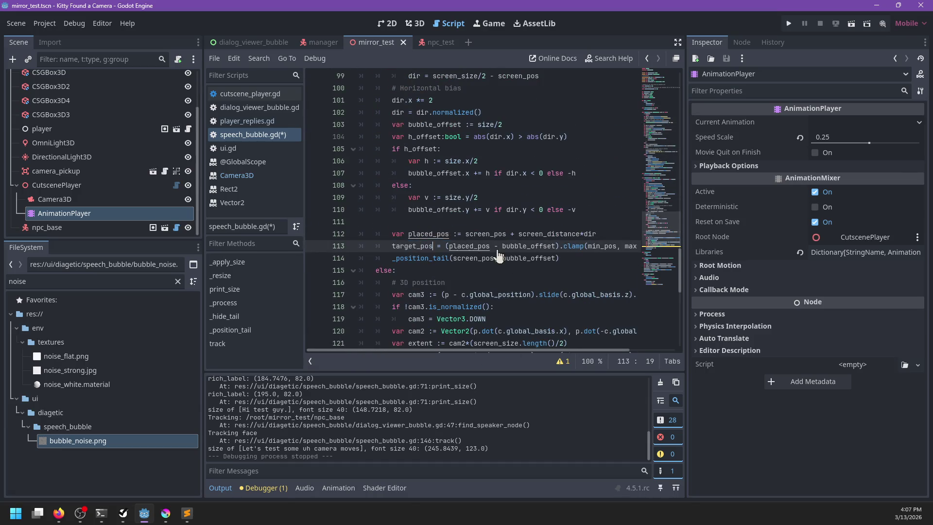
double_click(486, 294)
scroll(493, 287, down, 3)
text(target_pos)
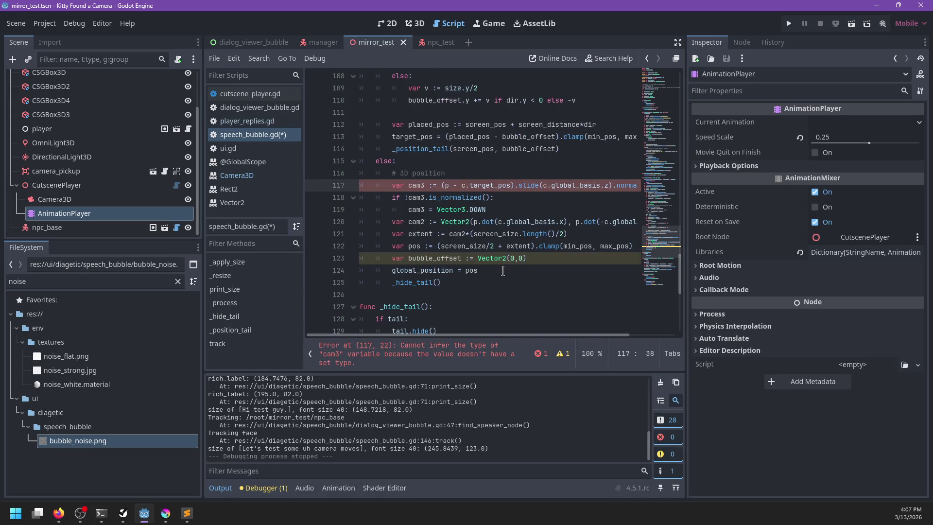
key(ctrl+z)
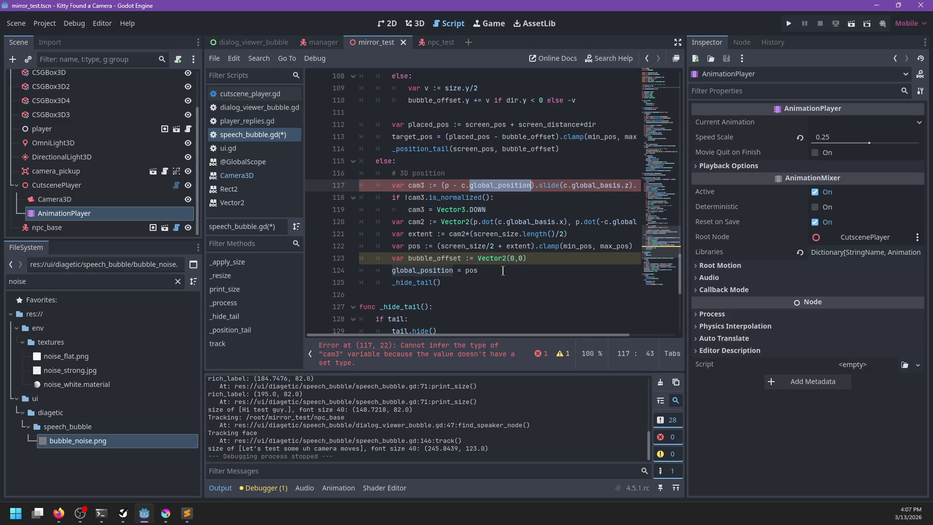
double_click(431, 270)
text(target_pos)
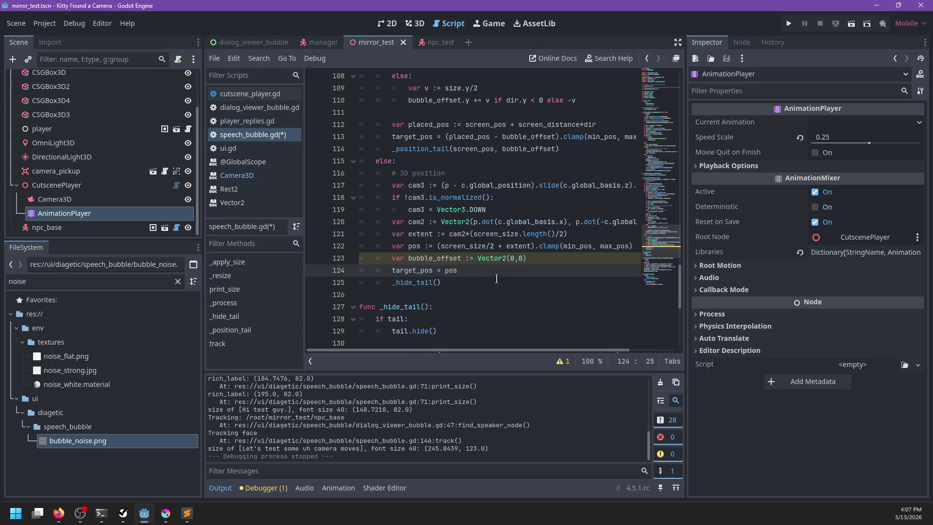
scroll(496, 279, up, 2)
scroll(500, 280, up, 7)
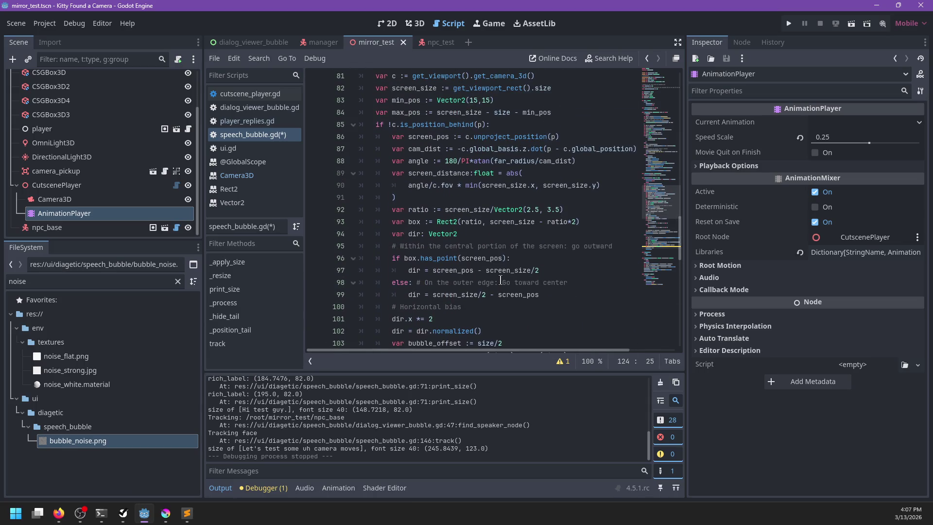
click(568, 113)
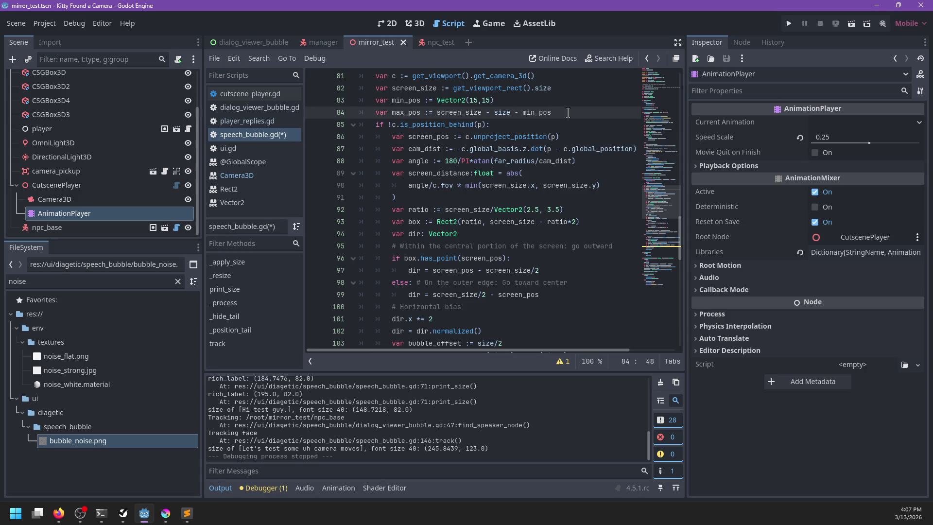
- Begin a 'velocity.' statement on a new line after max_pos in _process
key(Return)
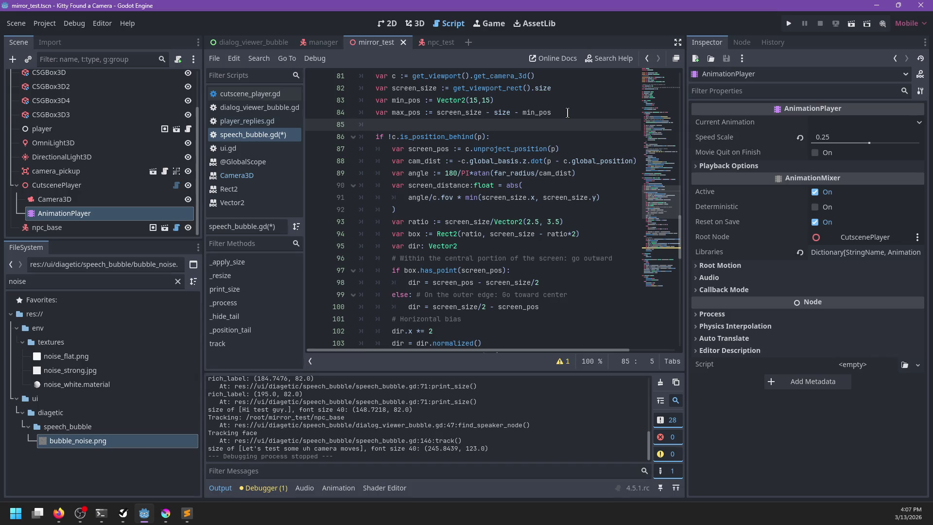
scroll(567, 112, up, 20)
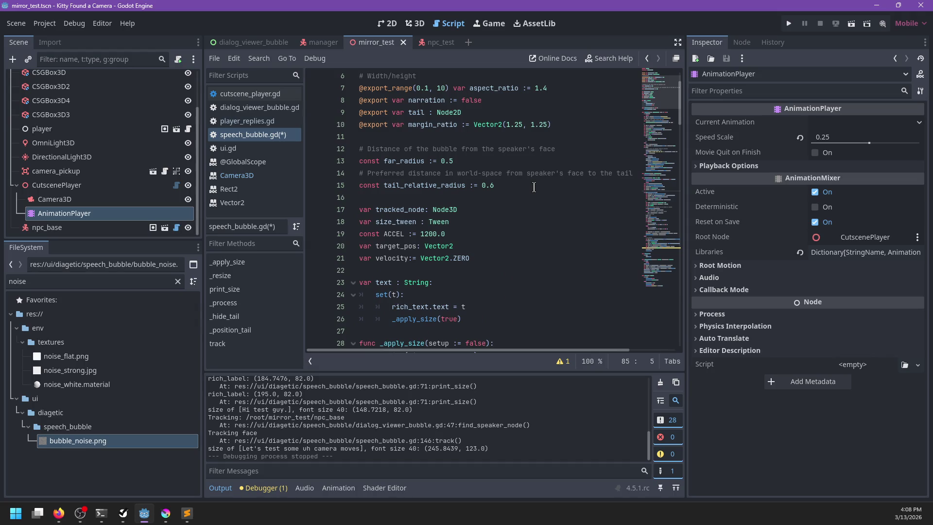
text(velo)
key(Return)
text(.)
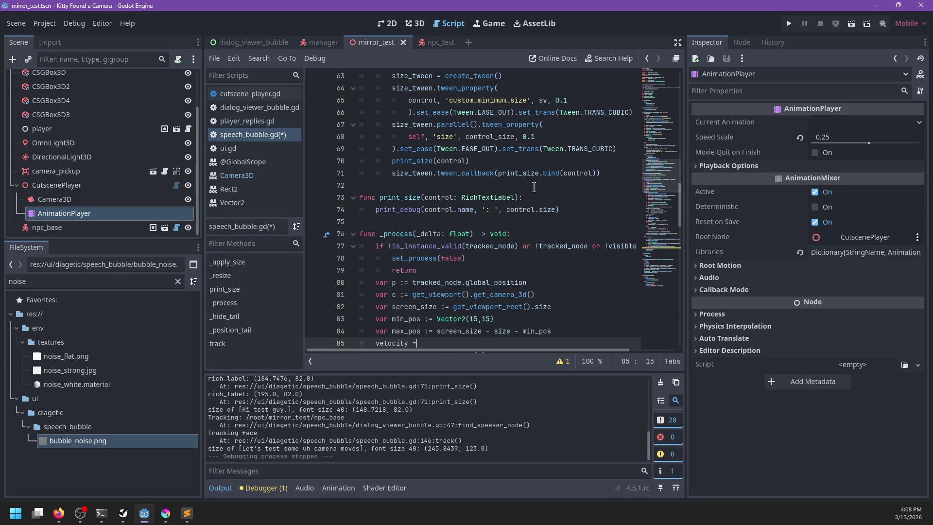
scroll(525, 190, up, 14)
scroll(513, 194, up, 5)
scroll(498, 198, down, 2)
- Replace ACCEL's 1200.0 with 1.5 and add const VEL := 0.5 below it
click(473, 160)
key(Return)
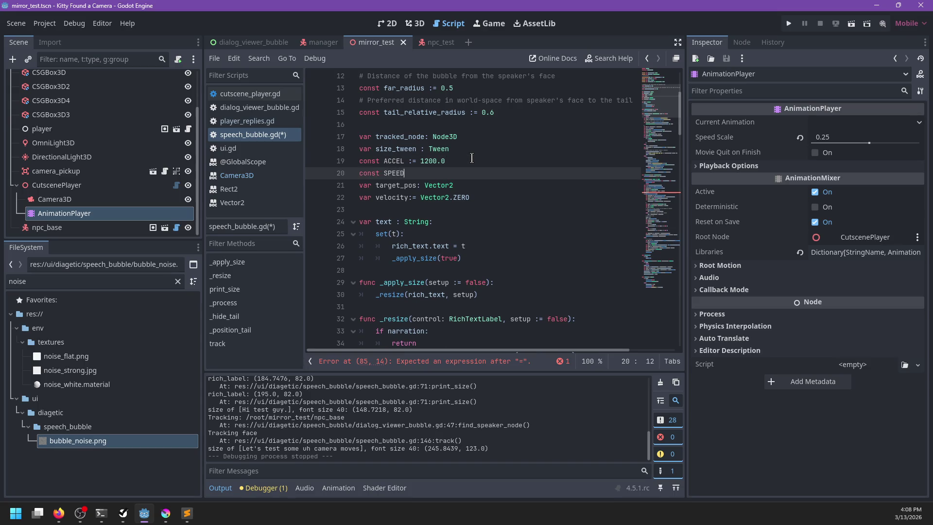
key(BackSpace)
key(BackSpace)
key(BackSpace)
scroll(457, 197, down, 10)
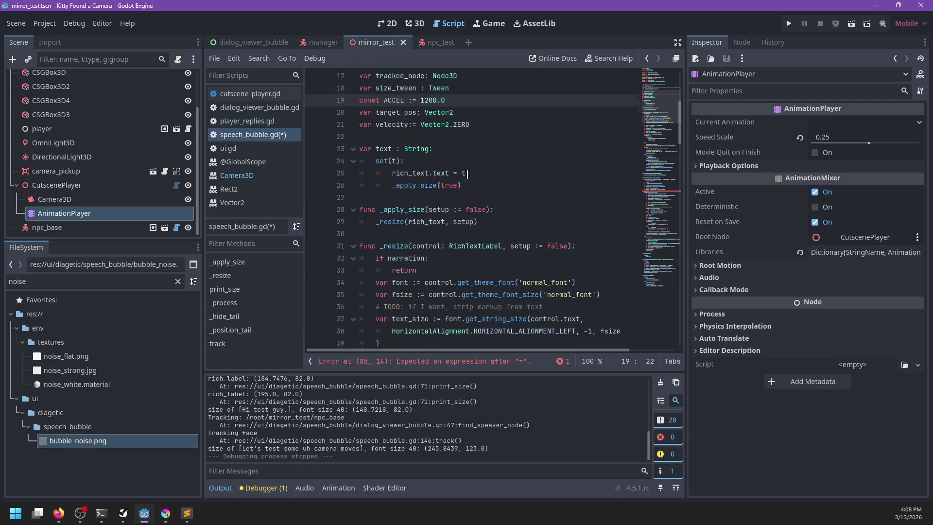
scroll(457, 194, up, 10)
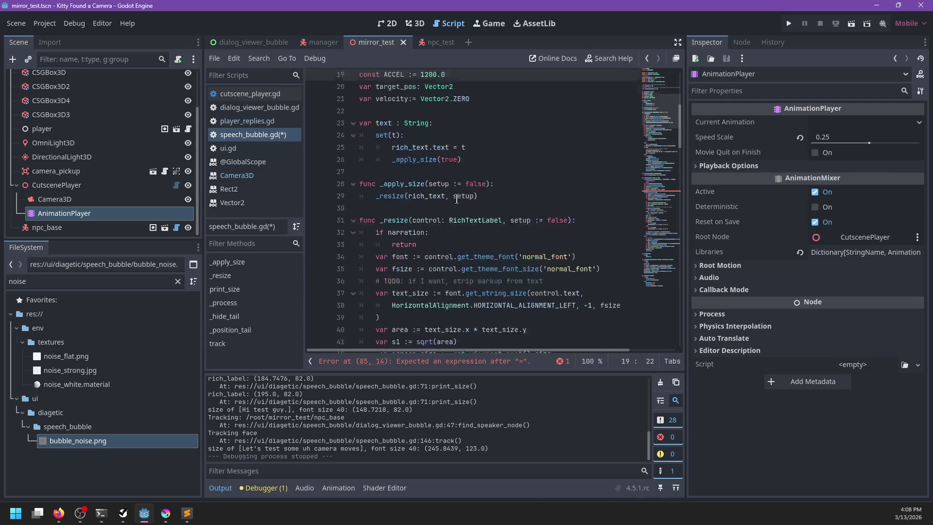
key(BackSpace)
key(BackSpace)
key(BackSpace)
text(0.5)
key(Return)
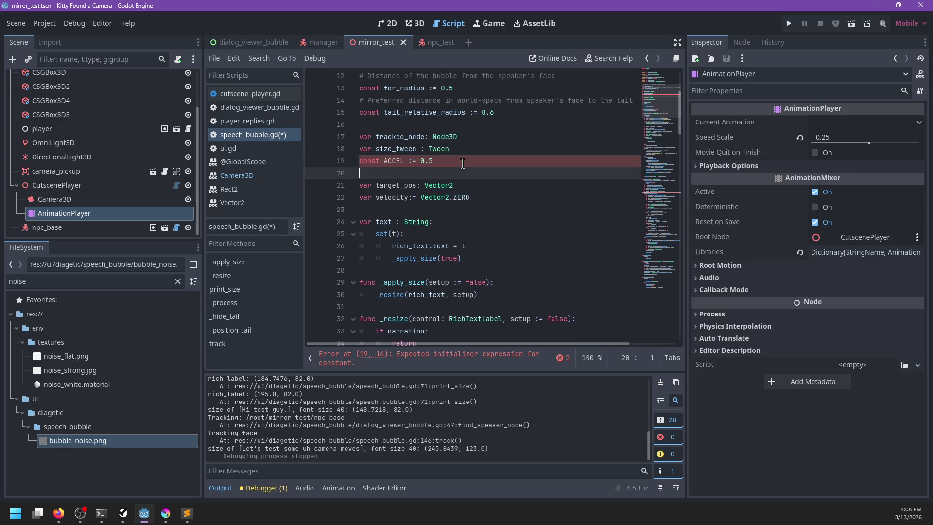
key(Up)
key(ctrl+Right)
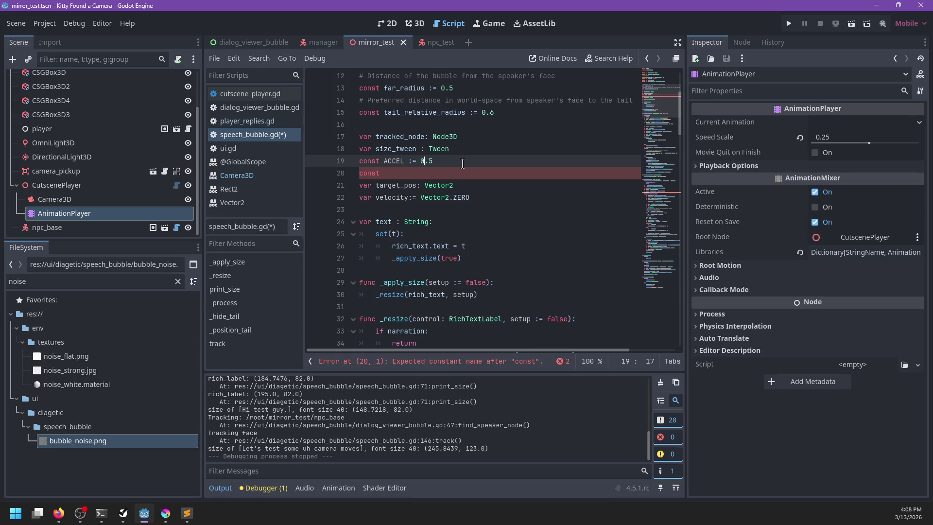
key(Down)
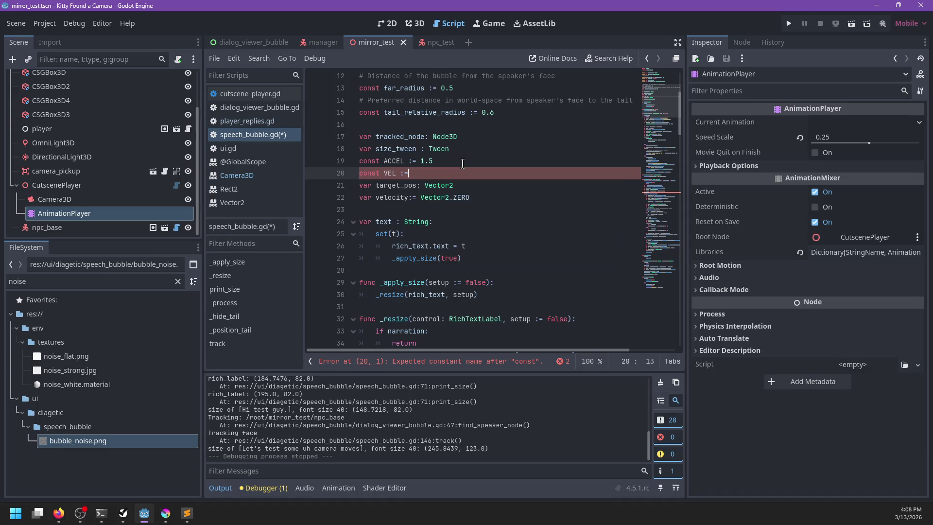
text(0.5)
- Add a '# Relative acceleration and velocity' comment above the constants
key(Up)
key(Up)
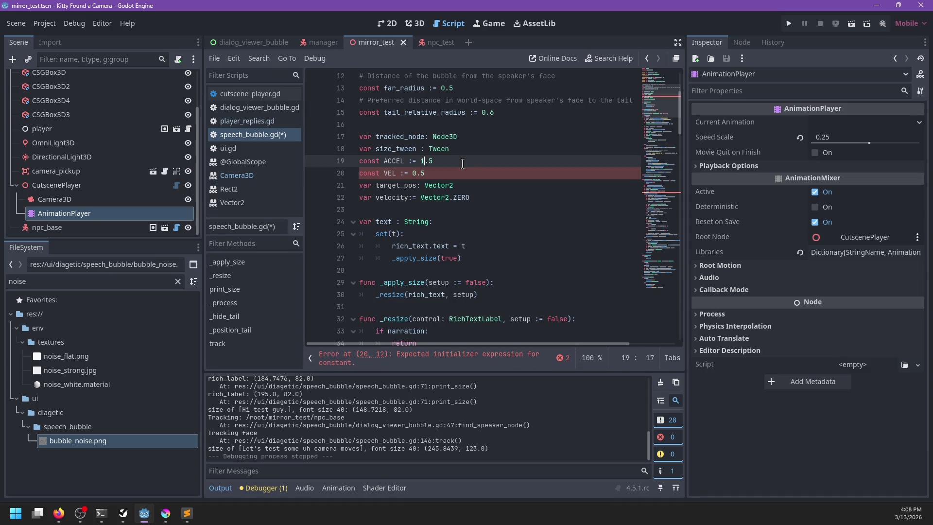
key(End)
key(Return)
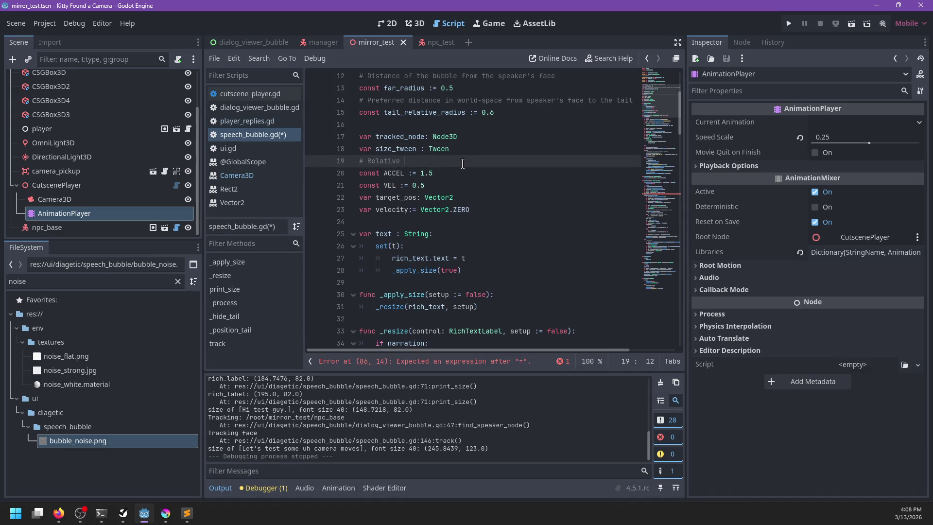
text(cceleration and velocity to screen size)
- Rename VEL to SPEED and start velocity.move_toward(...) on the error line
double_click(387, 185)
text(SPEED)
click(450, 362)
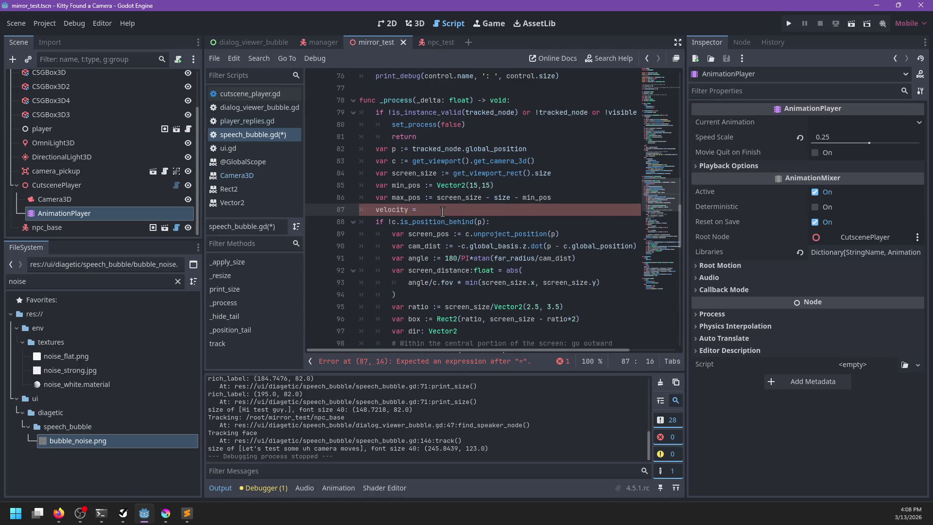
text(.mov)
key(Return)
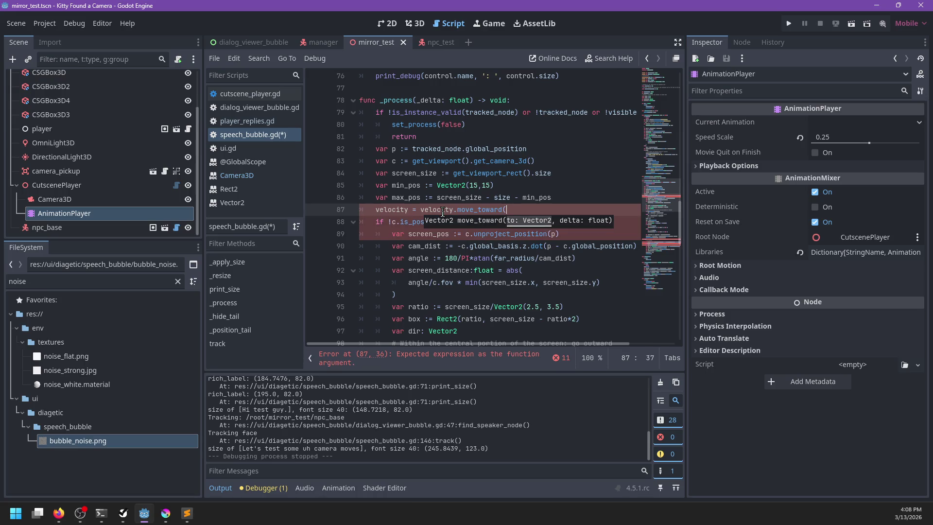
text(_position - )
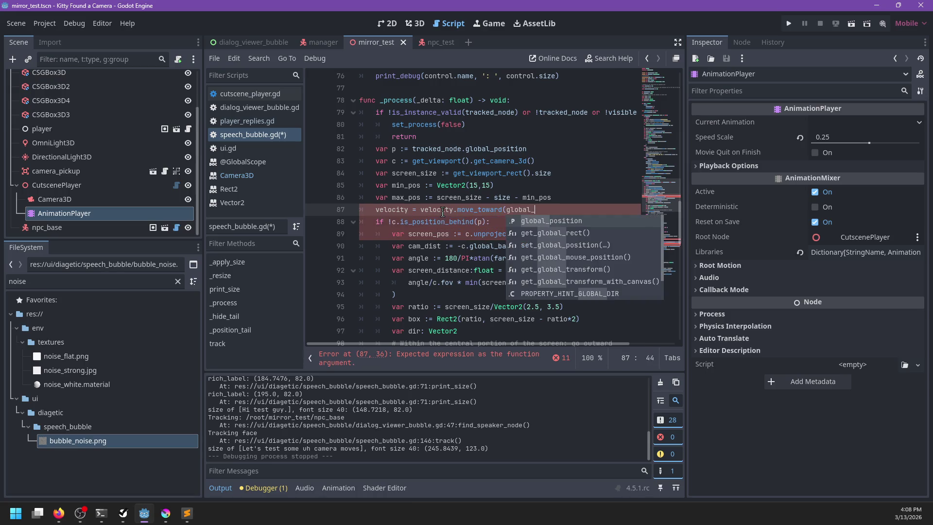
text(target_pos)
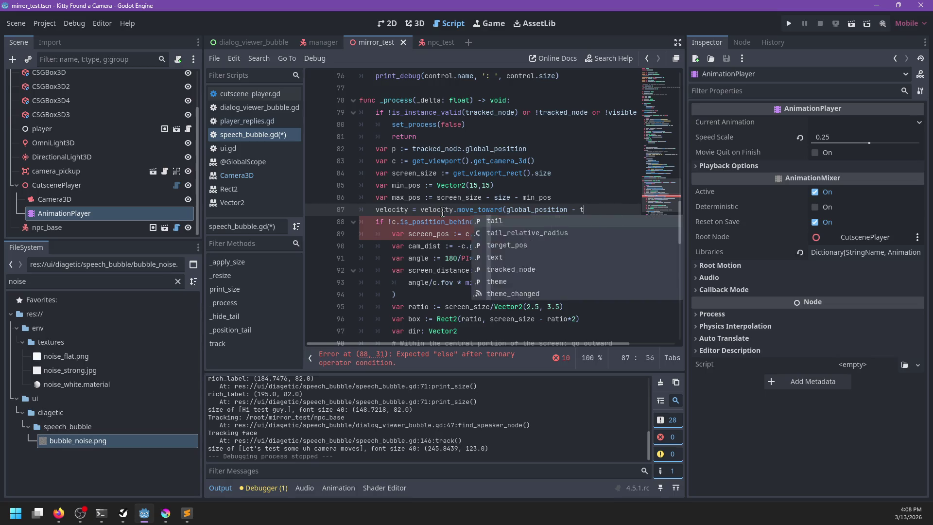
text(, delta(*)
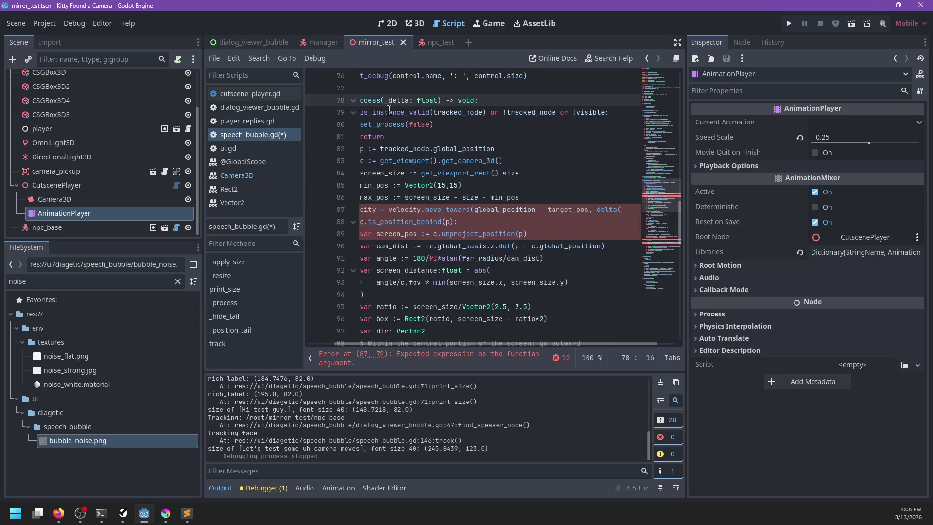
- Finish move_toward with delta*ACCEL and take out the global_position - target_pos argument
click(623, 202)
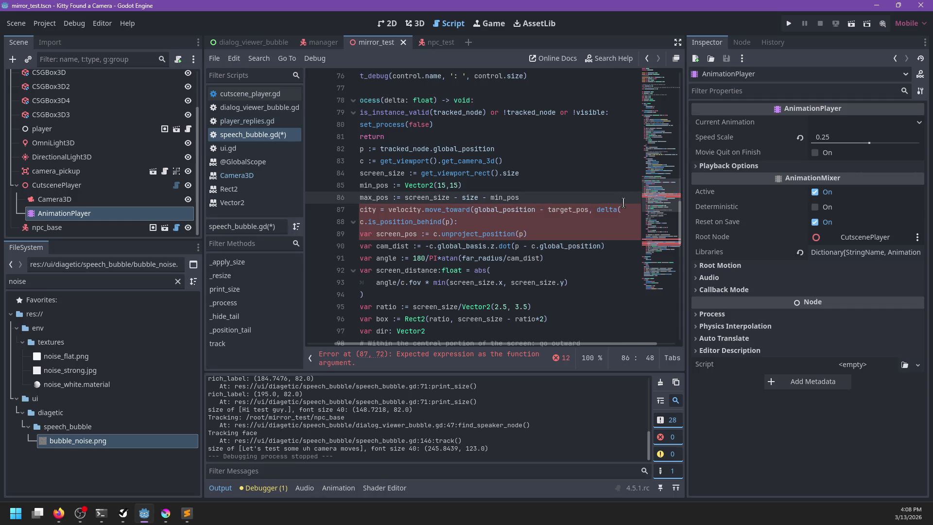
key(Down)
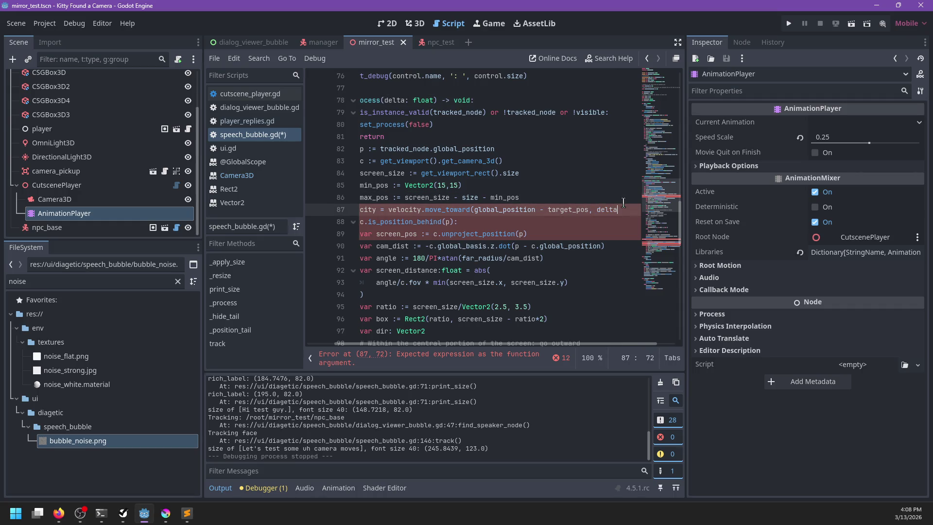
key(Delete)
text(*ACCE)
text(L)
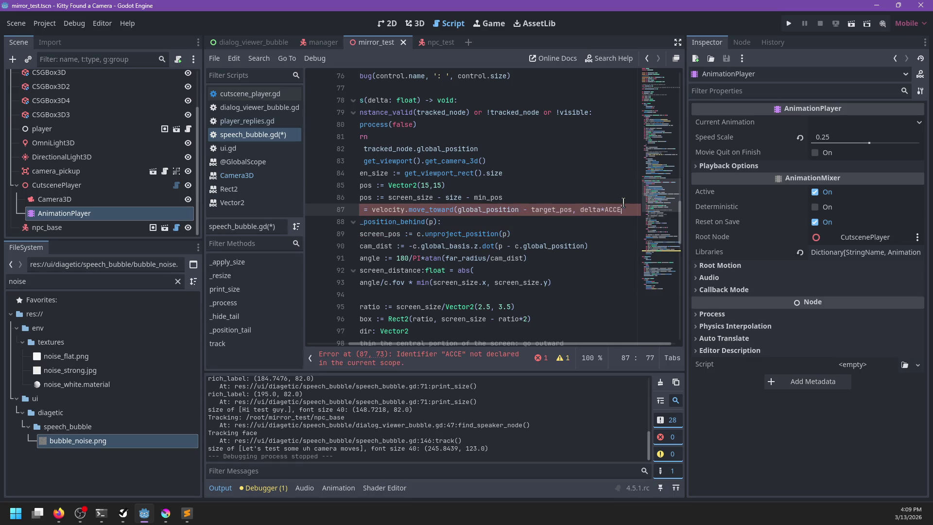
drag(454, 210, 573, 209)
key(BackSpace)
- Add a move() call on a new line after max_pos in _process
click(567, 198)
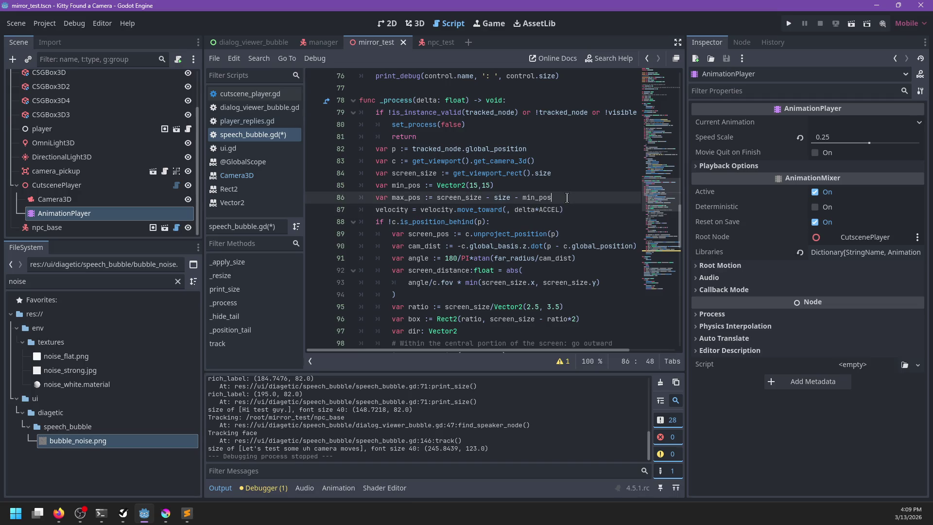
key(Return)
text(move())
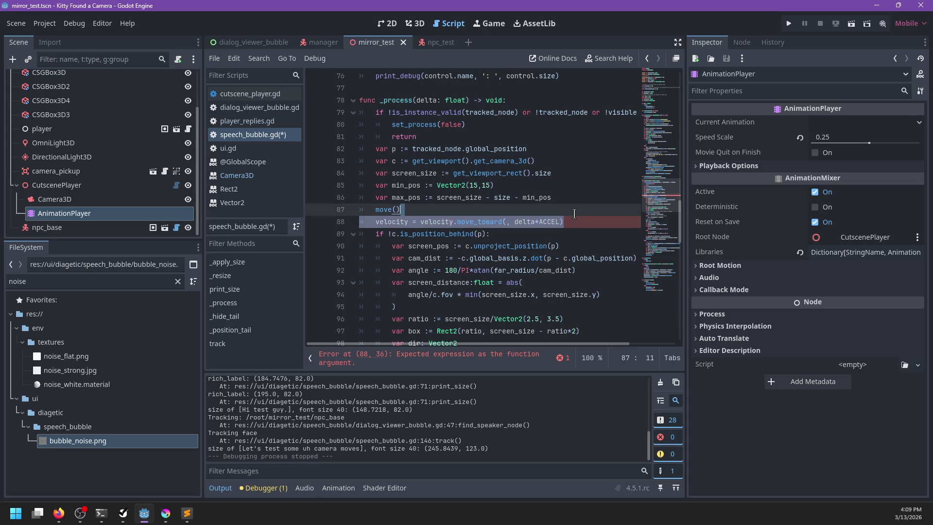
scroll(446, 254, down, 9)
scroll(446, 254, down, 5)
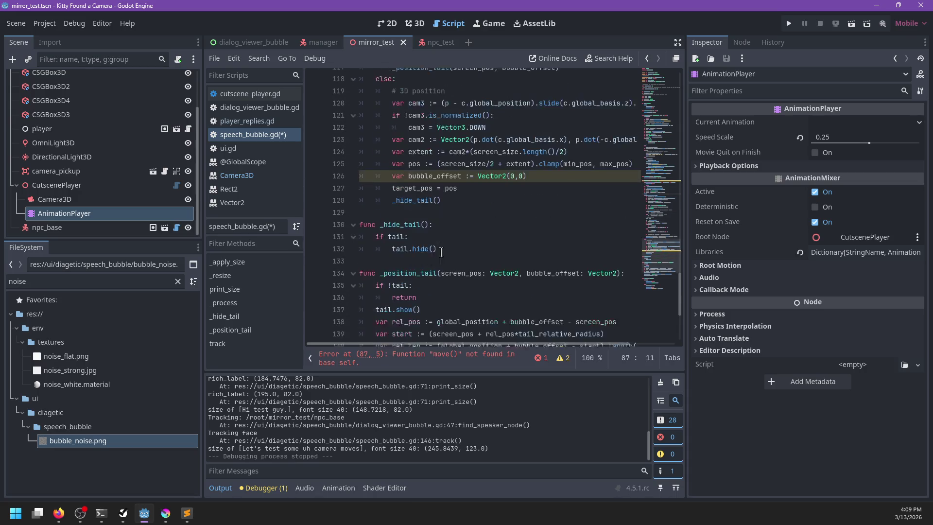
- Create func move(delta) above _hide_tail holding the pasted velocity update
click(419, 212)
key(Return)
text(move():)
key(Return)
text(velocity = velocity.move_toward(, delta*ACCEL))
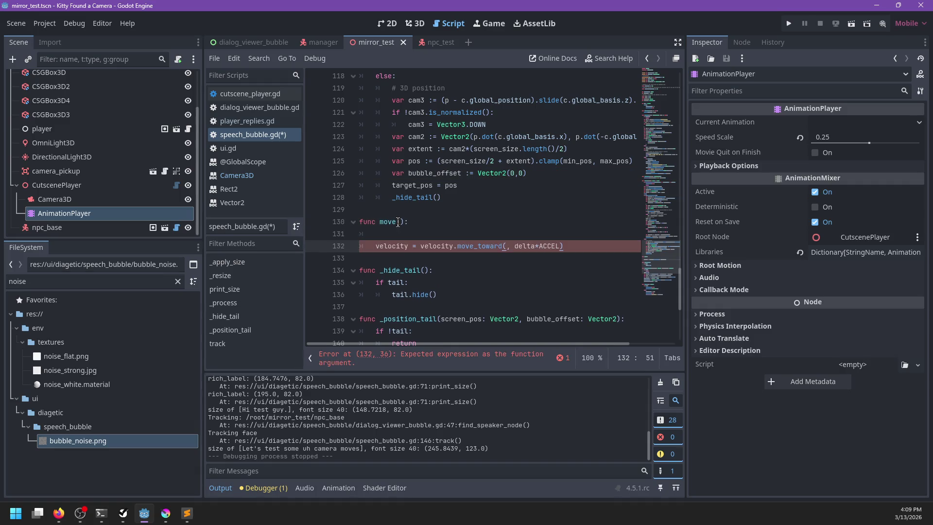
click(398, 222)
text(de)
- Pass delta to the move() call and start 'diff := target_pos - global_position' in move()
scroll(398, 222, up, 13)
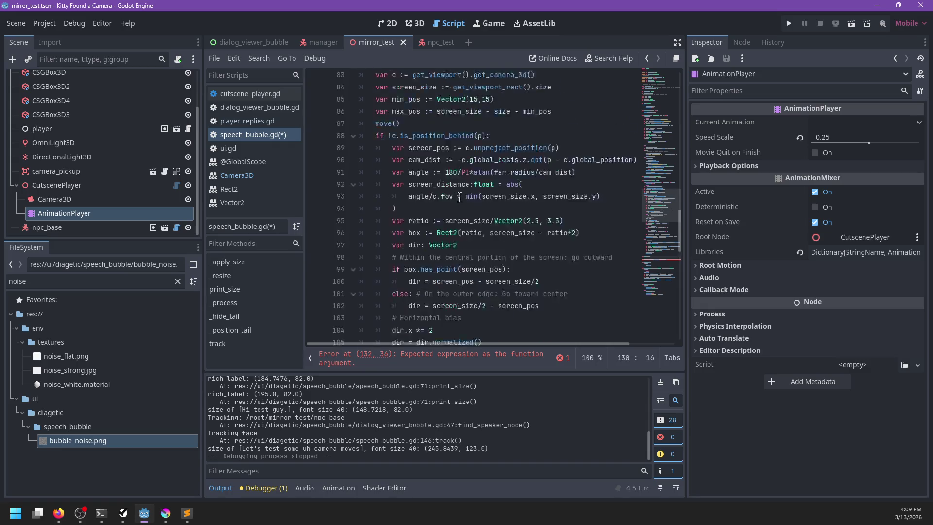
click(394, 174)
text(delta)
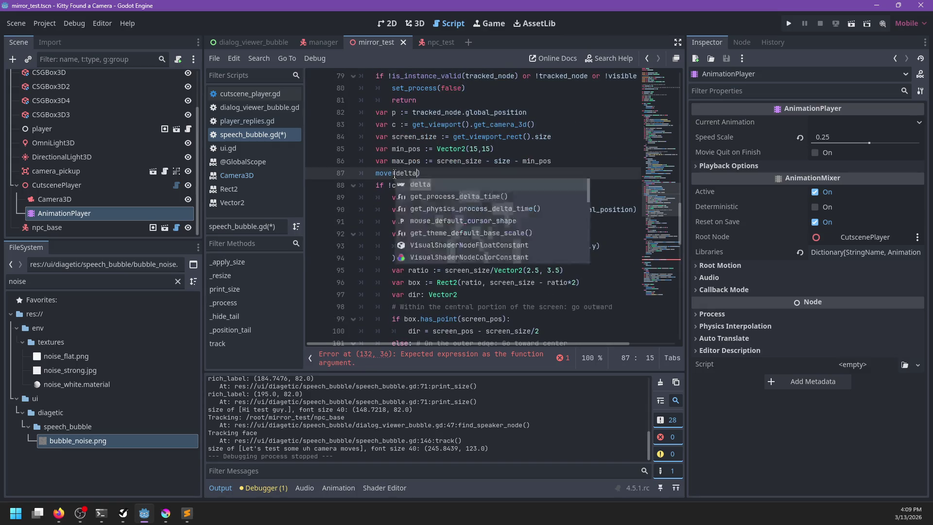
scroll(435, 210, down, 11)
scroll(435, 210, down, 3)
click(417, 199)
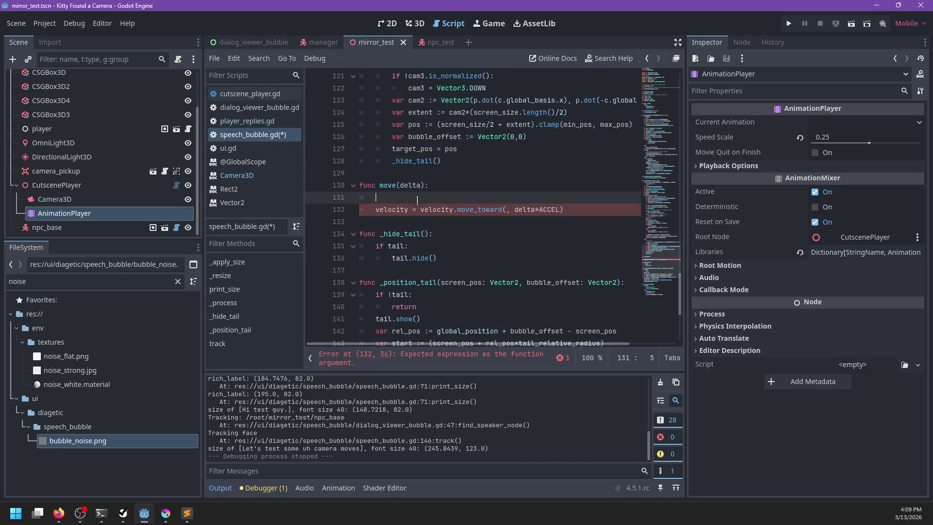
key(BackSpace)
key(BackSpace)
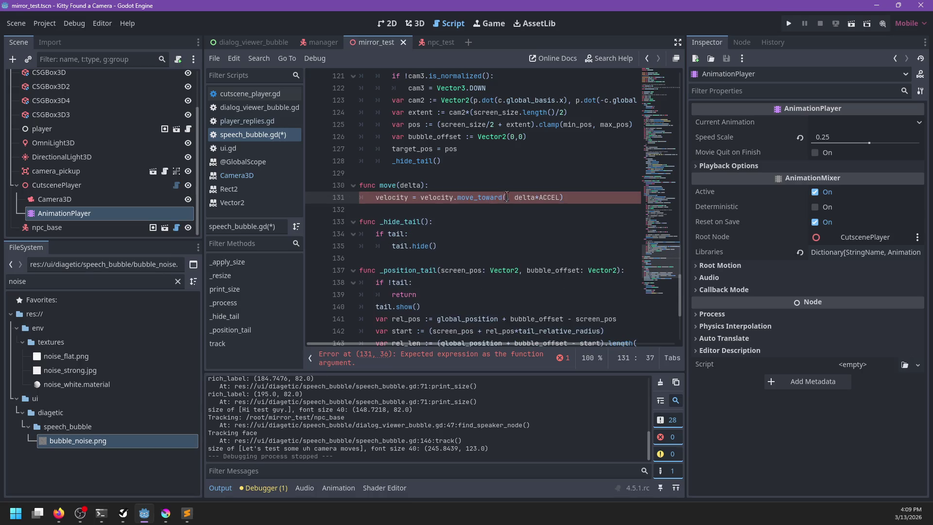
key(Return)
text(diff := )
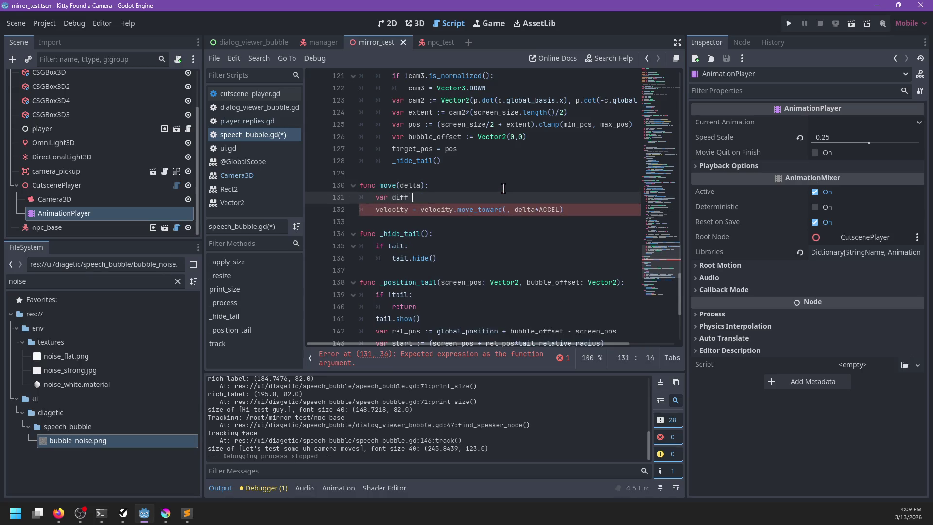
text(target_pos - global_)
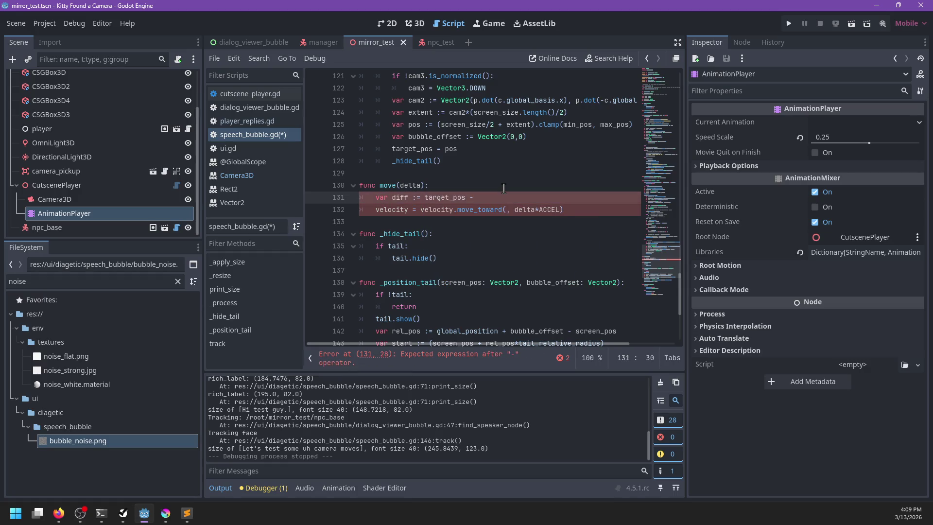
text(position)
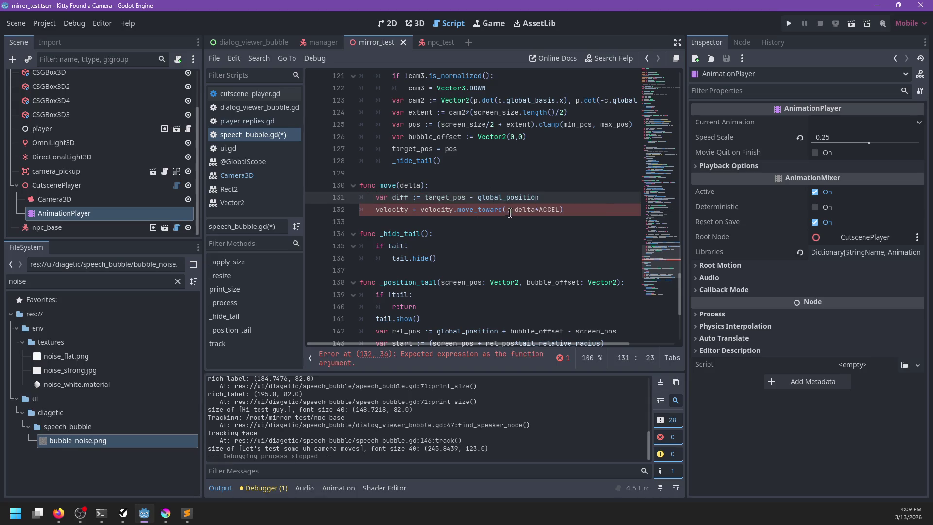
- Add a line 'var s := min(diff, SPEED*delta)' below the diff line
click(508, 210)
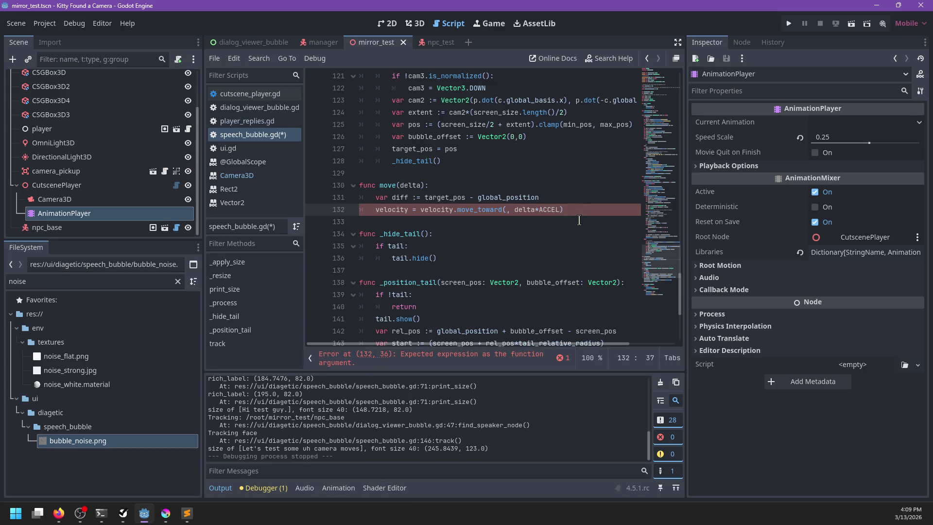
text(mi)
key(BackSpace)
key(BackSpace)
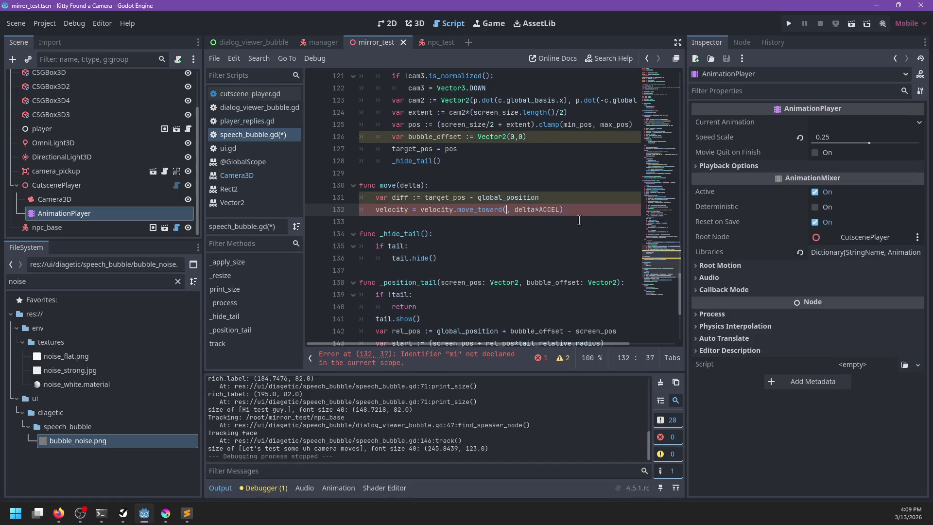
key(Up)
key(End)
key(Return)
text(var s := )
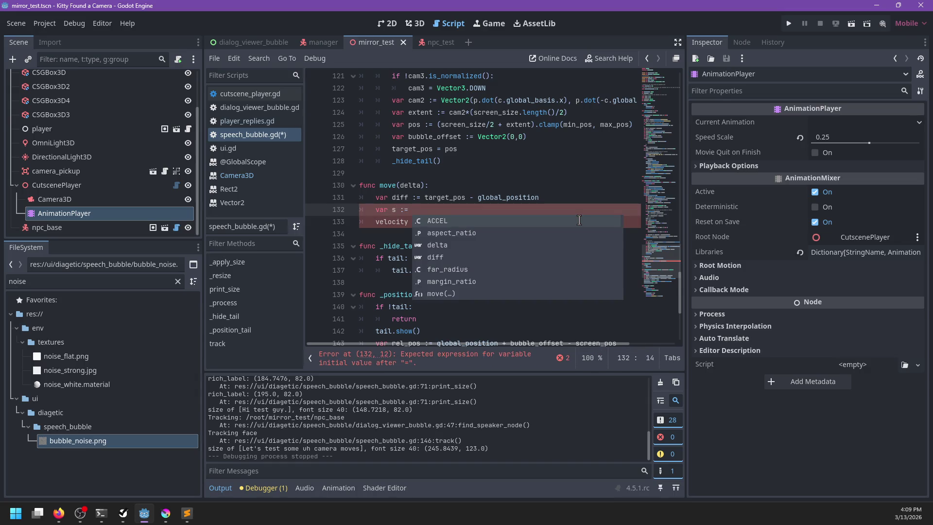
text(max)
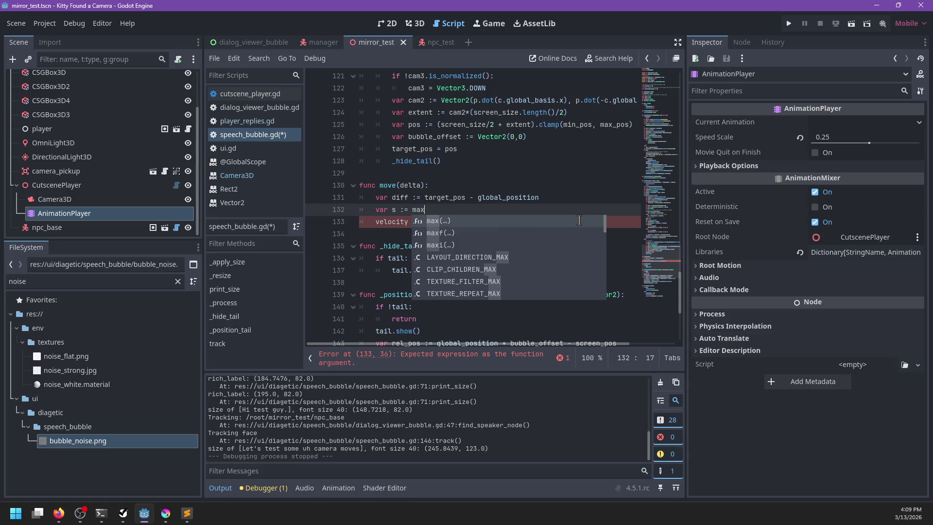
key(BackSpace)
key(BackSpace)
text(in)
key(Return)
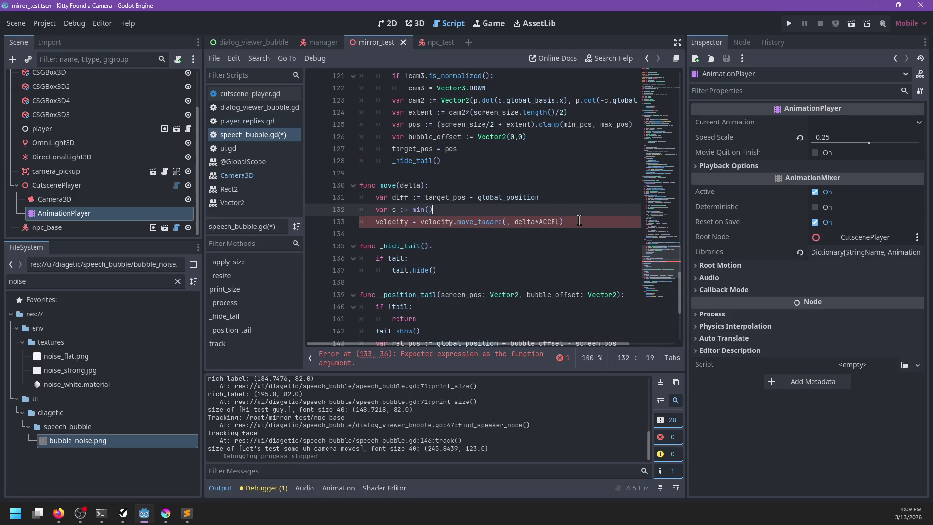
text(diff, )
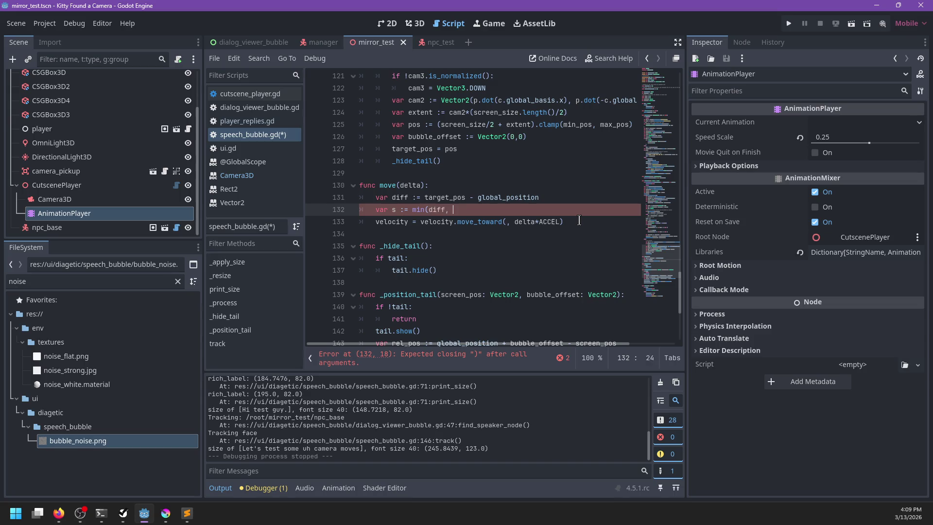
text(SPEED*delta)
- Start the move_toward argument with 's*' and make min's first argument diff.length()
key(Down)
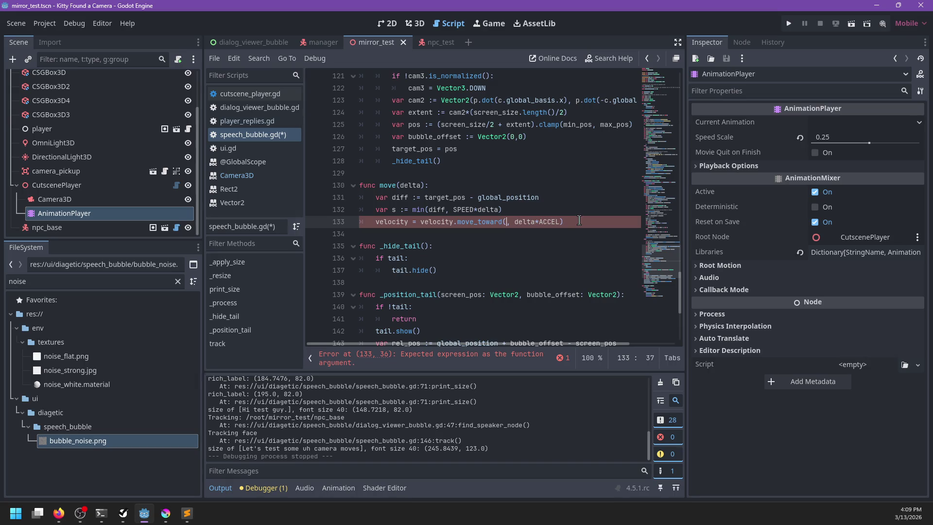
text(s,)
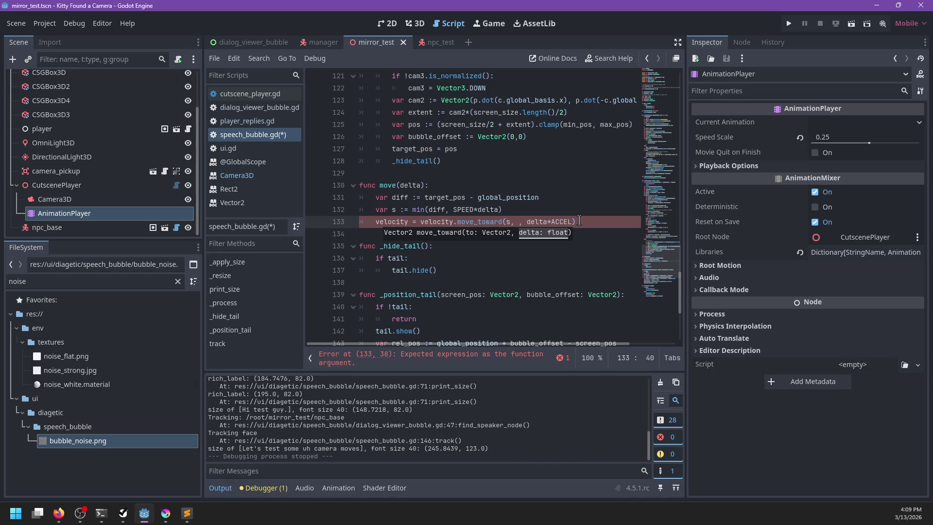
key(BackSpace)
key(BackSpace)
text(*)
key(Up)
key(Left)
key(Left)
key(Left)
text(.leng)
key(Return)
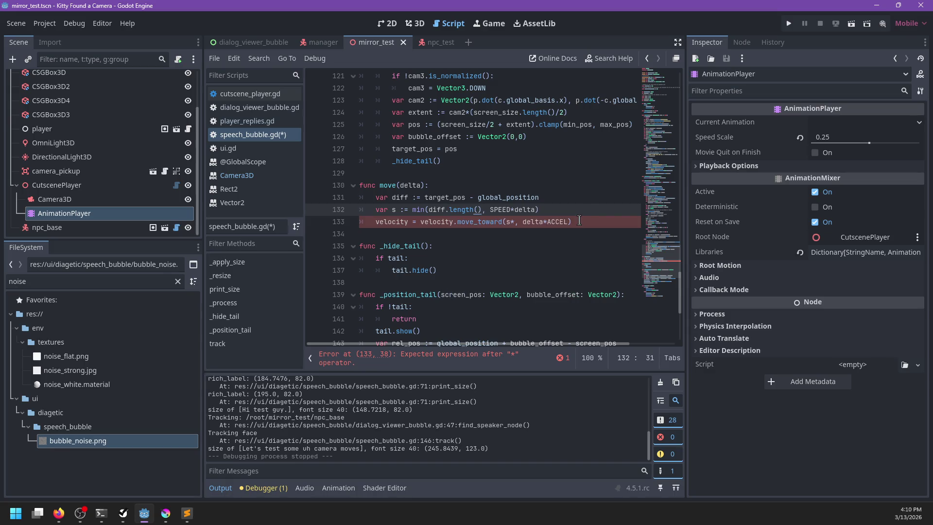
- Complete the move_toward argument as s*diff.normalized()
key(Down)
key(ctrl+Right)
key(ctrl+Right)
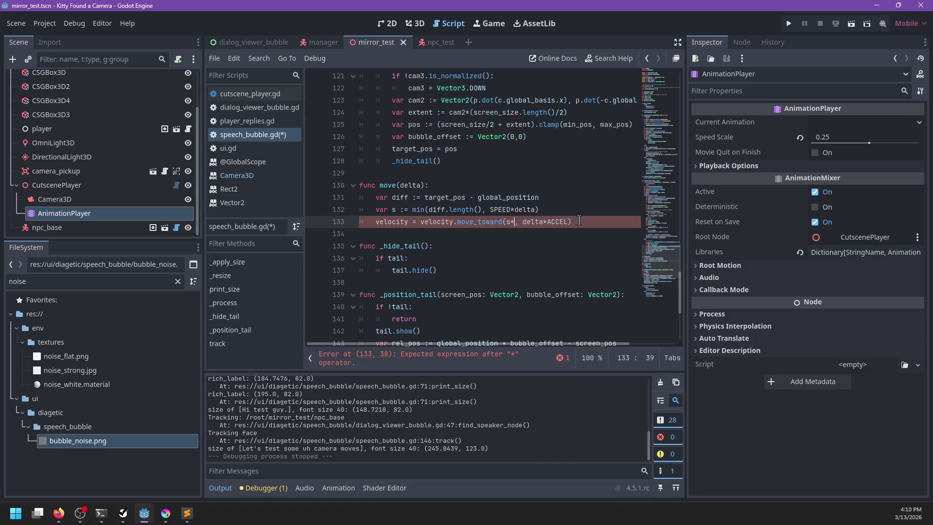
key(ctrl+shift+Return)
key(BackSpace)
key(BackSpace)
key(BackSpace)
click(513, 222)
text(diff.normalized())
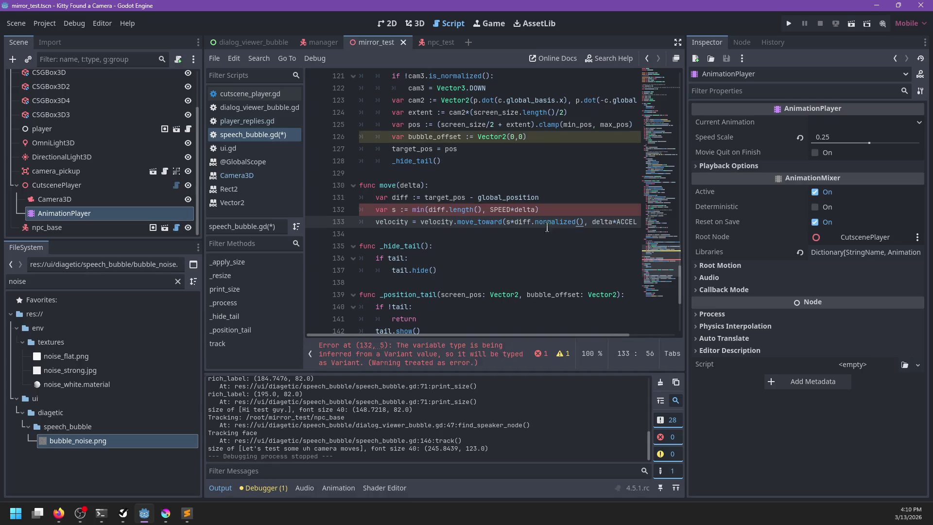
scroll(534, 223, right, 2)
scroll(485, 216, left, 2)
scroll(471, 224, right, 2)
scroll(465, 235, left, 2)
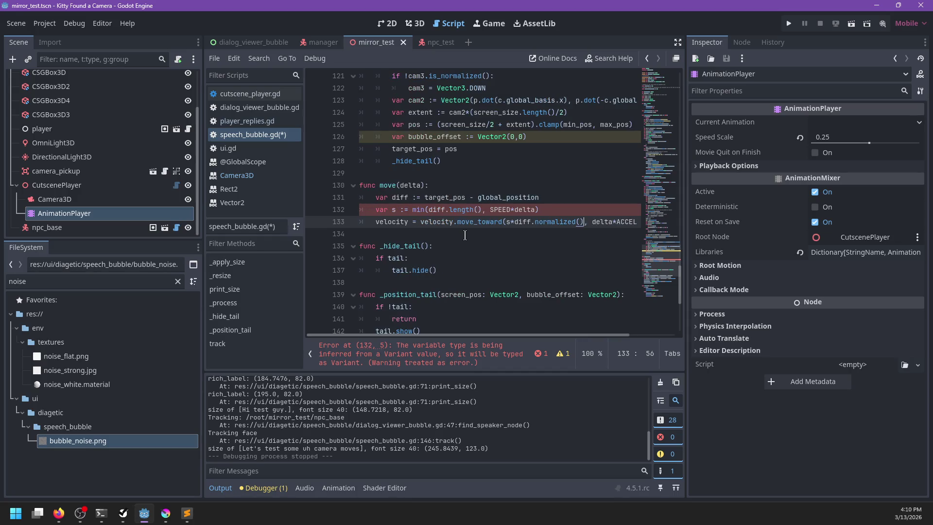
click(408, 212)
- Annotate s as float on line 132: 'var s:float = min(...)'
text(float)
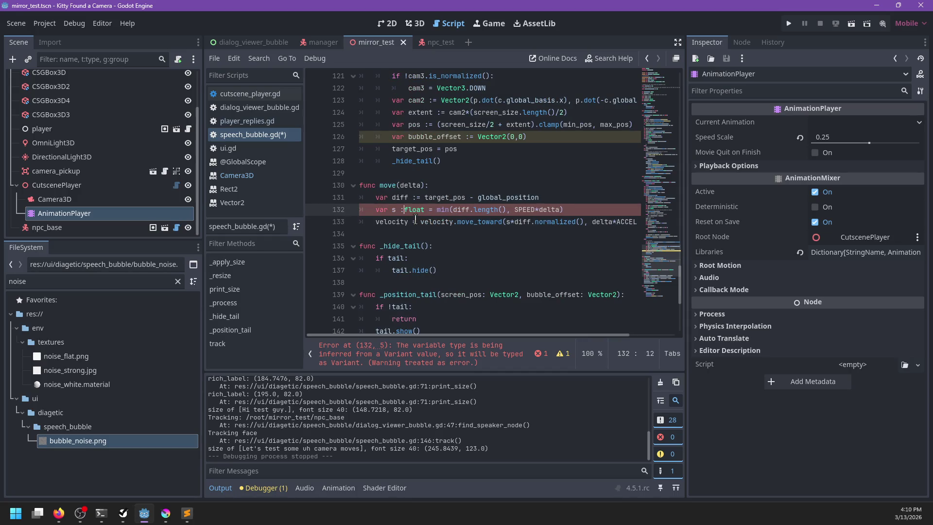
key(Left)
key(BackSpace)
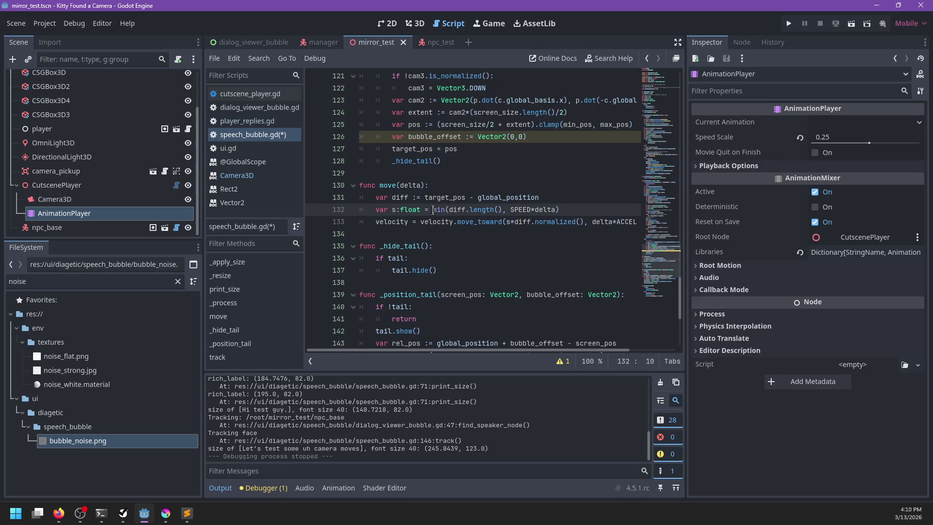
drag(507, 221, 582, 222)
drag(449, 210, 501, 210)
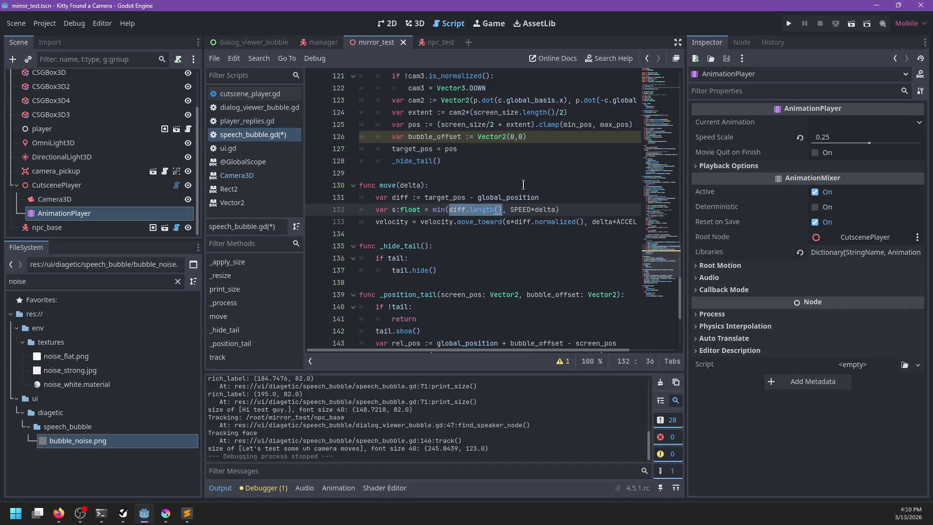
- Add 'global_position += velocity*delta' and change the signature to move(delta: float)
click(599, 222)
key(Return)
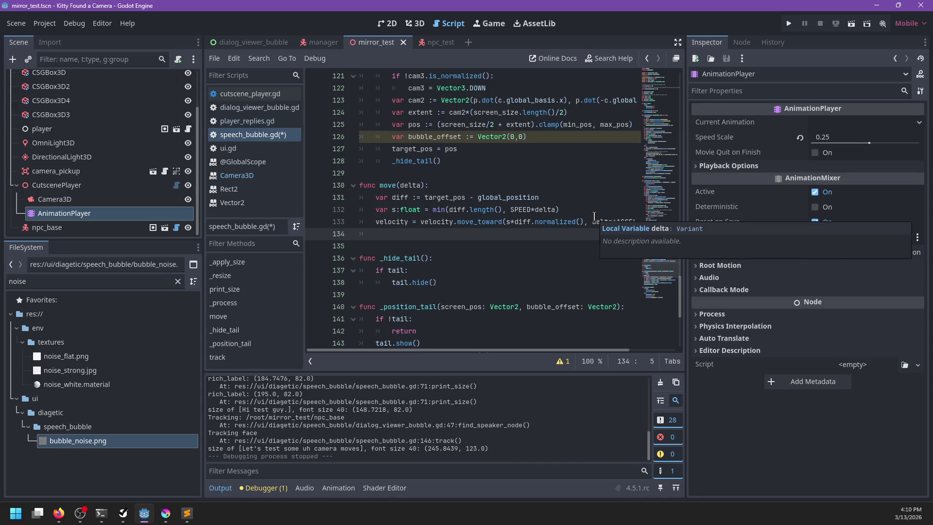
key(ctrl+space)
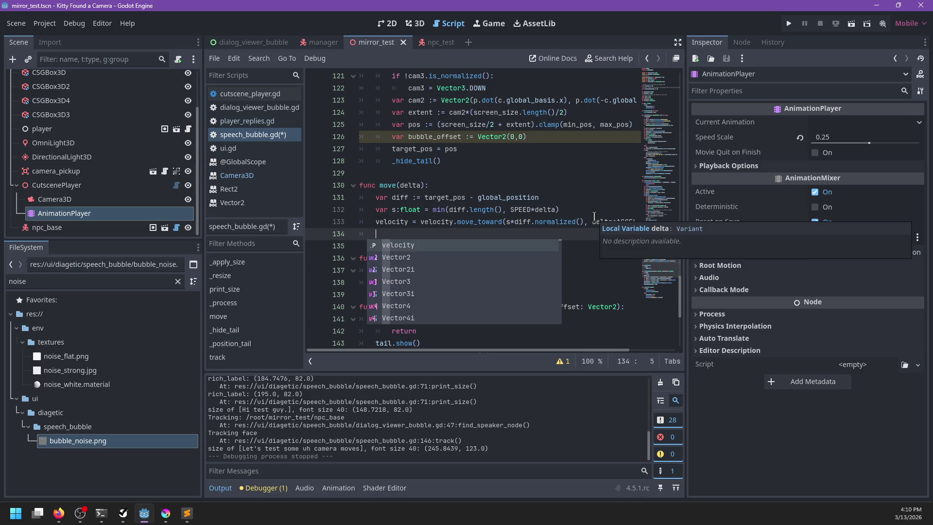
key(Escape)
text(global_position += velocity*delta)
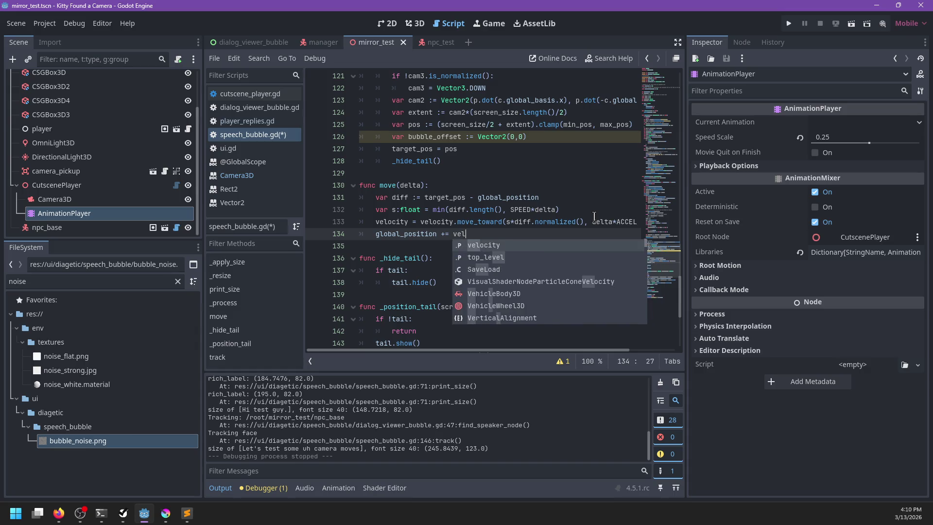
click(421, 187)
text(oat)
- Delete the unused bubble_offset line and save speech_bubble.gd
click(478, 150)
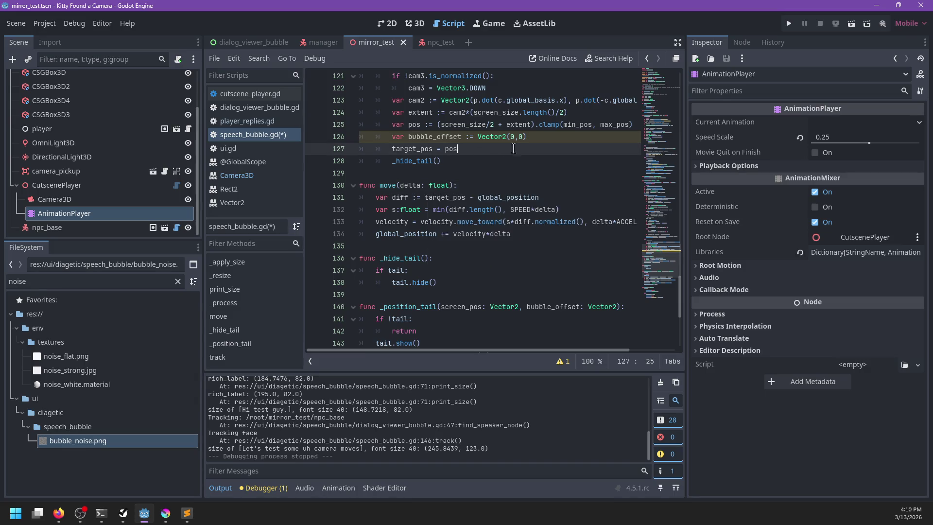
double_click(447, 138)
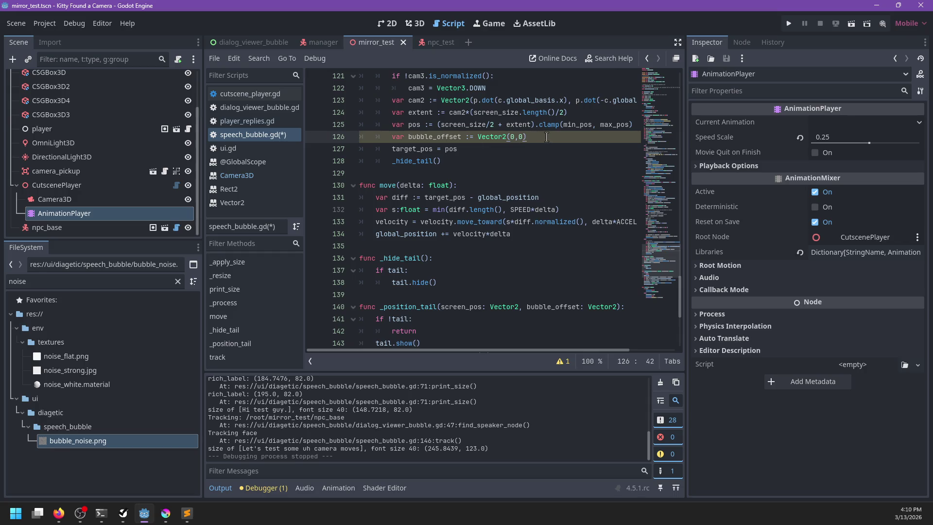
drag(527, 136, 347, 143)
key(BackSpace)
key(BackSpace)
key(ctrl+s)
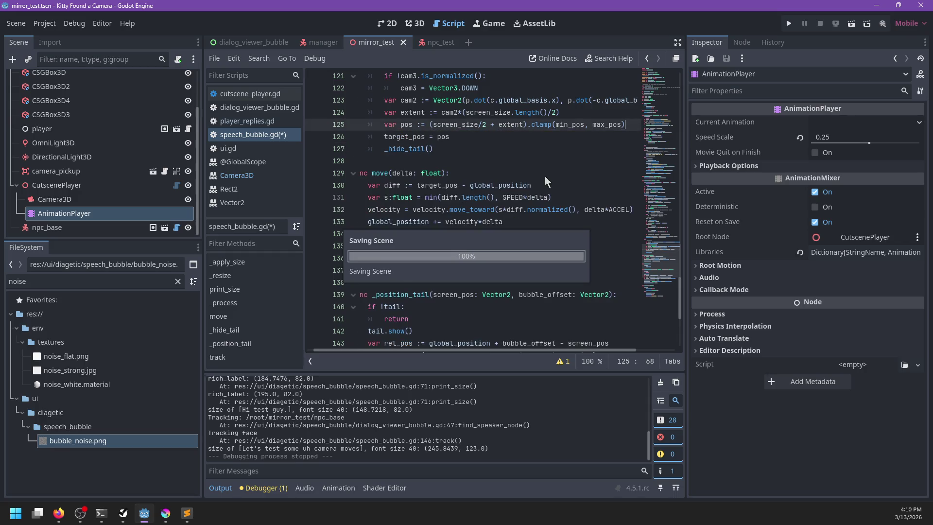
scroll(465, 172, up, 5)
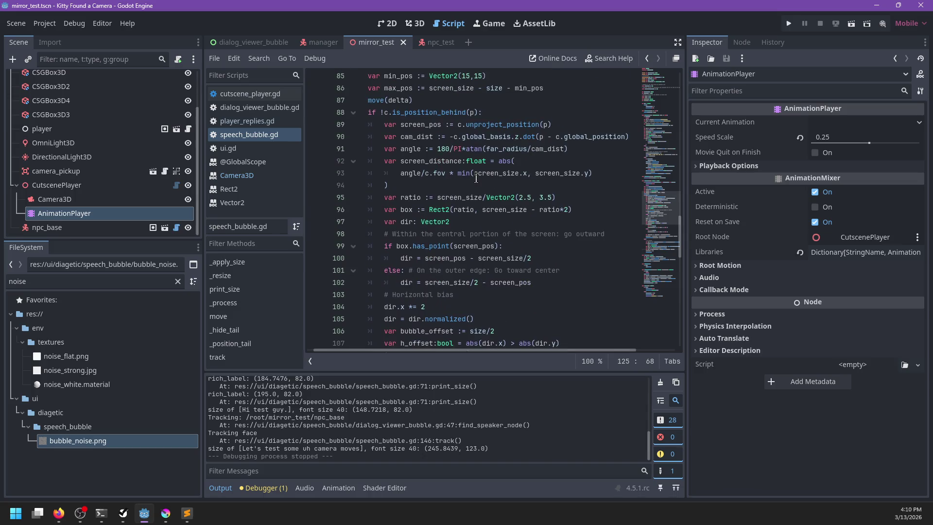
- Restart the game with F5, talk to the test character to see 'Hello, I'm the test guy!', then return to the editor
key(F6)
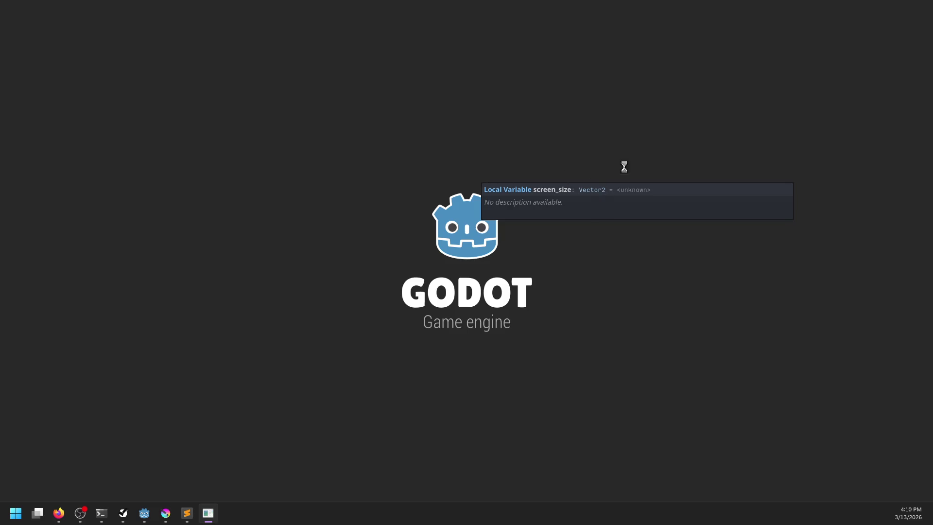
click(820, 25)
click(557, 149)
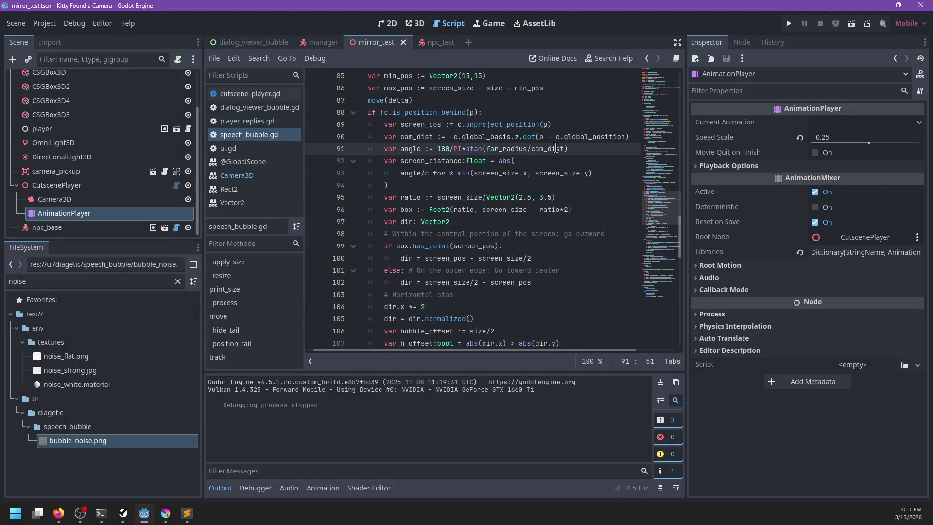
key(F5)
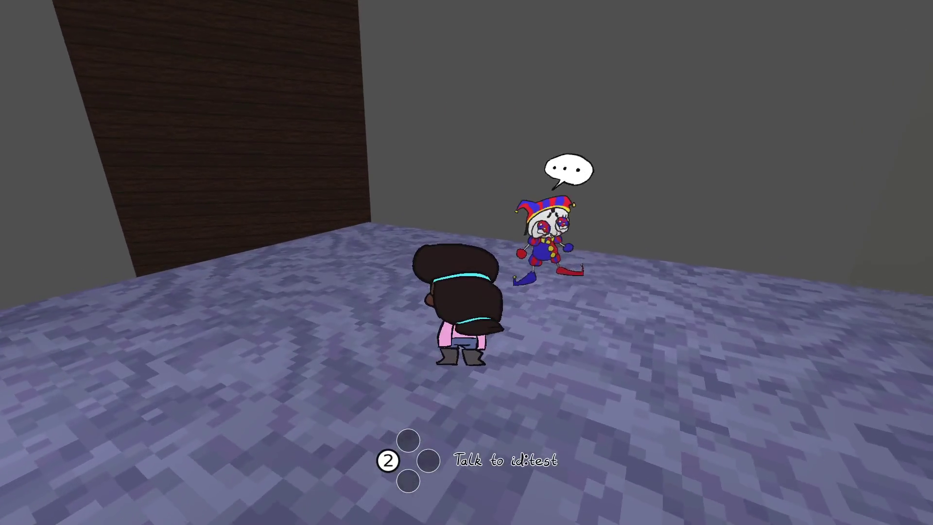
key(2)
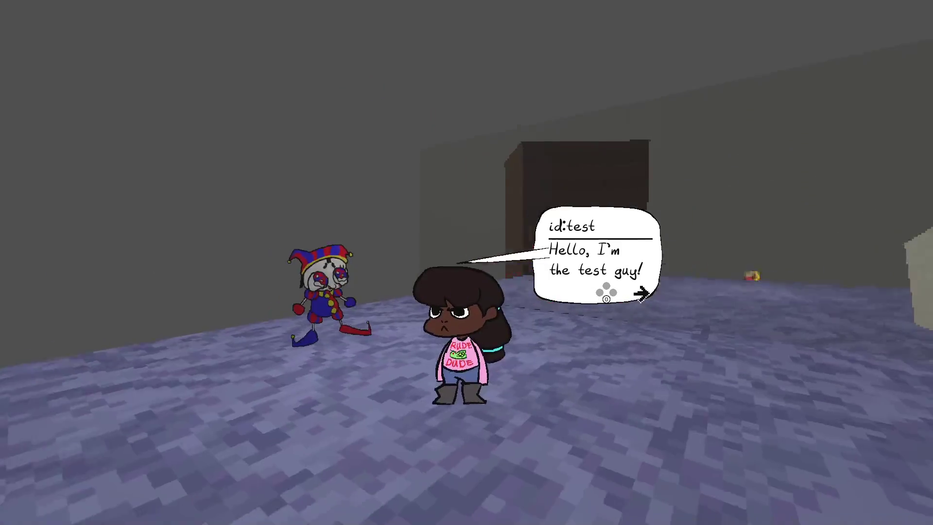
key(alt+Tab)
scroll(471, 243, down, 10)
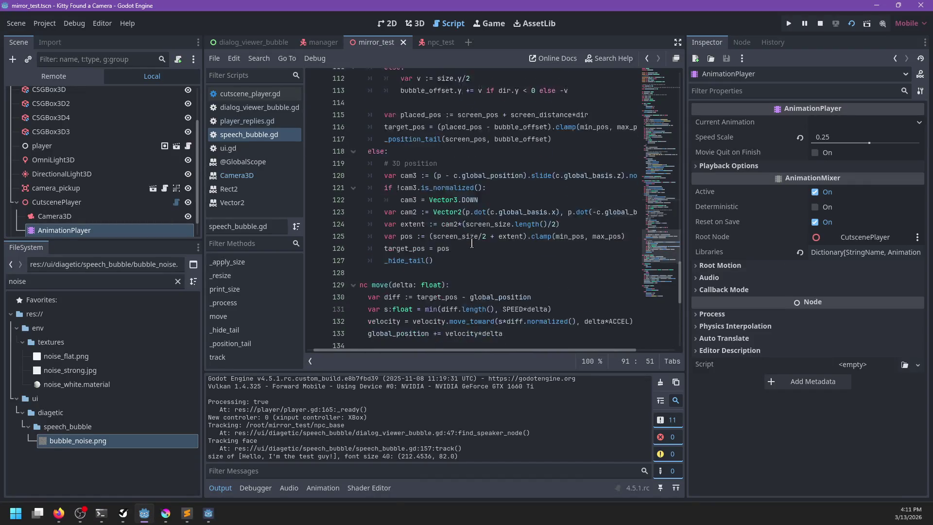
- Set a breakpoint in move() and step to the next line
scroll(471, 243, down, 2)
click(322, 222)
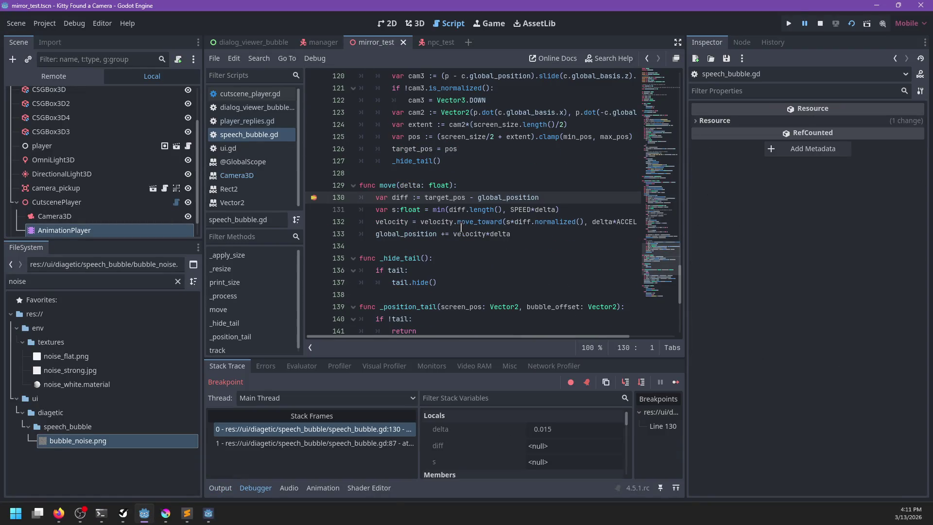
key(F10)
mouse_move(399, 185)
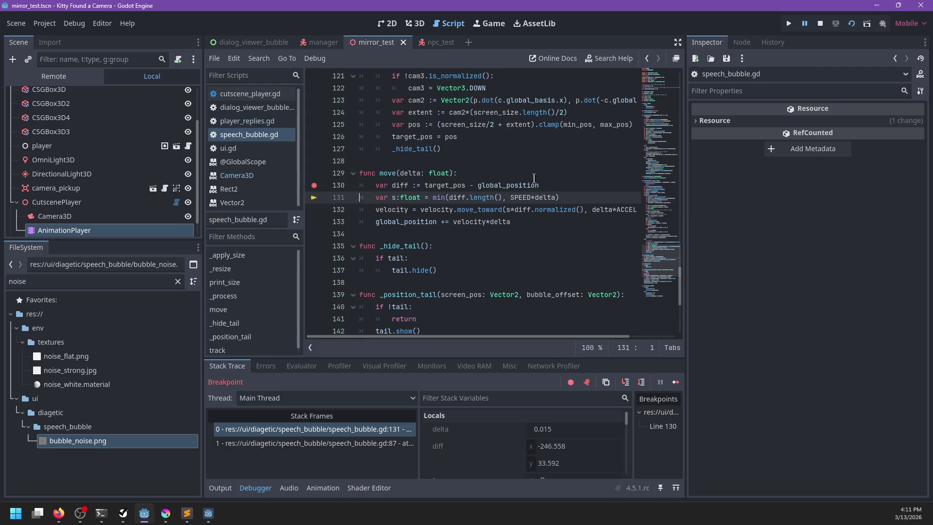
- Remove '*delta' from the global_position update on line 133 and save
click(486, 221)
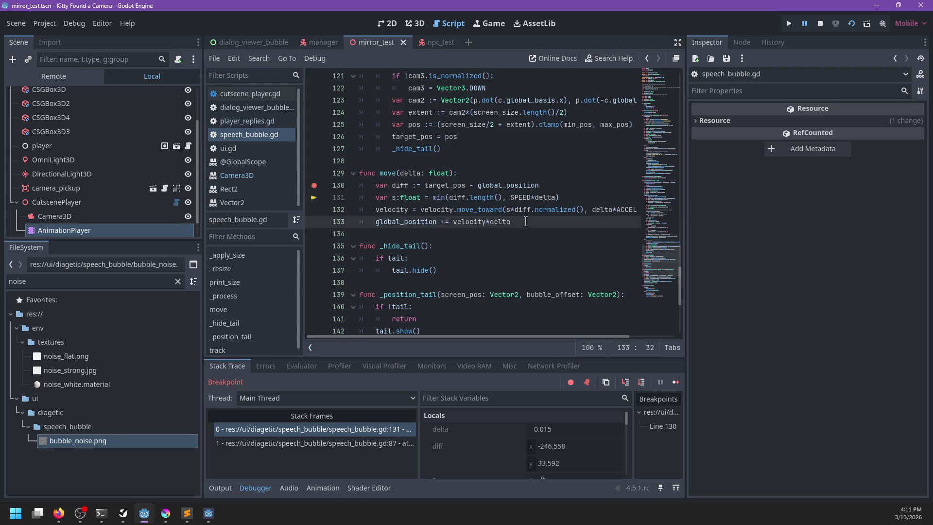
click(534, 197)
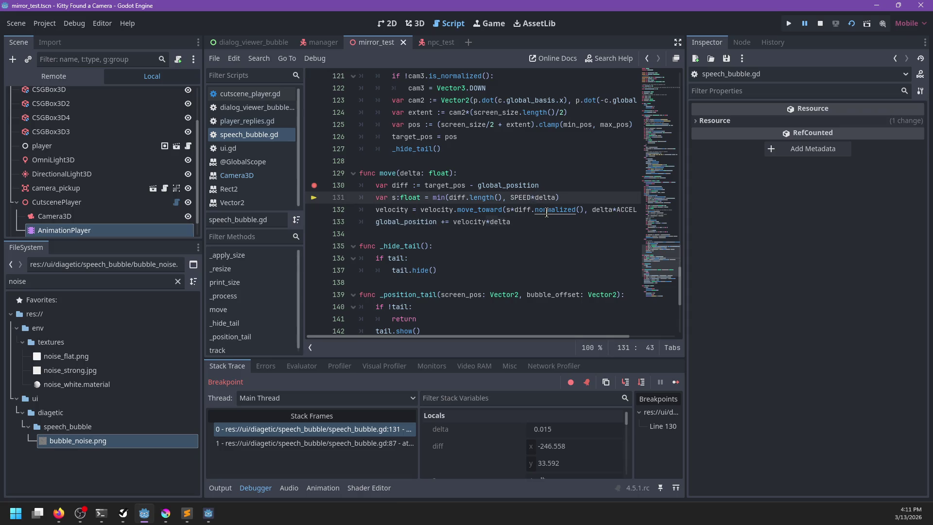
key(ctrl+shift+Right)
drag(487, 222, 508, 222)
key(BackSpace)
key(ctrl+s)
- Clear the line 130 breakpoint and resume the paused game
key(F12)
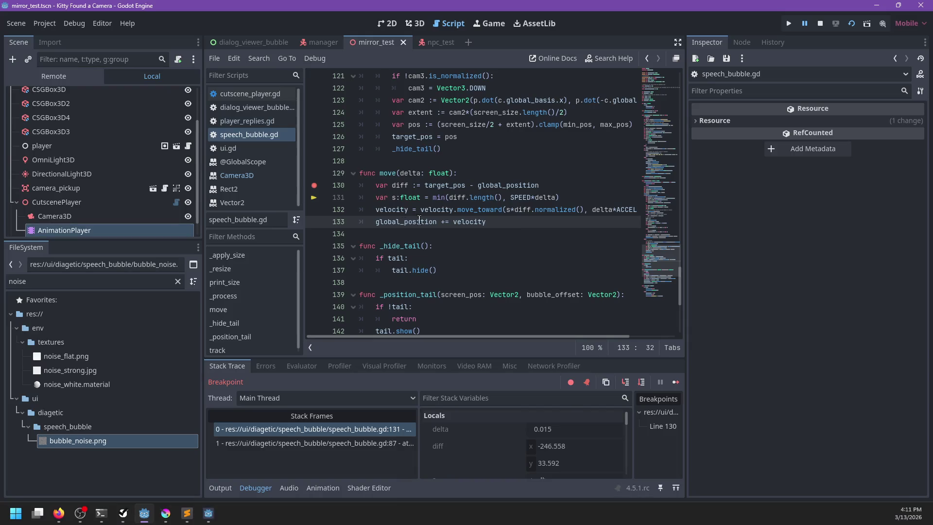
click(314, 185)
key(F12)
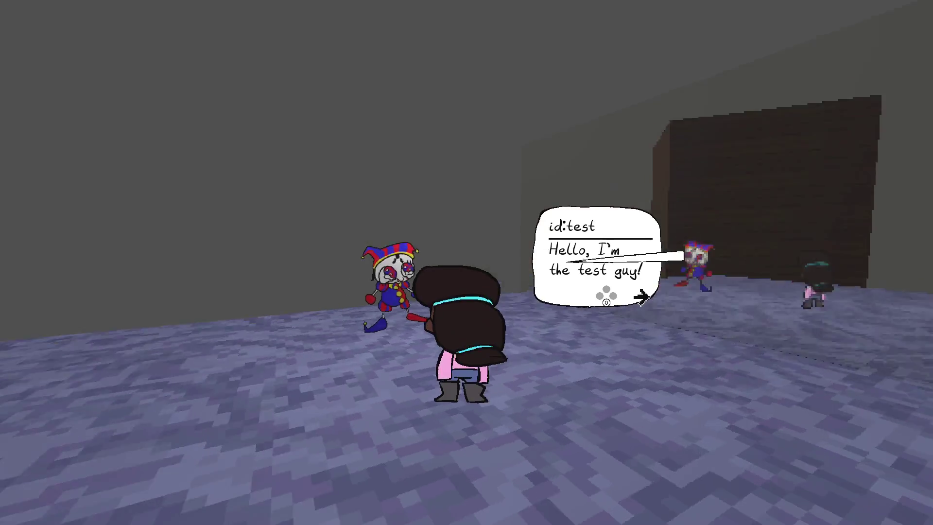
- Swing the game camera around the character with W and S to watch the bubble
key(s)
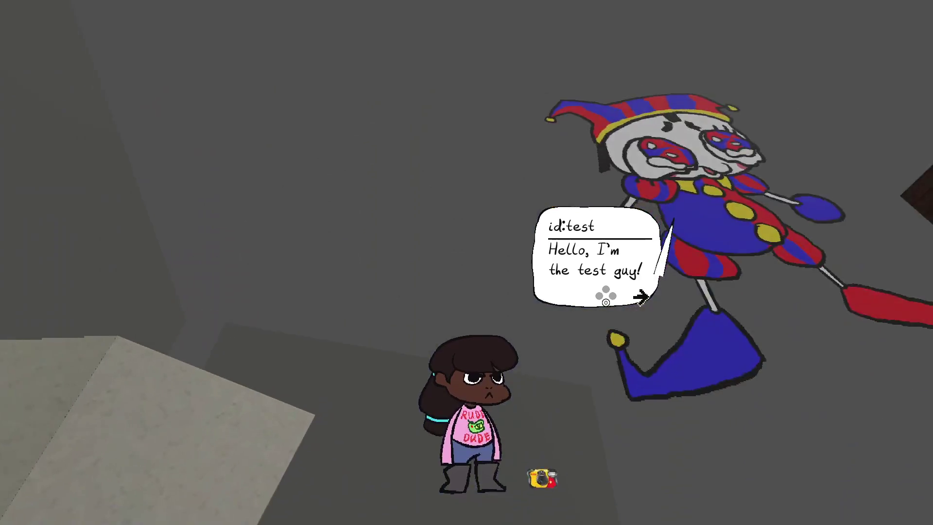
key(w)
key(s)
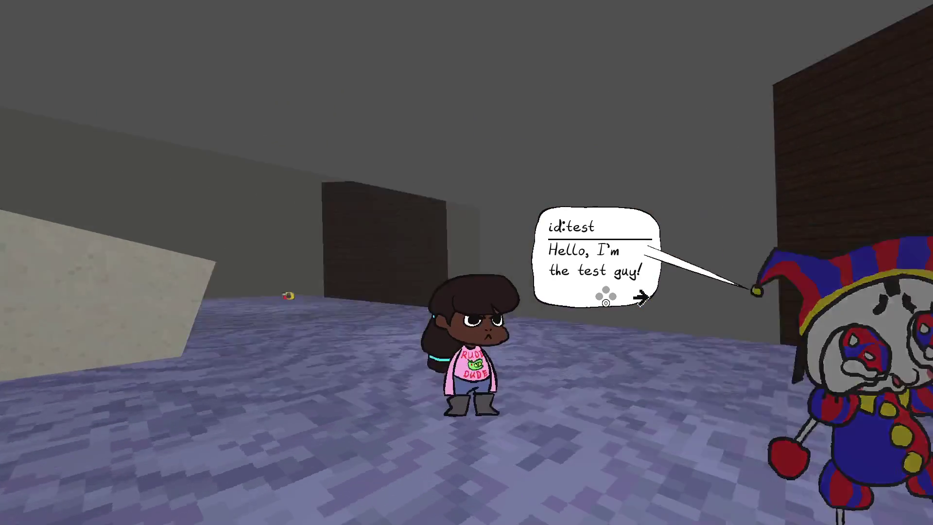
key(w)
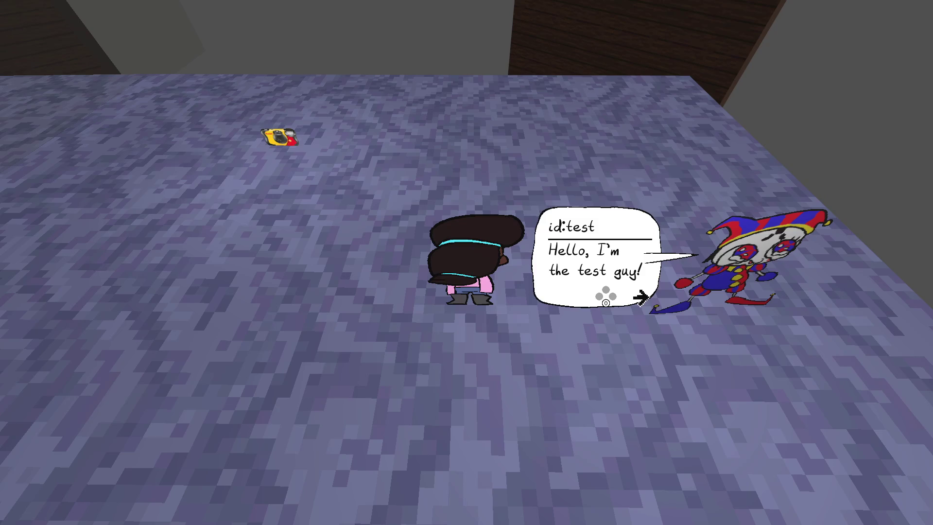
key(s)
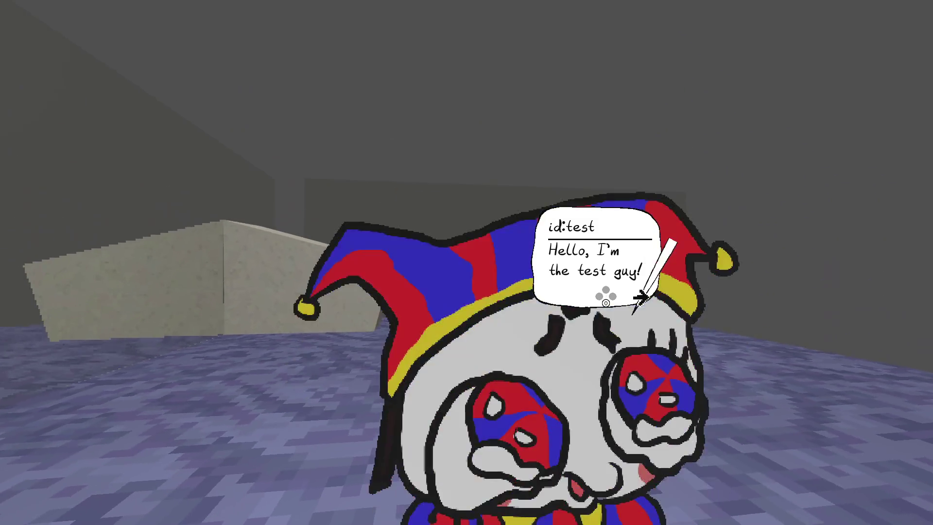
key(w)
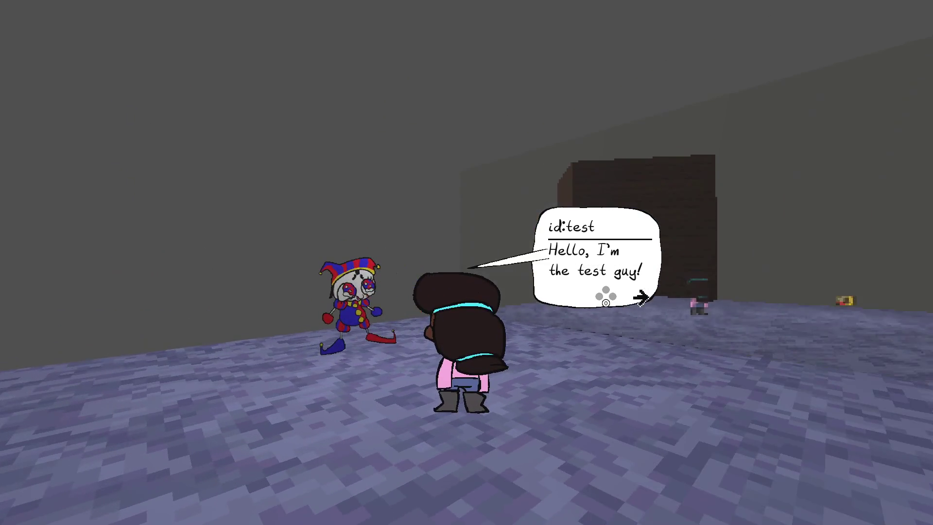
key(w)
- Break at line 130 in move() and step through, reading delta 0.033 and diff (-233.23, 231.754)
key(F8)
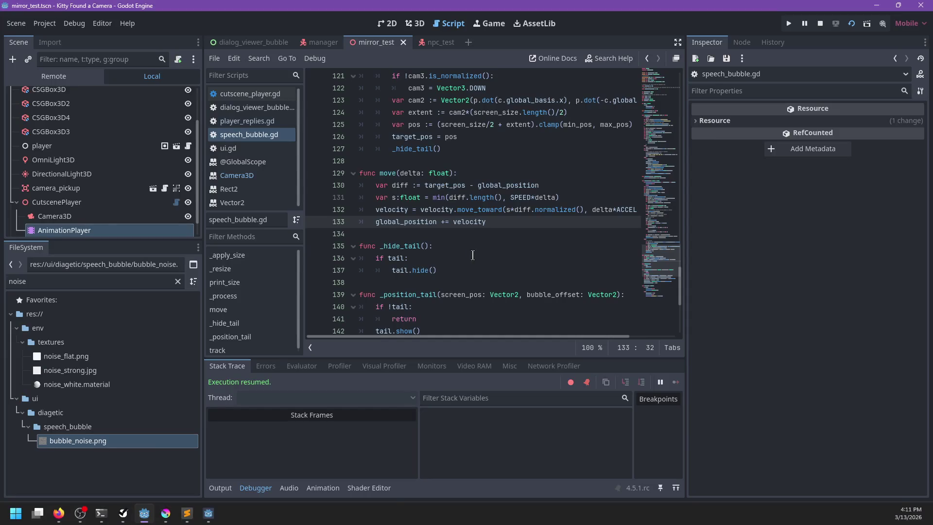
click(336, 185)
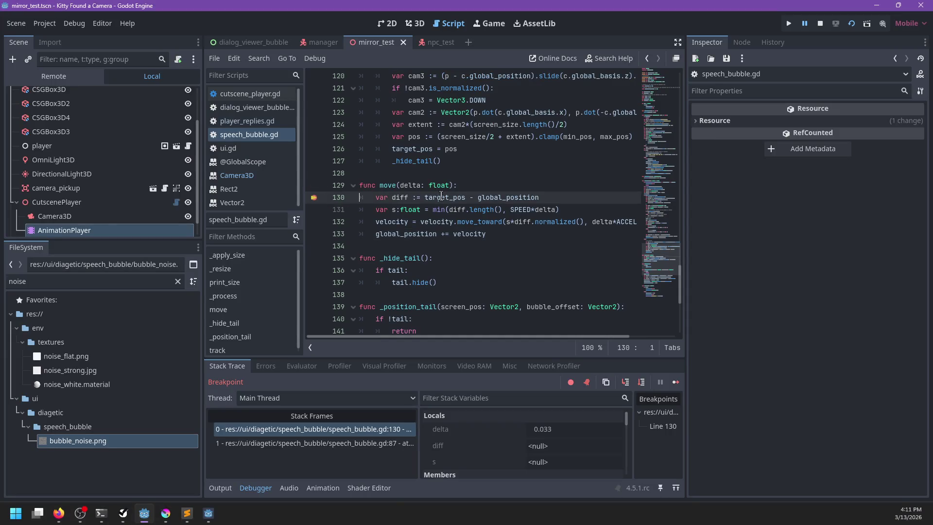
mouse_move(441, 194)
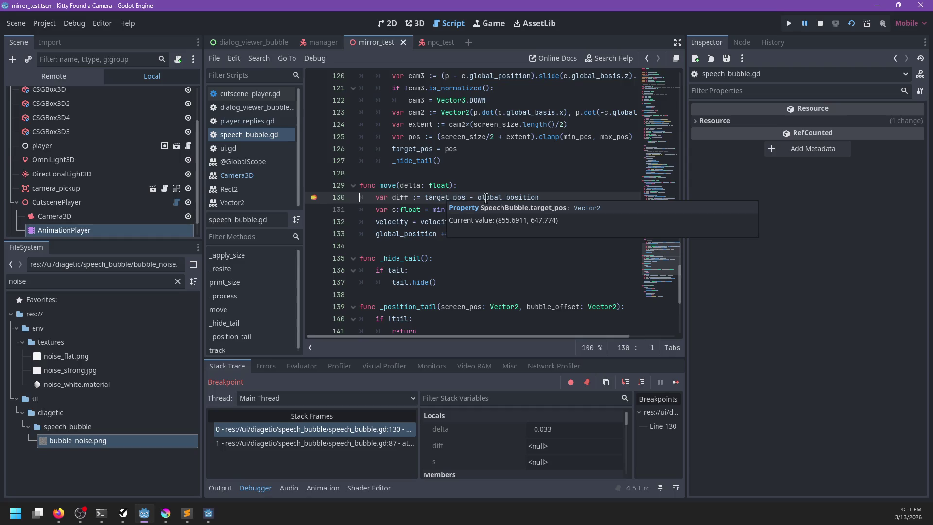
mouse_move(493, 197)
key(F10)
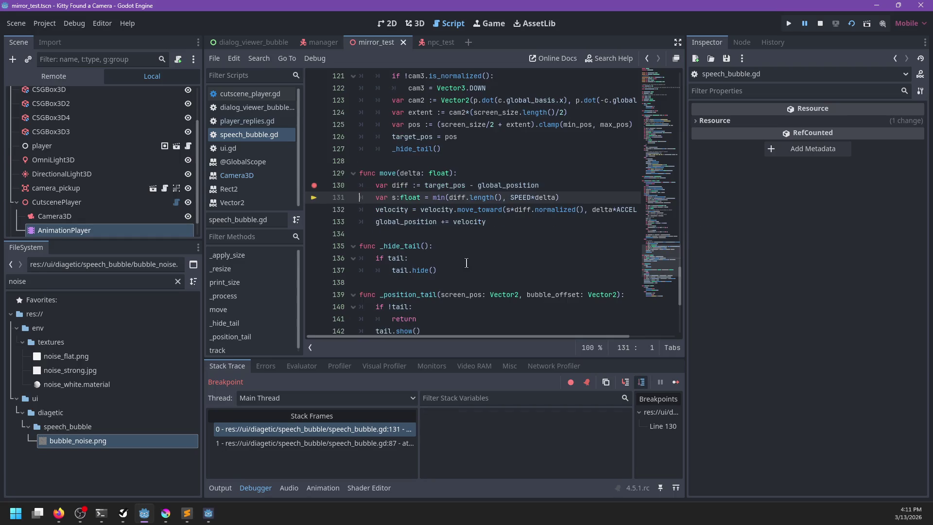
mouse_move(398, 184)
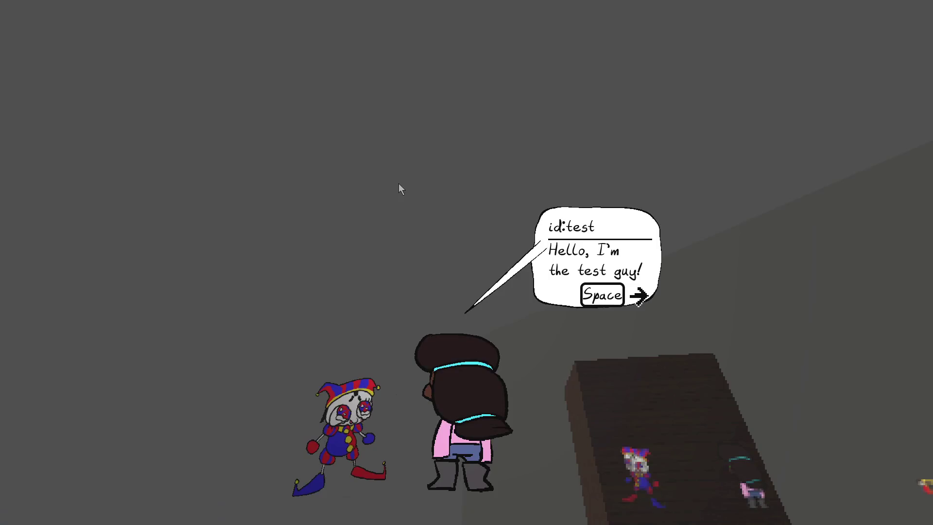
key(F10)
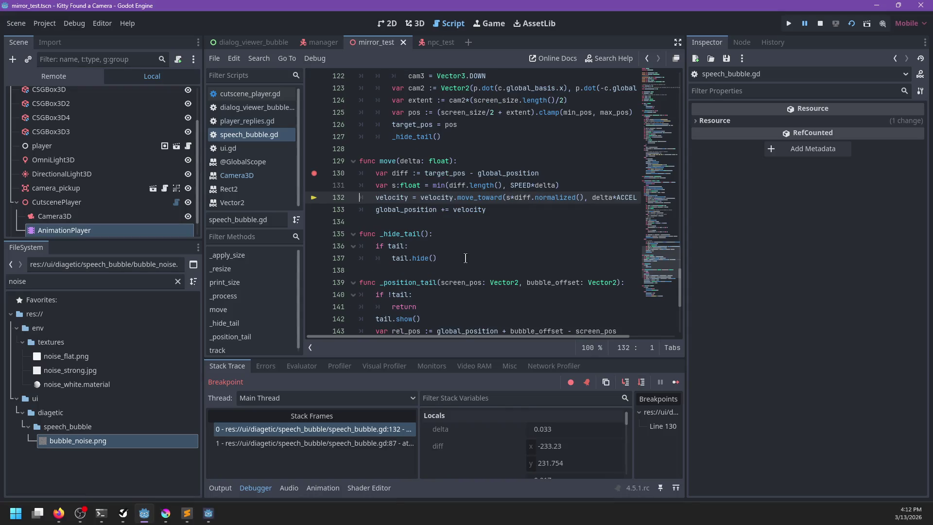
double_click(548, 183)
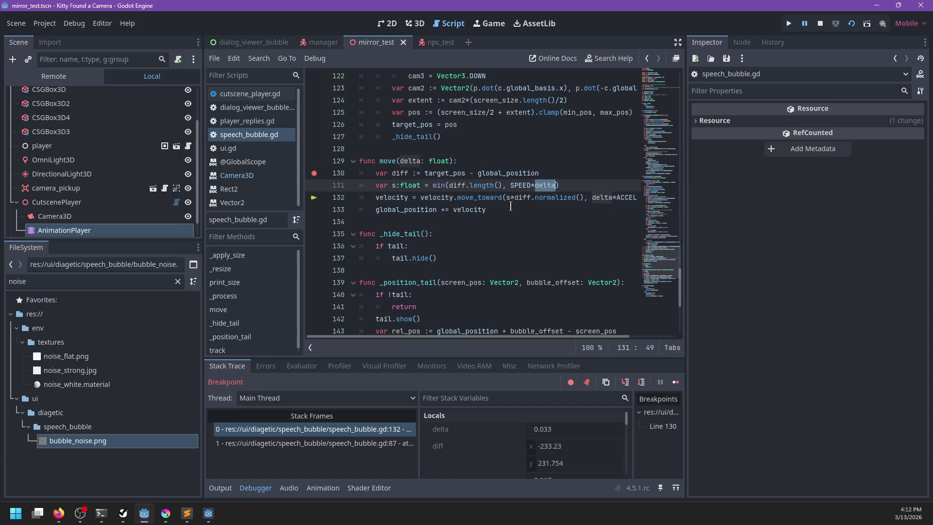
scroll(512, 206, right, 3)
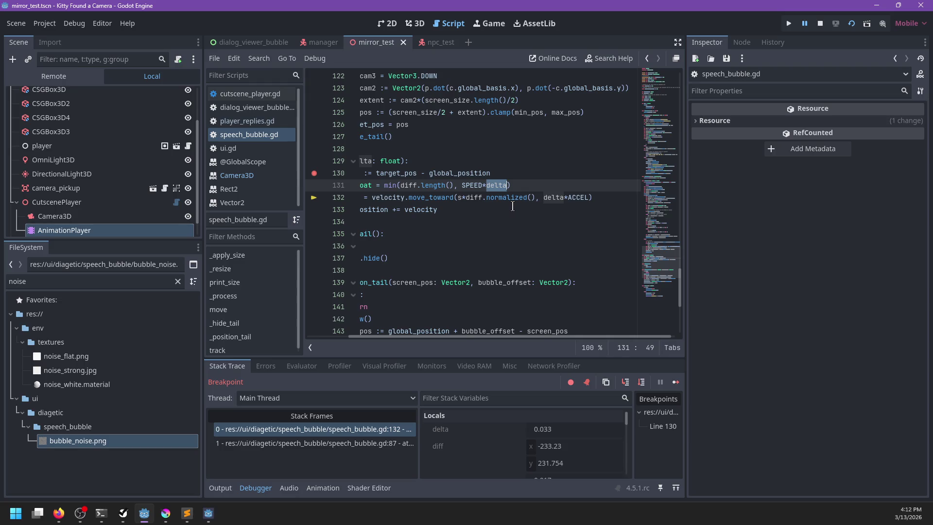
scroll(512, 206, left, 3)
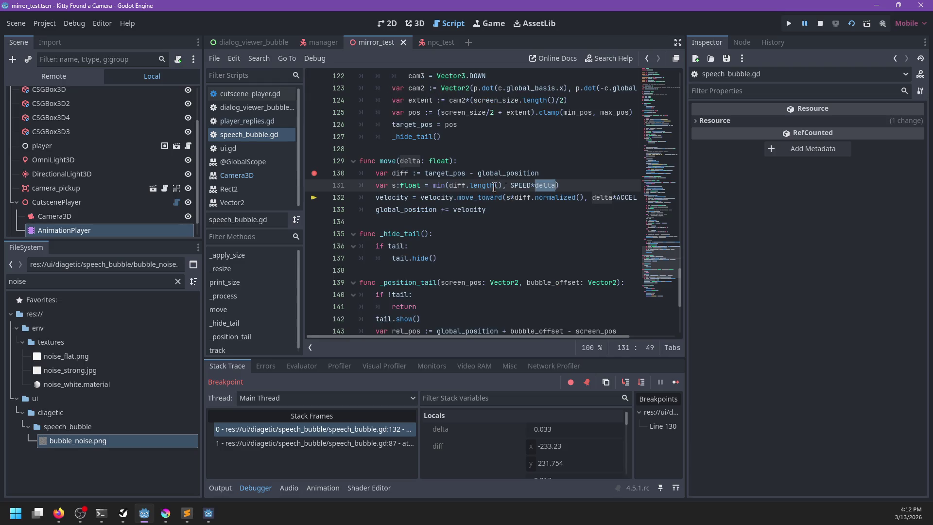
mouse_move(541, 187)
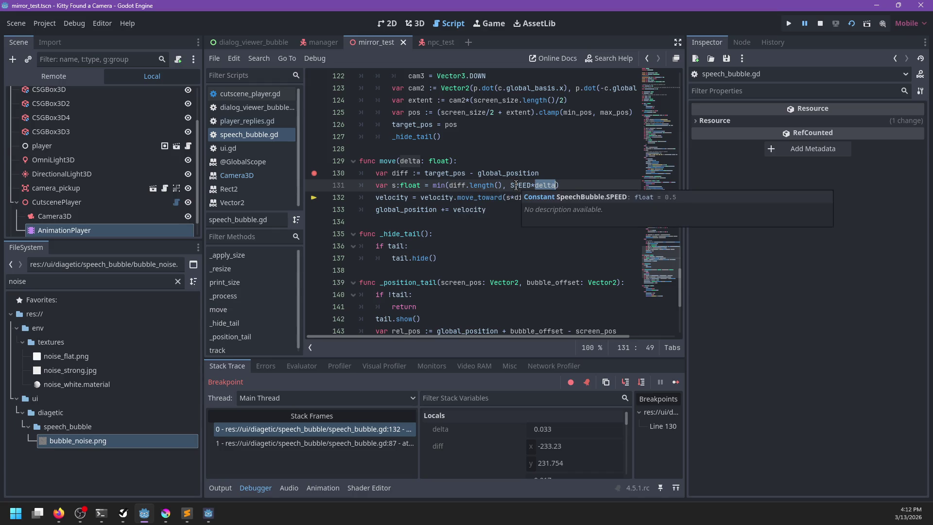
- Add a 'screen_size: Vector2' parameter before delta in move()'s signature
click(548, 162)
key(Return)
text(var s := get_)
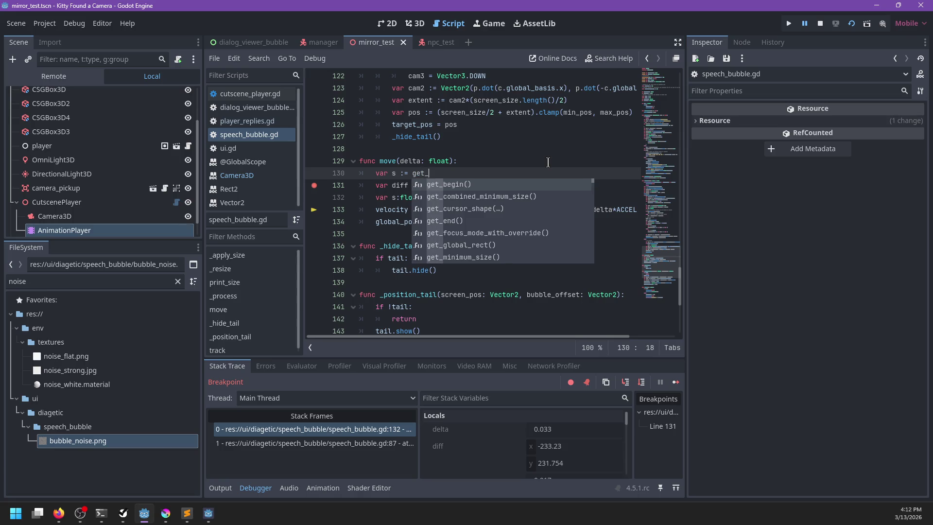
key(BackSpace)
key(BackSpace)
key(BackSpace)
key(BackSpace)
key(BackSpace)
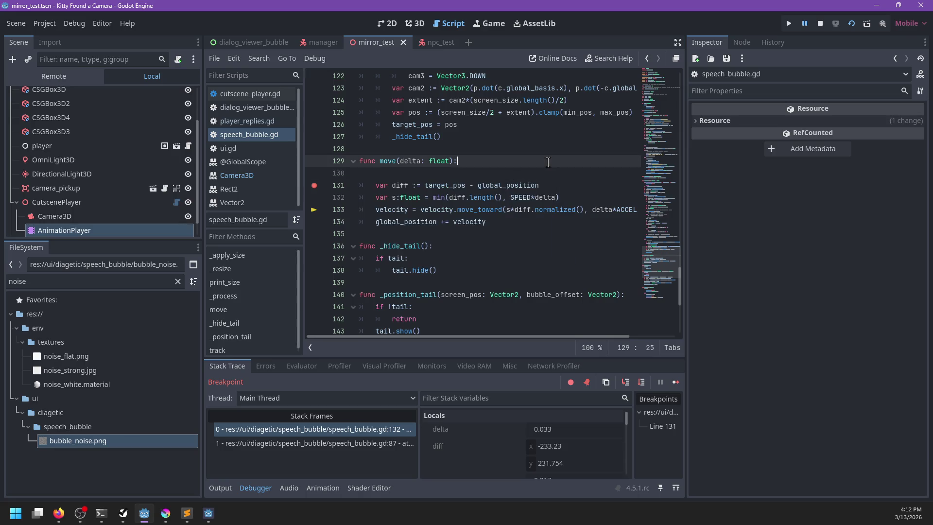
key(ctrl+Left)
key(ctrl+Left)
text(screen_size:)
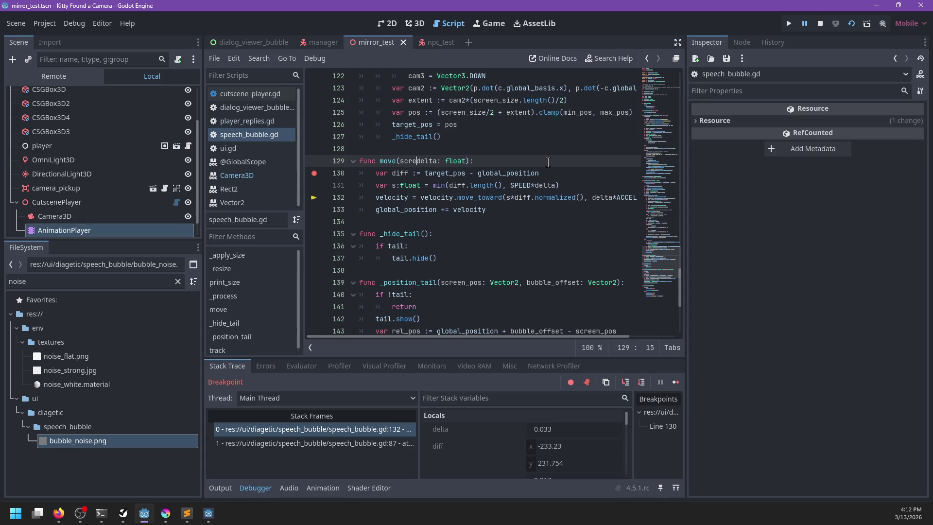
text( Vecto)
text(r2,)
- Multiply SPEED by screen_size on line 131 and retype s as Vector2
click(514, 186)
key(BackSpace)
text(screen)
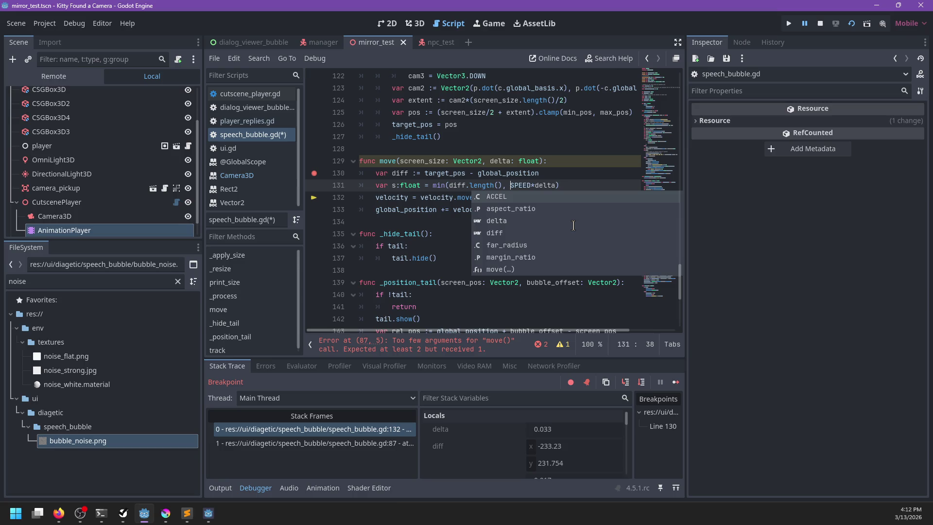
text(_size*)
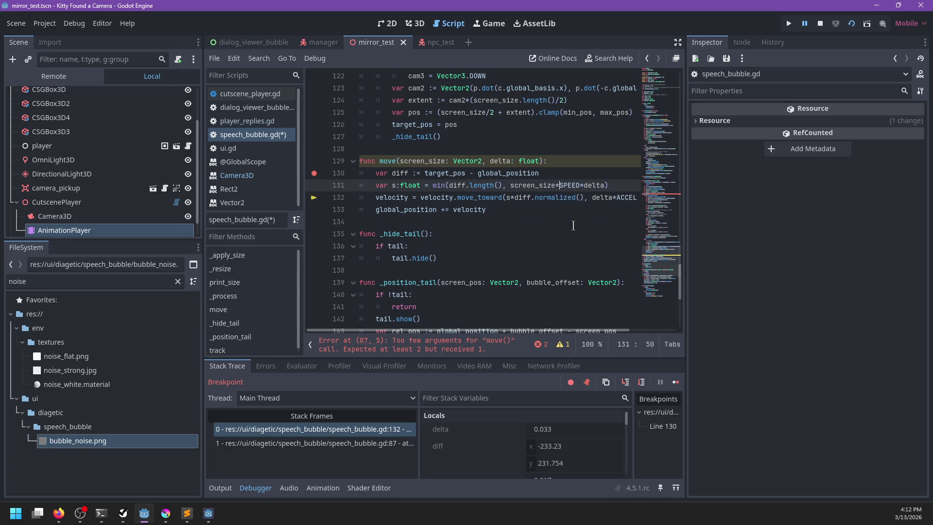
double_click(411, 185)
text(Vector2)
key(ctrl+Right)
key(ctrl+Right)
key(ctrl+Right)
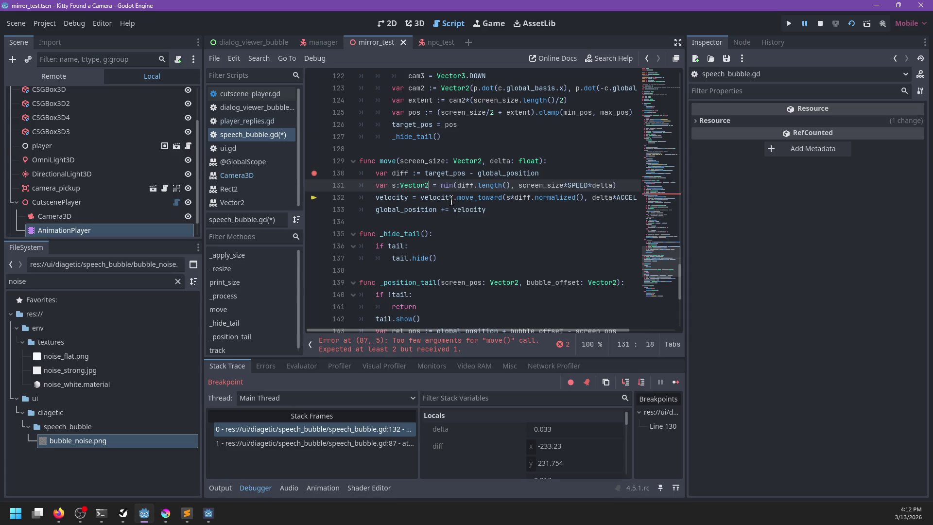
- Move diff.length() out of min() into a new length variable line above s
key(ctrl+shift+Right)
key(ctrl+shift+Right)
key(ctrl+shift+Right)
key(shift+Left)
key(shift+Left)
key(shift+Left)
key(shift+Left)
key(shift+Left)
key(shift+Left)
key(ctrl+x)
key(ctrl+shift+Return)
text(var)
key(BackSpace)
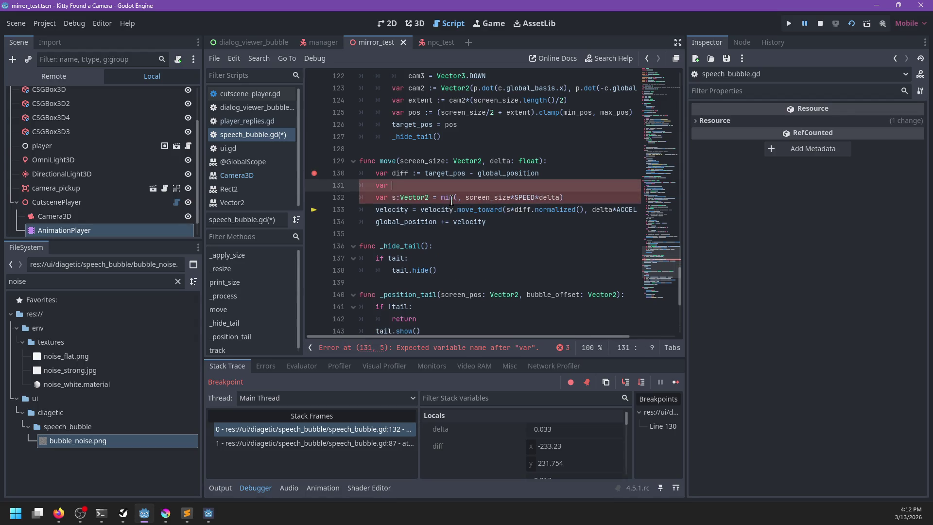
text(diff.length())
- Stop the debug session and rewrite s as (screen_size*SPEED*delta).min(Vector2(l,l))
click(820, 24)
click(459, 198)
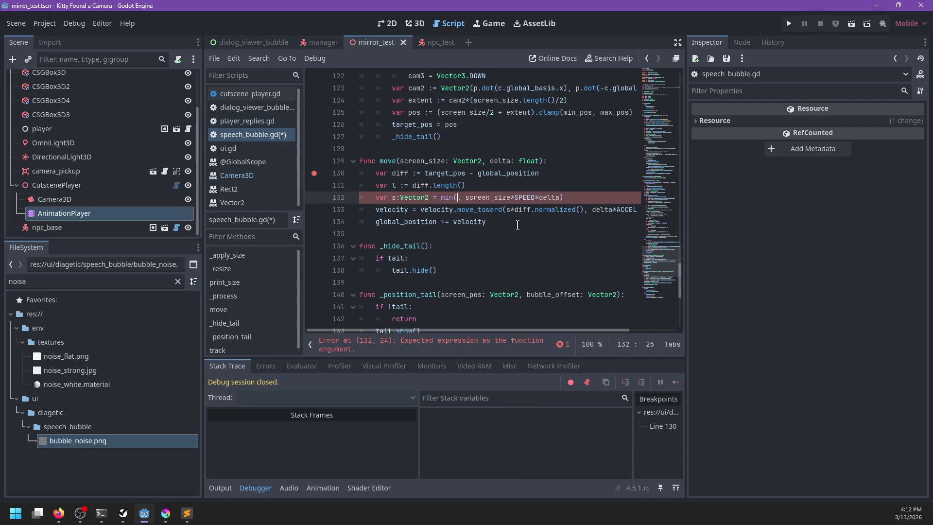
key(BackSpace)
key(BackSpace)
key(BackSpace)
key(Delete)
text(()
key(End)
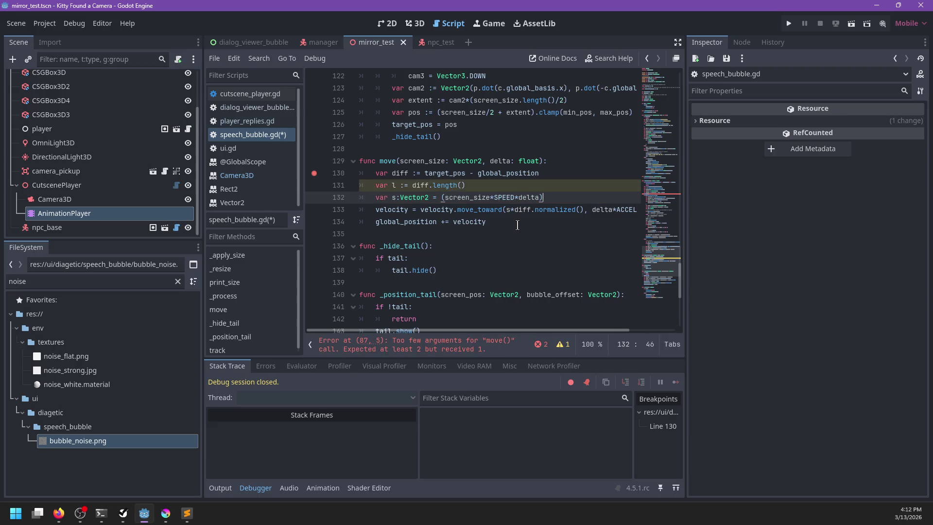
text(min(vector)
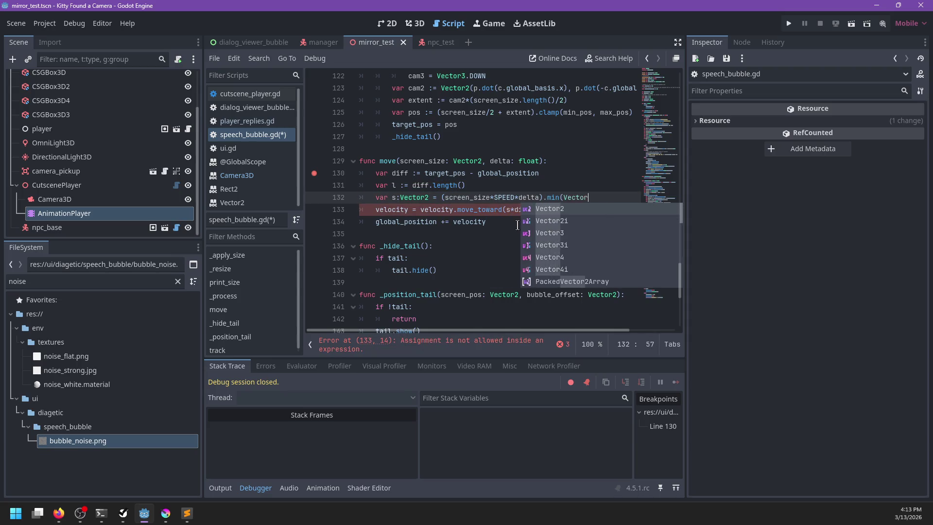
key(Return)
text(0,l))
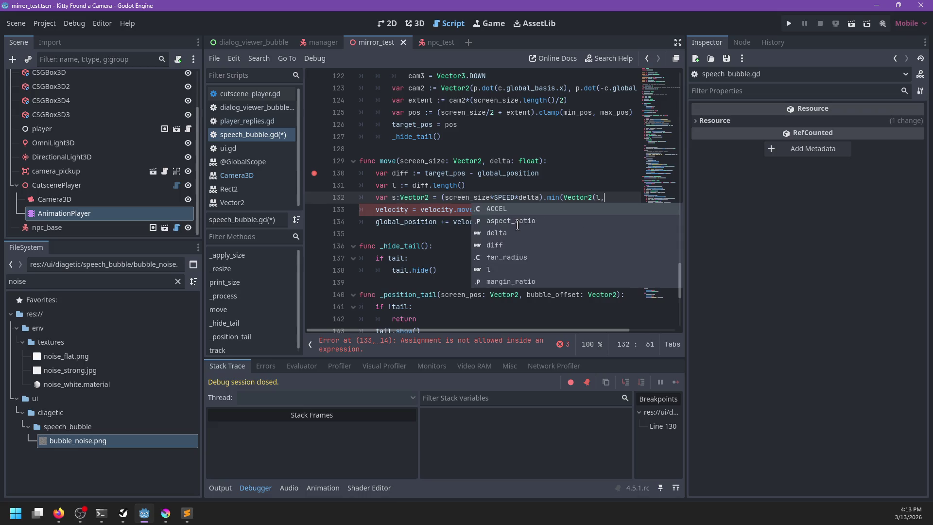
- Replace diff.normalized() with diff/l in the velocity line
click(468, 206)
scroll(468, 206, right, 2)
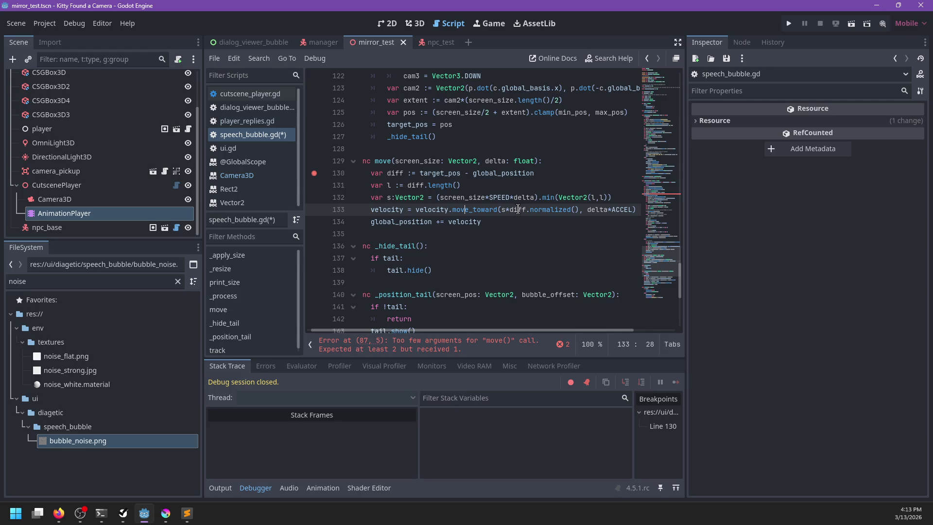
drag(509, 210, 579, 213)
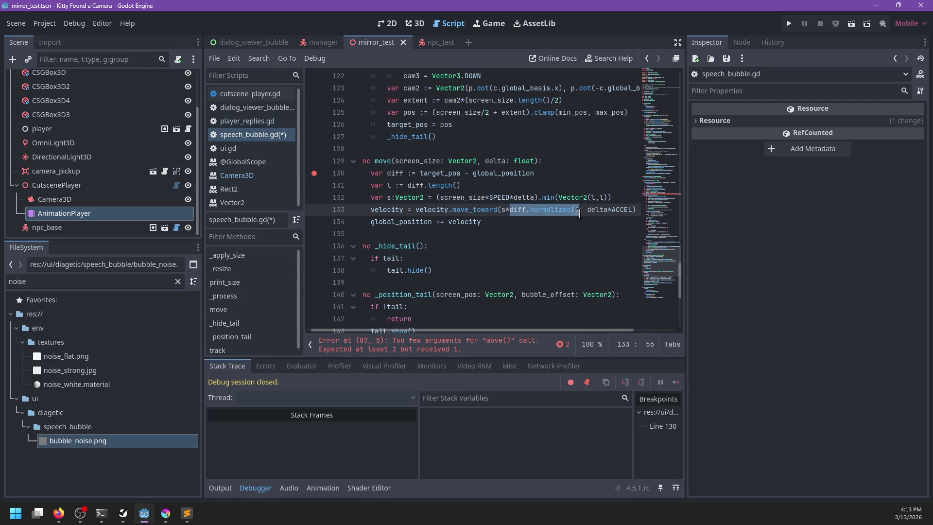
text(diff/l)
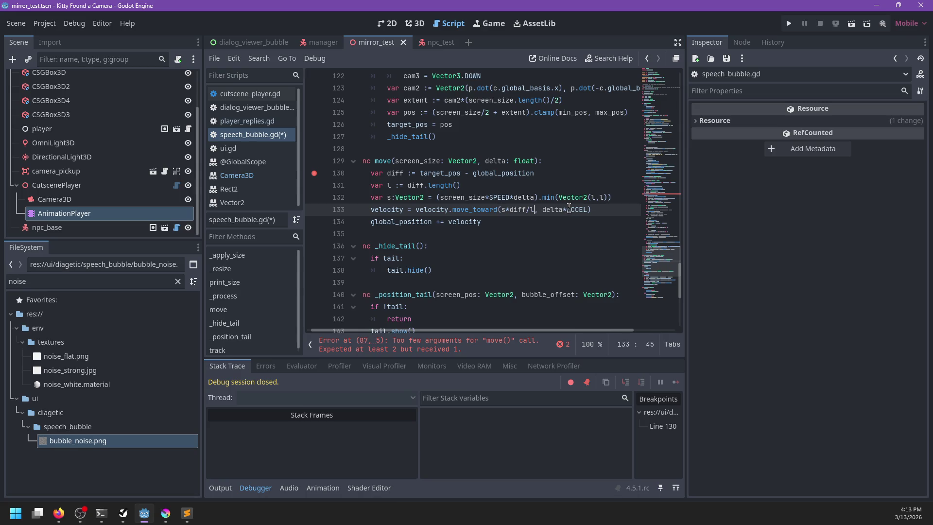
ctrl+click(569, 209)
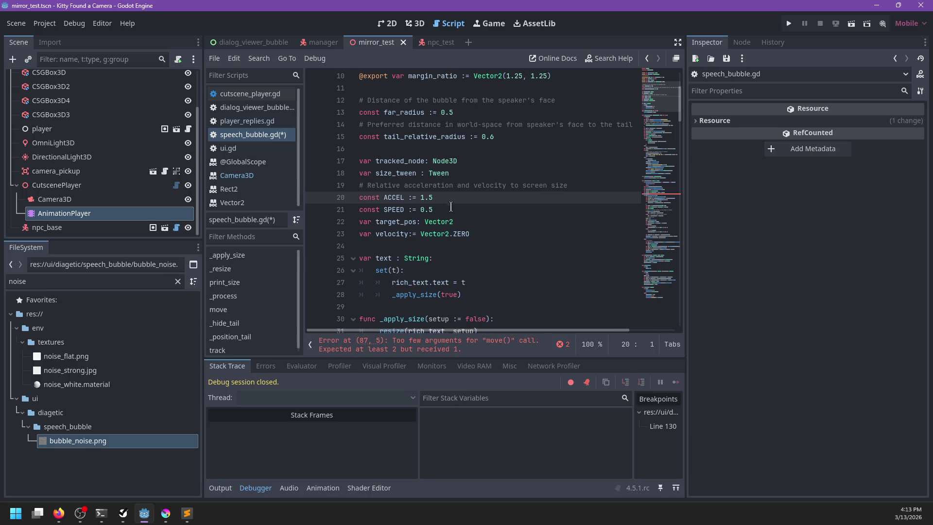
- Change the move_toward step on line 133 to delta*ACCEL*max(screen_size.x, screen_size.y)
click(439, 346)
scroll(585, 231, down, 7)
key(ctrl+f)
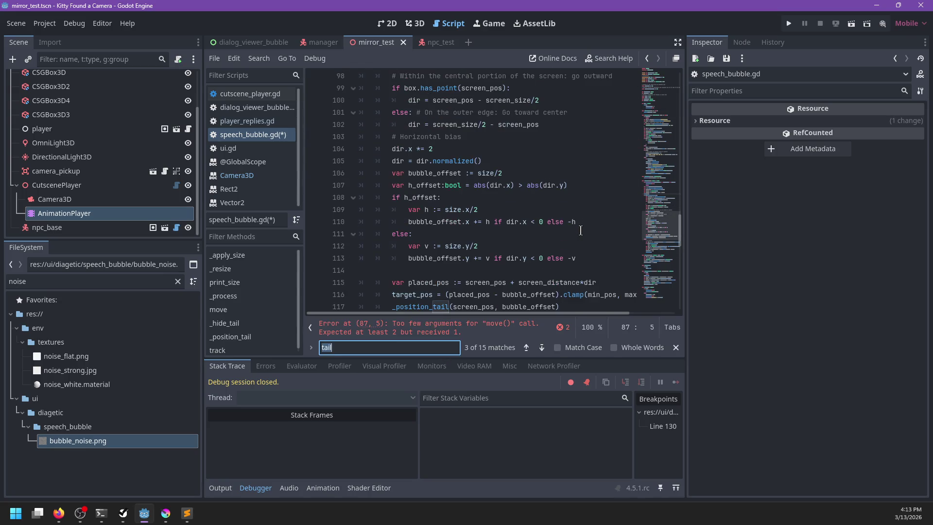
scroll(580, 230, down, 8)
click(594, 185)
key(Escape)
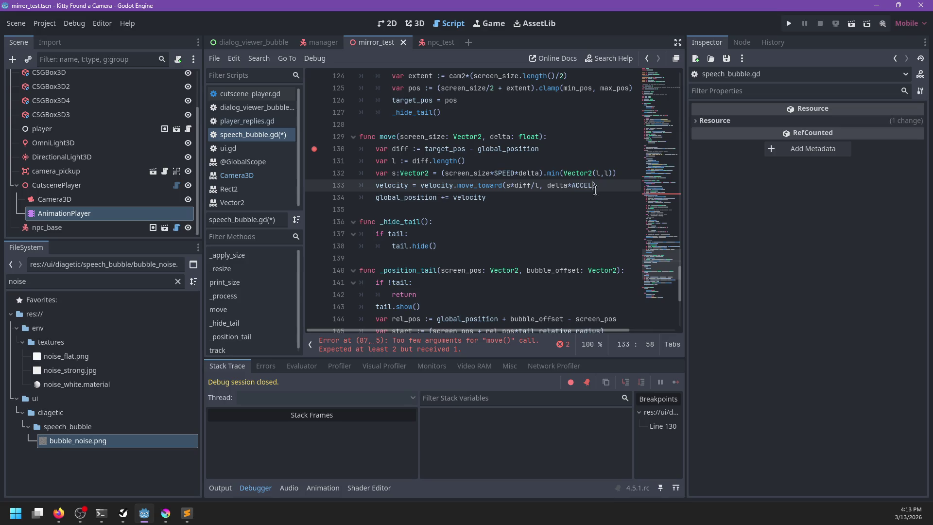
key(BackSpace)
key(ctrl+shift+Left)
key(ctrl+shift+Left)
key(ctrl+shift+Left)
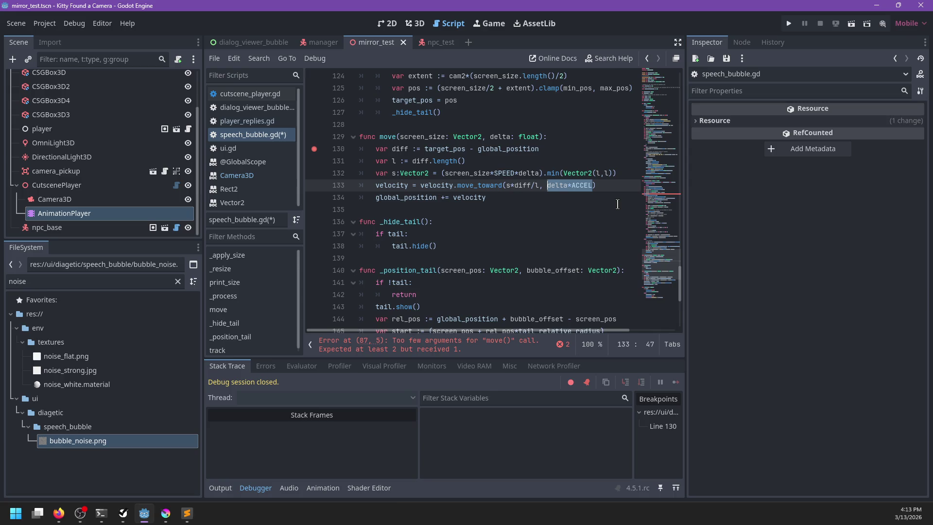
key(ctrl+Right)
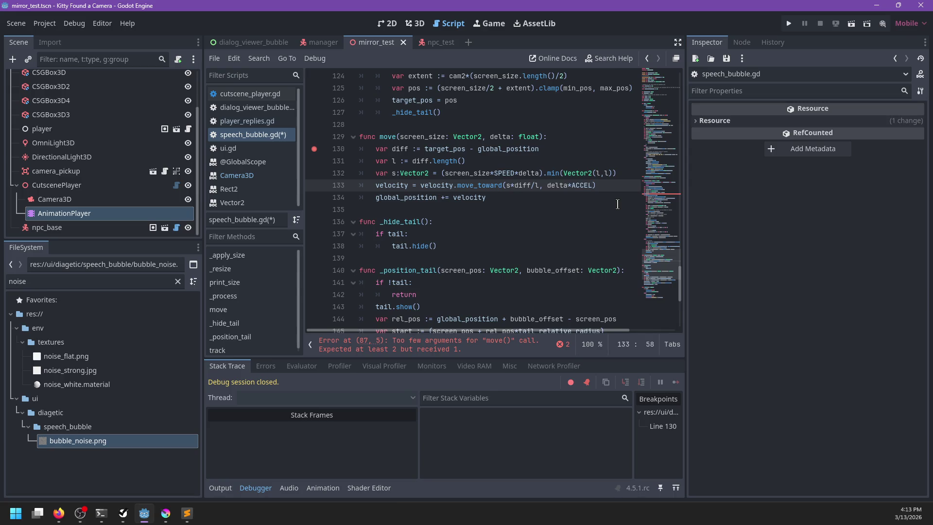
key(BackSpace)
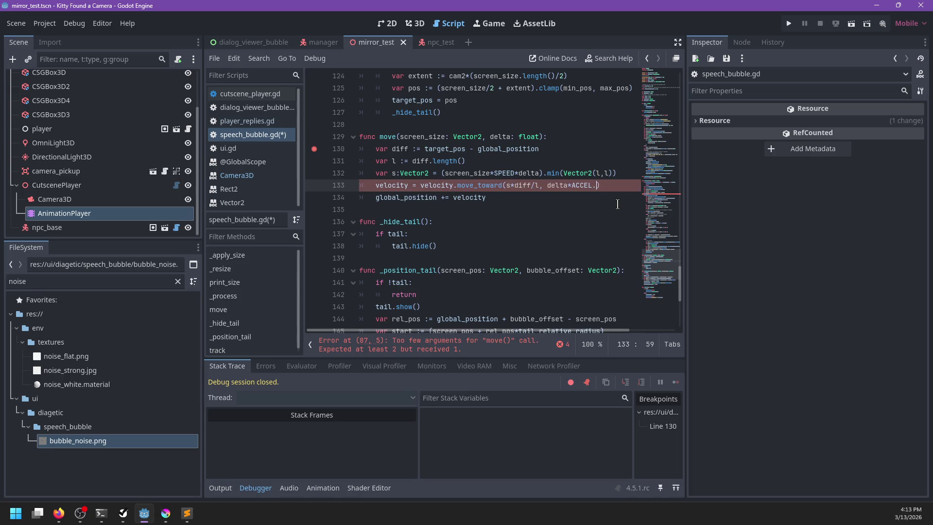
text(*max()
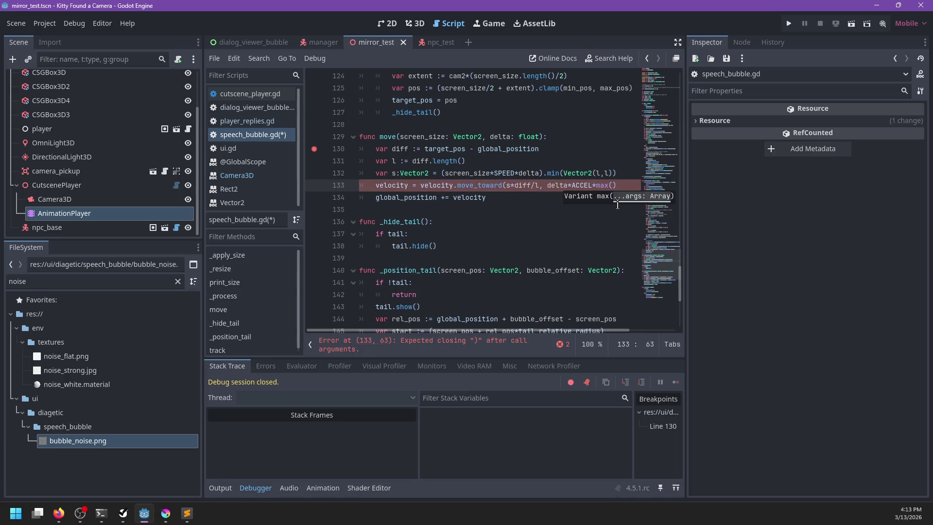
text(reen_size.x, s)
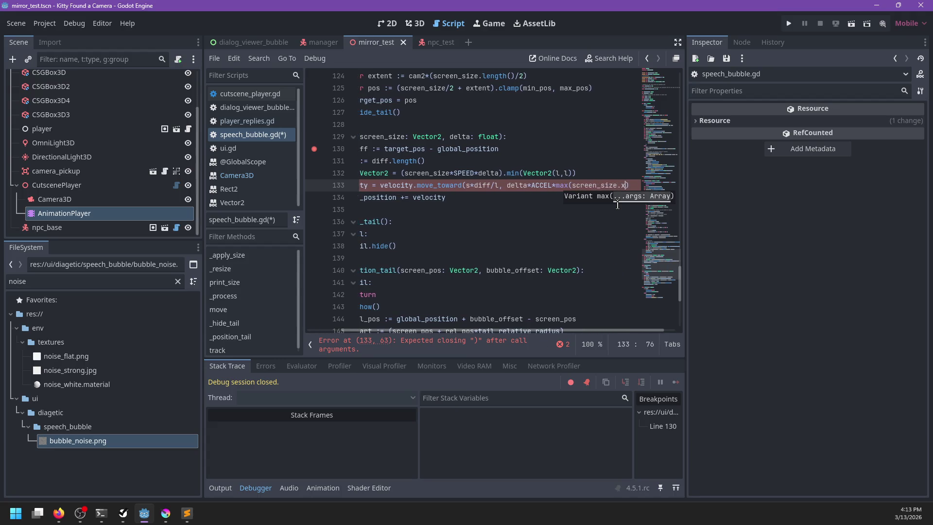
text(creen_size)
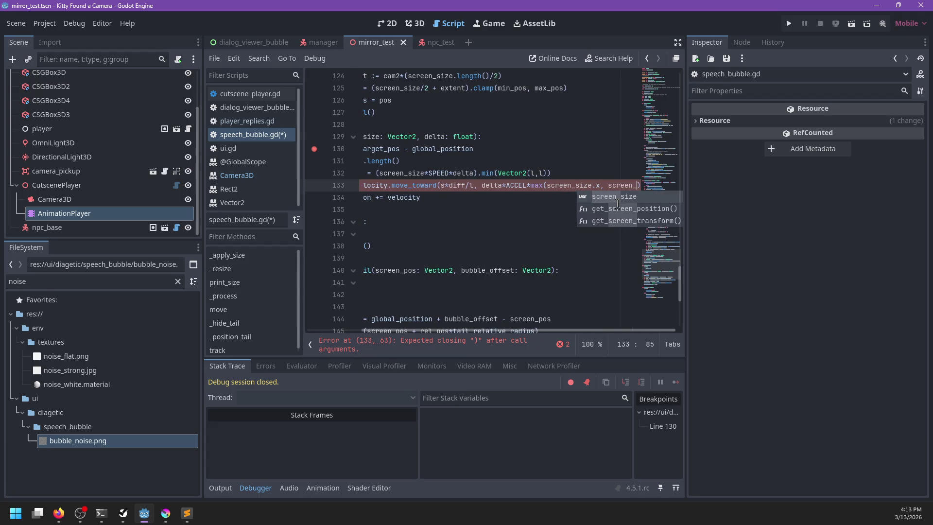
text(.y))
scroll(461, 190, left, 5)
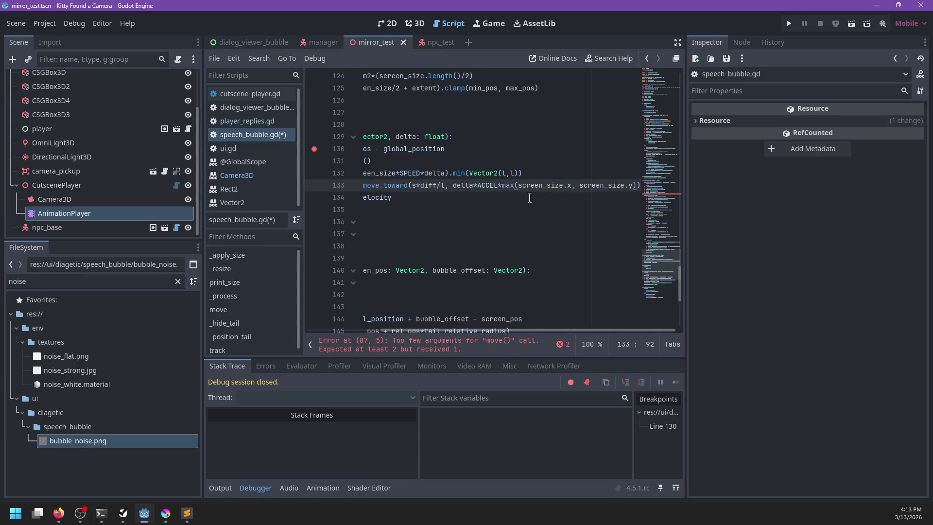
scroll(469, 193, right, 3)
scroll(464, 199, left, 3)
- Save the script and jump to the failing move(delta) call on line 87
key(ctrl+s)
scroll(506, 197, right, 3)
scroll(505, 196, left, 3)
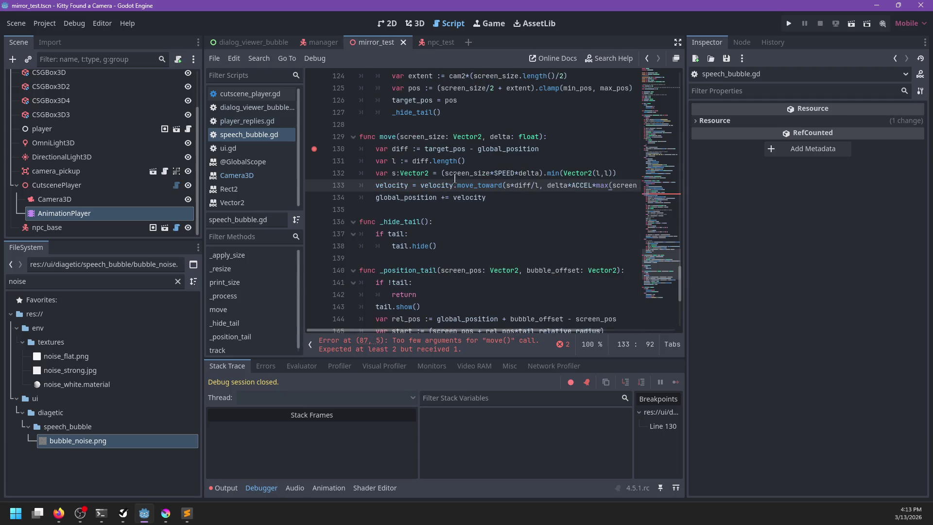
scroll(502, 197, right, 3)
scroll(503, 196, left, 3)
click(520, 196)
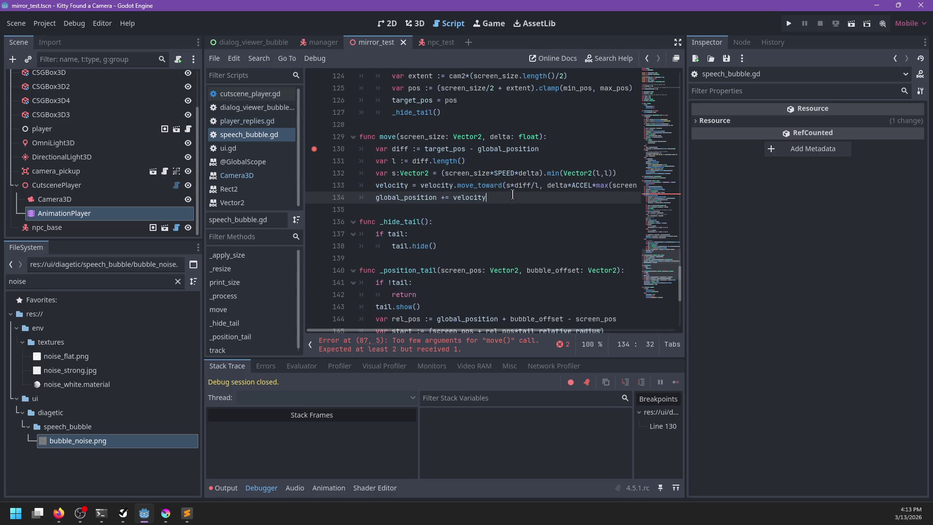
mouse_move(453, 174)
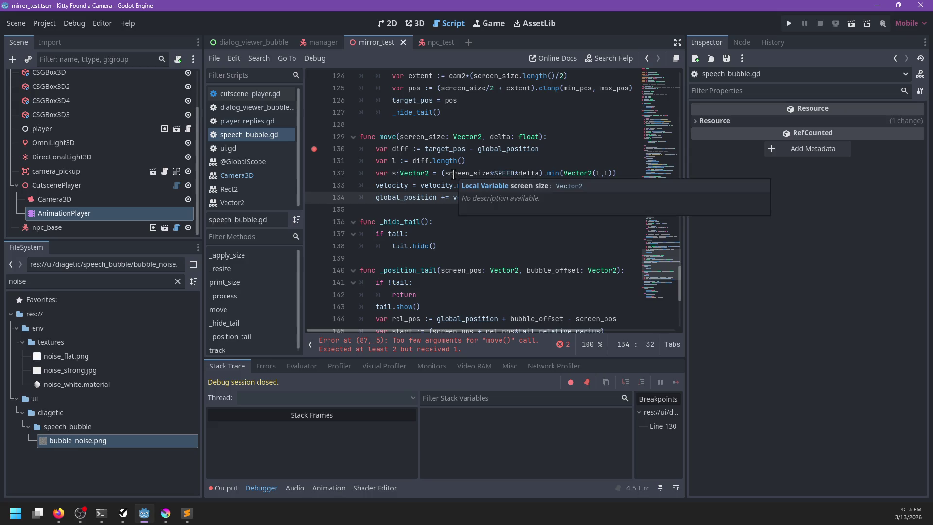
click(416, 349)
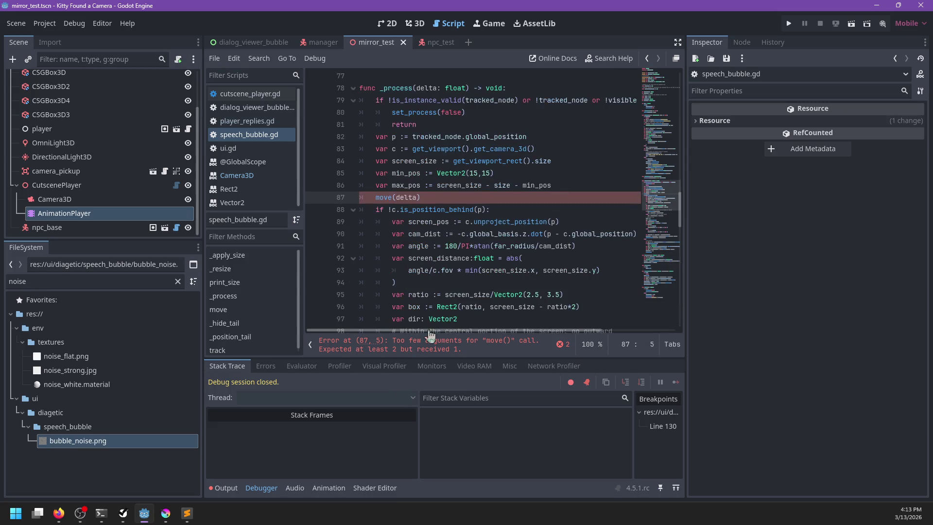
- Change the _process call on line 87 to move(delta, screen_size)
text(screen_size)
text(,)
key(ctrl+z)
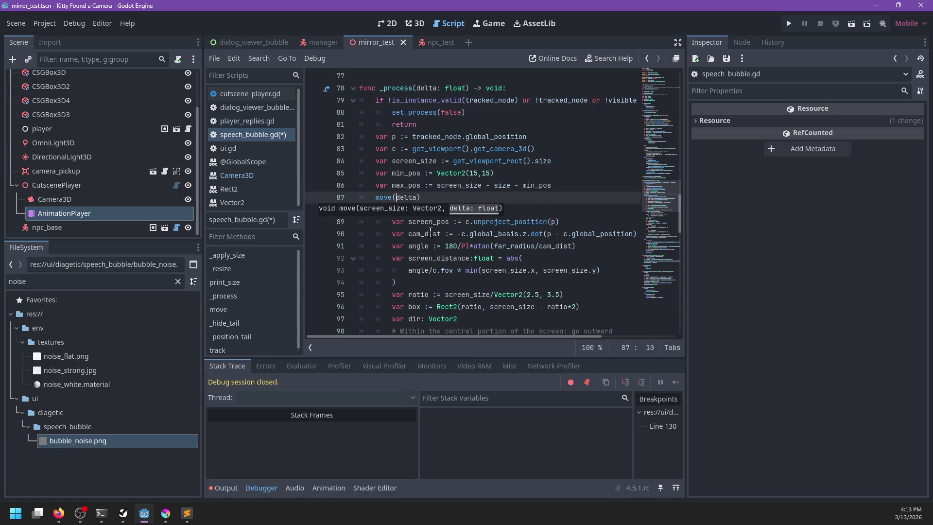
key(ctrl+shift+d)
text(,)
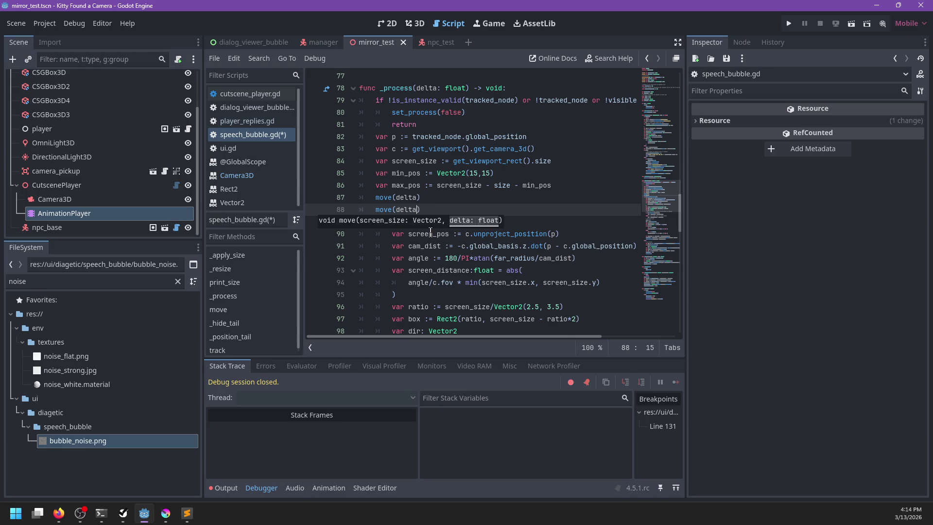
key(ctrl+z)
text(screen_siuze)
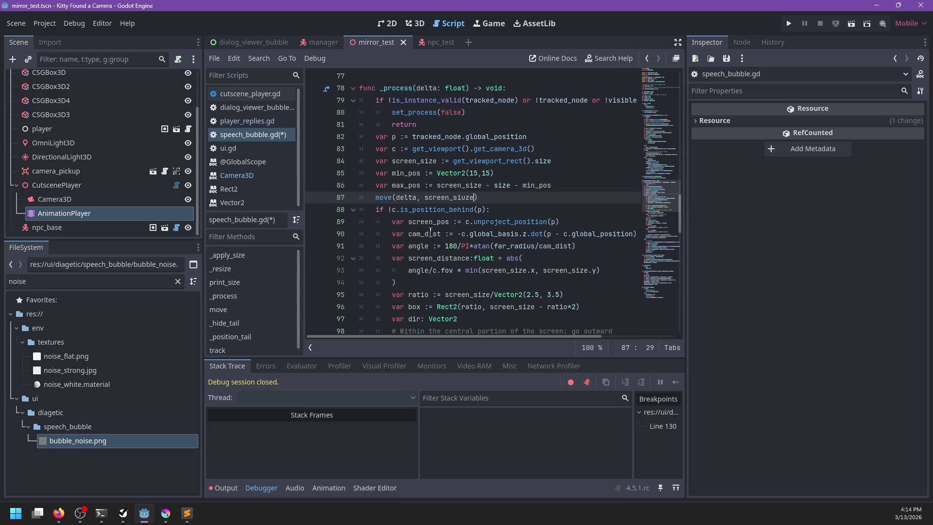
- Reorder move()'s parameters to (delta, screen_size: Vector2), save, and launch the game
ctrl+click(385, 197)
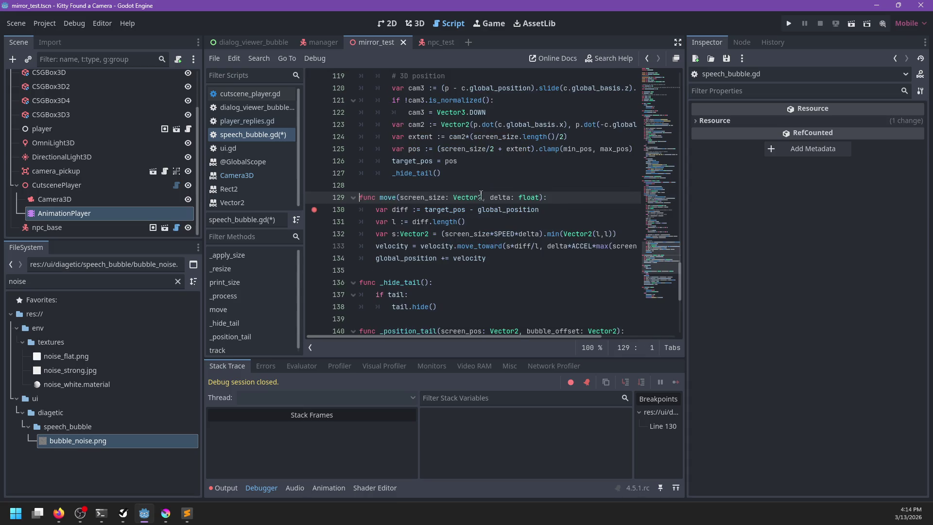
drag(489, 197, 398, 198)
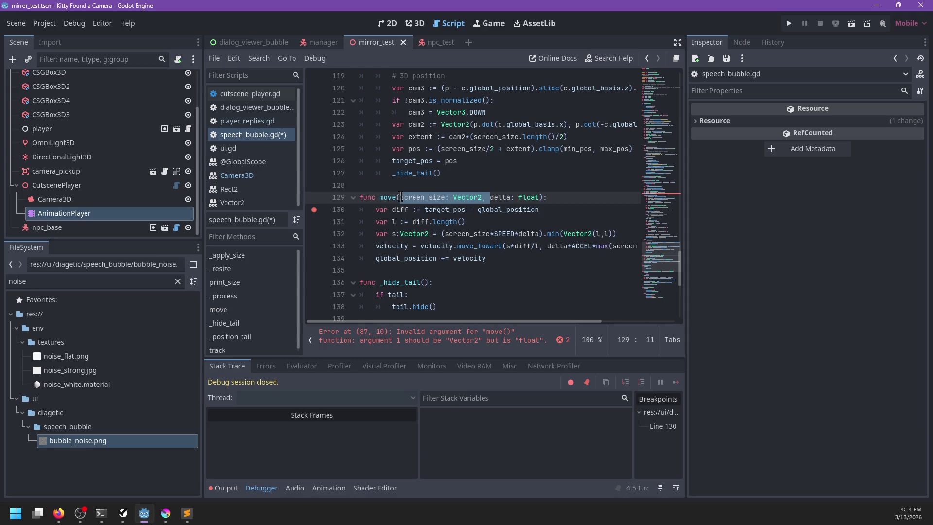
key(BackSpace)
click(451, 198)
text(screen_size: Vector2,)
key(ctrl+s)
click(495, 221)
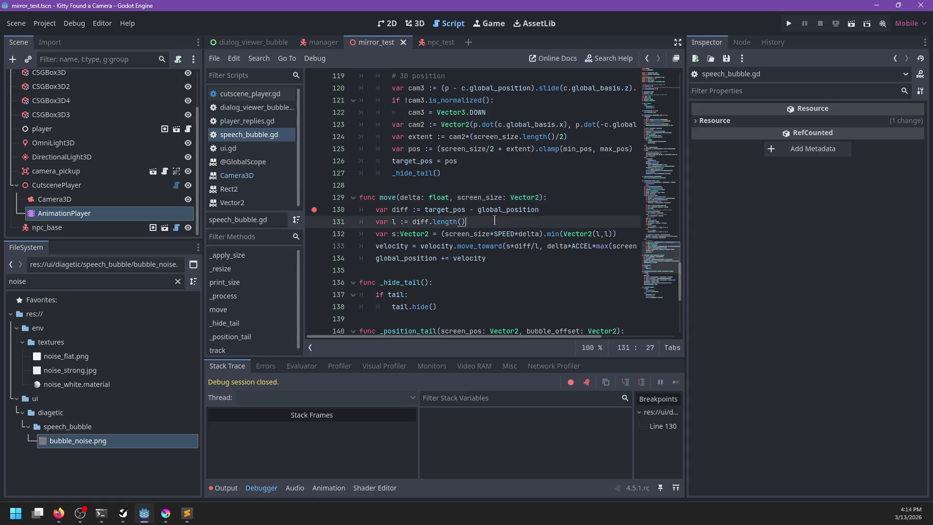
key(F6)
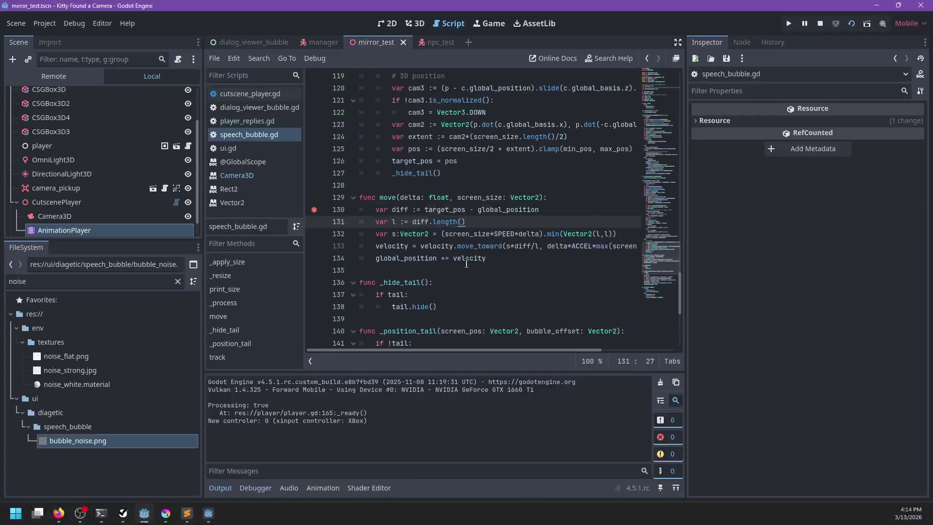
- Remove the line 130 breakpoint and resume the paused game to see the speech bubble
click(313, 197)
key(F12)
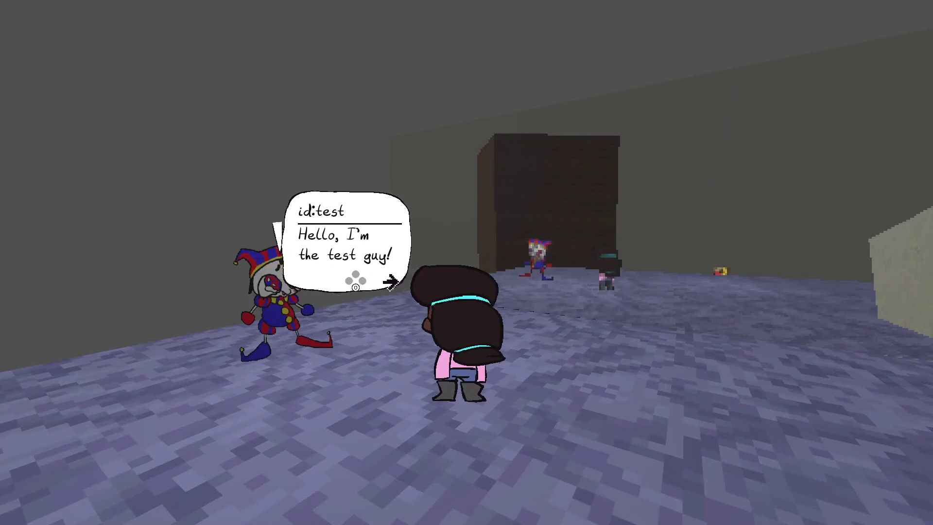